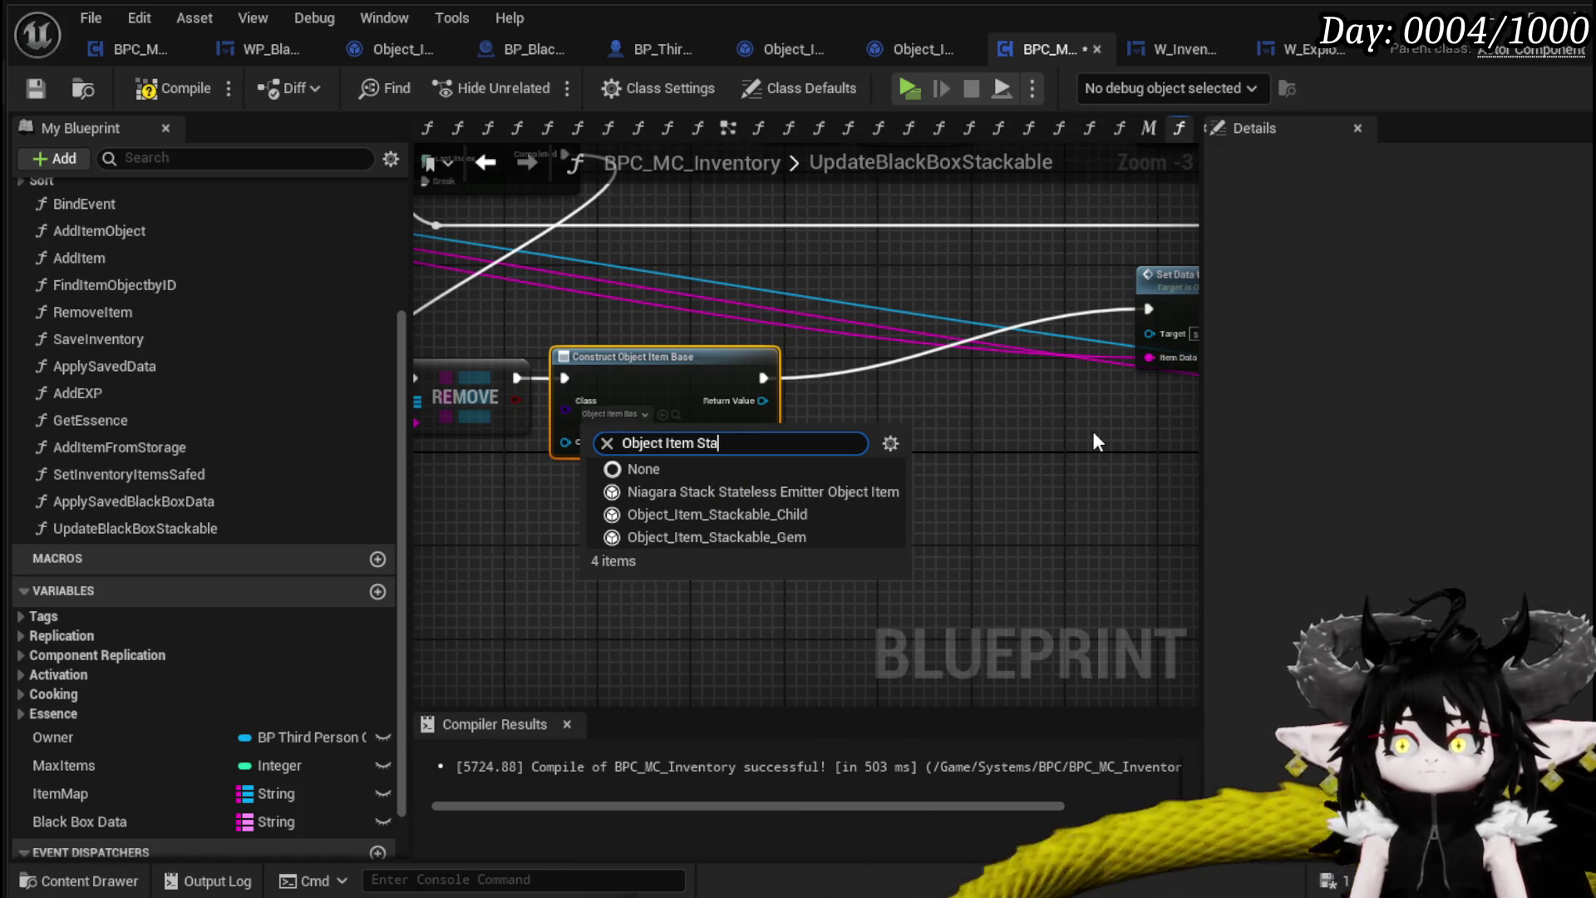
# Make Construct Object build Object_Item_Stackable_Child and wire it into Add Item to Map's Value
pyautogui.click(805, 514)
pyautogui.moveTo(848, 409)
pyautogui.mouseDown()
pyautogui.moveTo(627, 415)
pyautogui.moveTo(943, 342)
pyautogui.moveTo(1164, 364)
pyautogui.moveTo(1138, 338)
pyautogui.moveTo(768, 363)
pyautogui.mouseUp()
pyautogui.moveTo(846, 326)
pyautogui.mouseDown()
pyautogui.moveTo(1065, 383)
pyautogui.moveTo(1034, 472)
pyautogui.moveTo(1047, 419)
pyautogui.mouseUp()
# Move Set Data from String and Set Quantity beside Construct Object, then start a play-test
pyautogui.moveTo(1134, 463); pyautogui.dragTo(706, 208)
pyautogui.moveTo(902, 296)
pyautogui.mouseDown()
pyautogui.moveTo(1066, 306)
pyautogui.moveTo(840, 371)
pyautogui.mouseUp()
pyautogui.moveTo(774, 301); pyautogui.dragTo(976, 329)
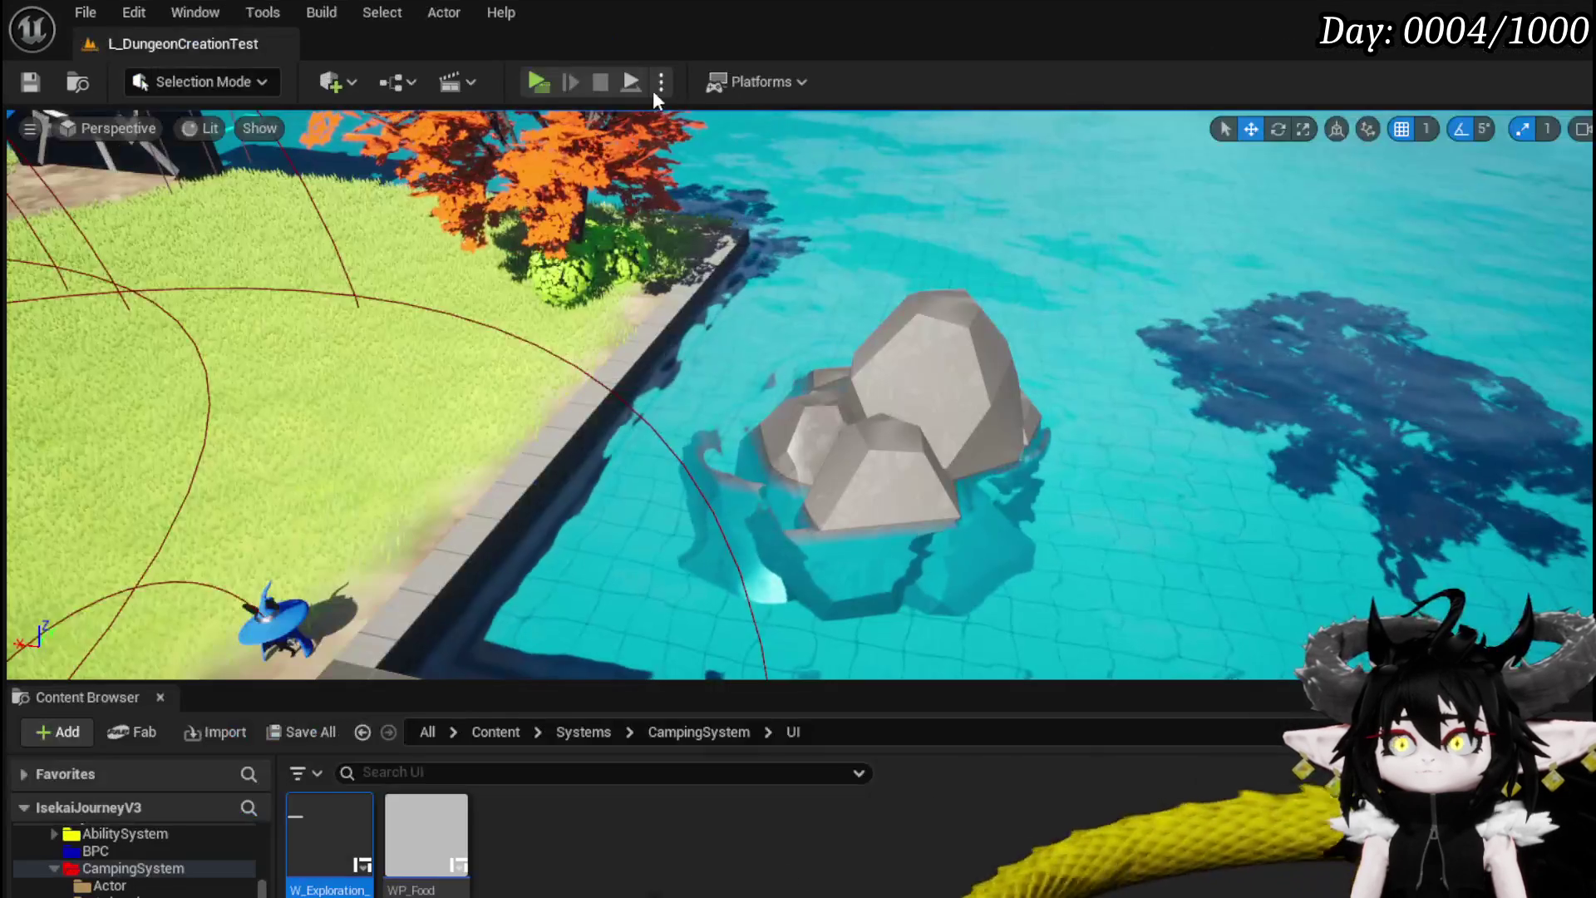
pyautogui.click(546, 100)
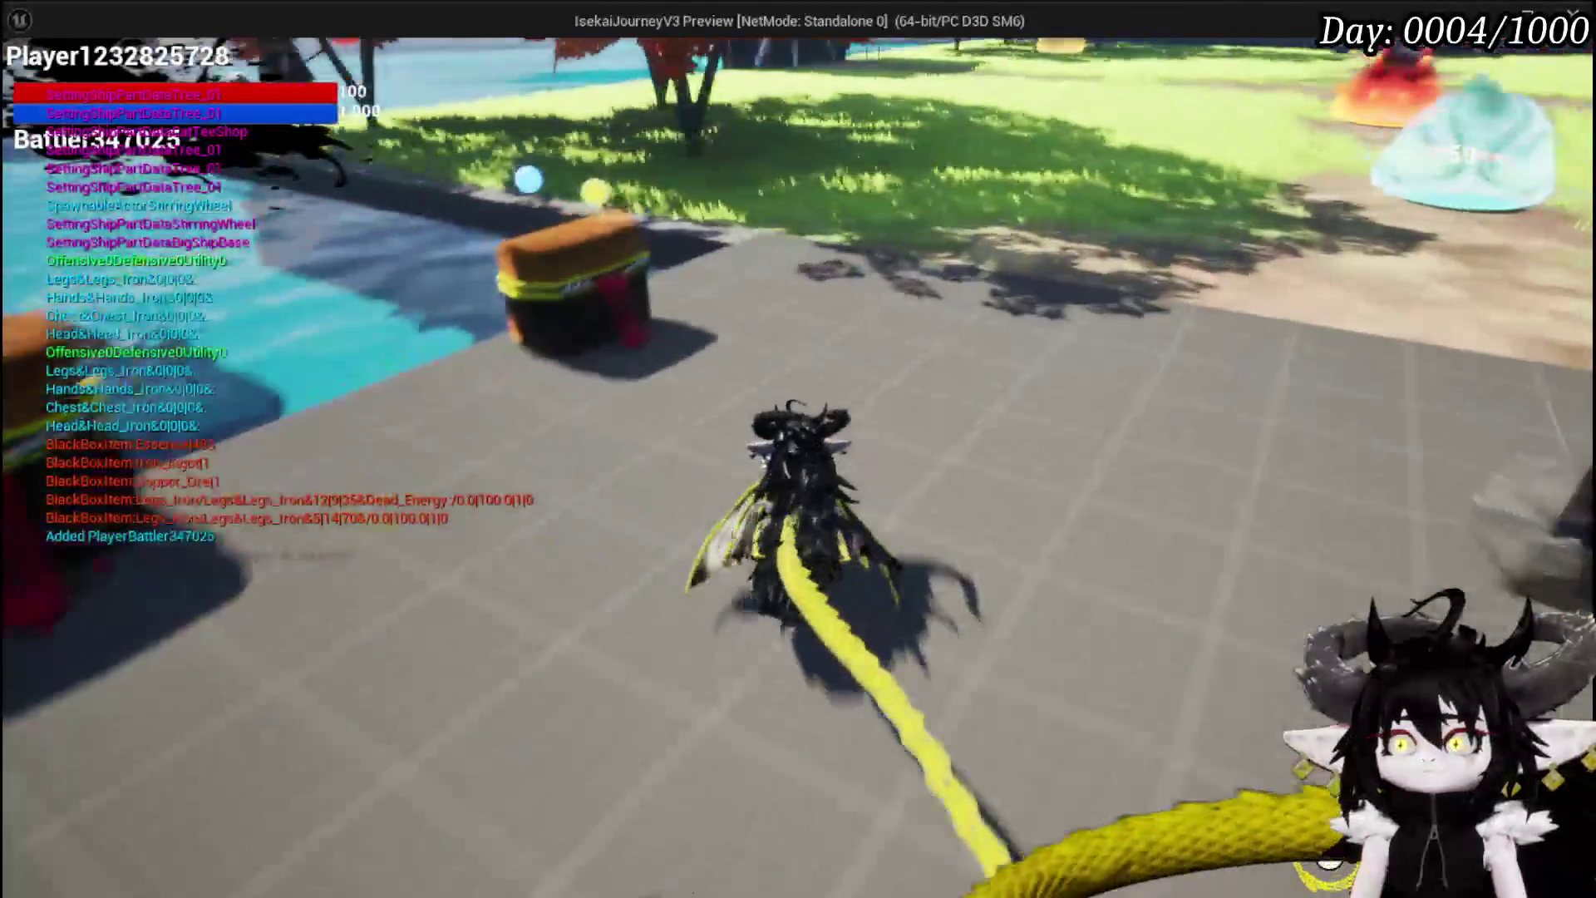
# Take all loot from a chest and step over the REMOVE breakpoint to Set Quantity
pyautogui.press('w')
pyautogui.press('e')
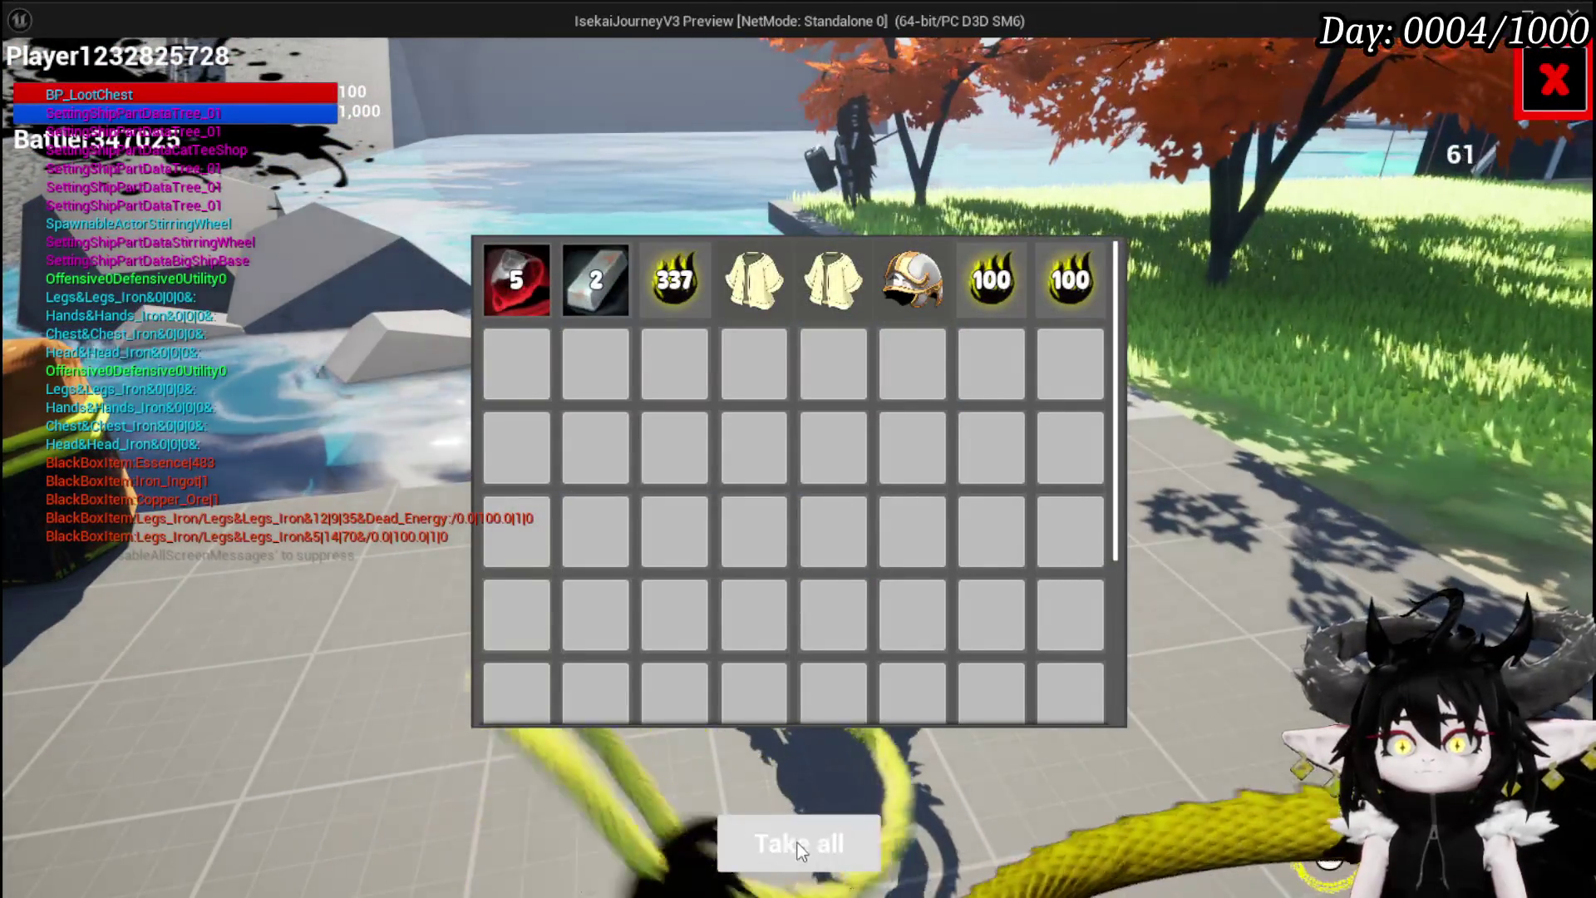
pyautogui.click(797, 841)
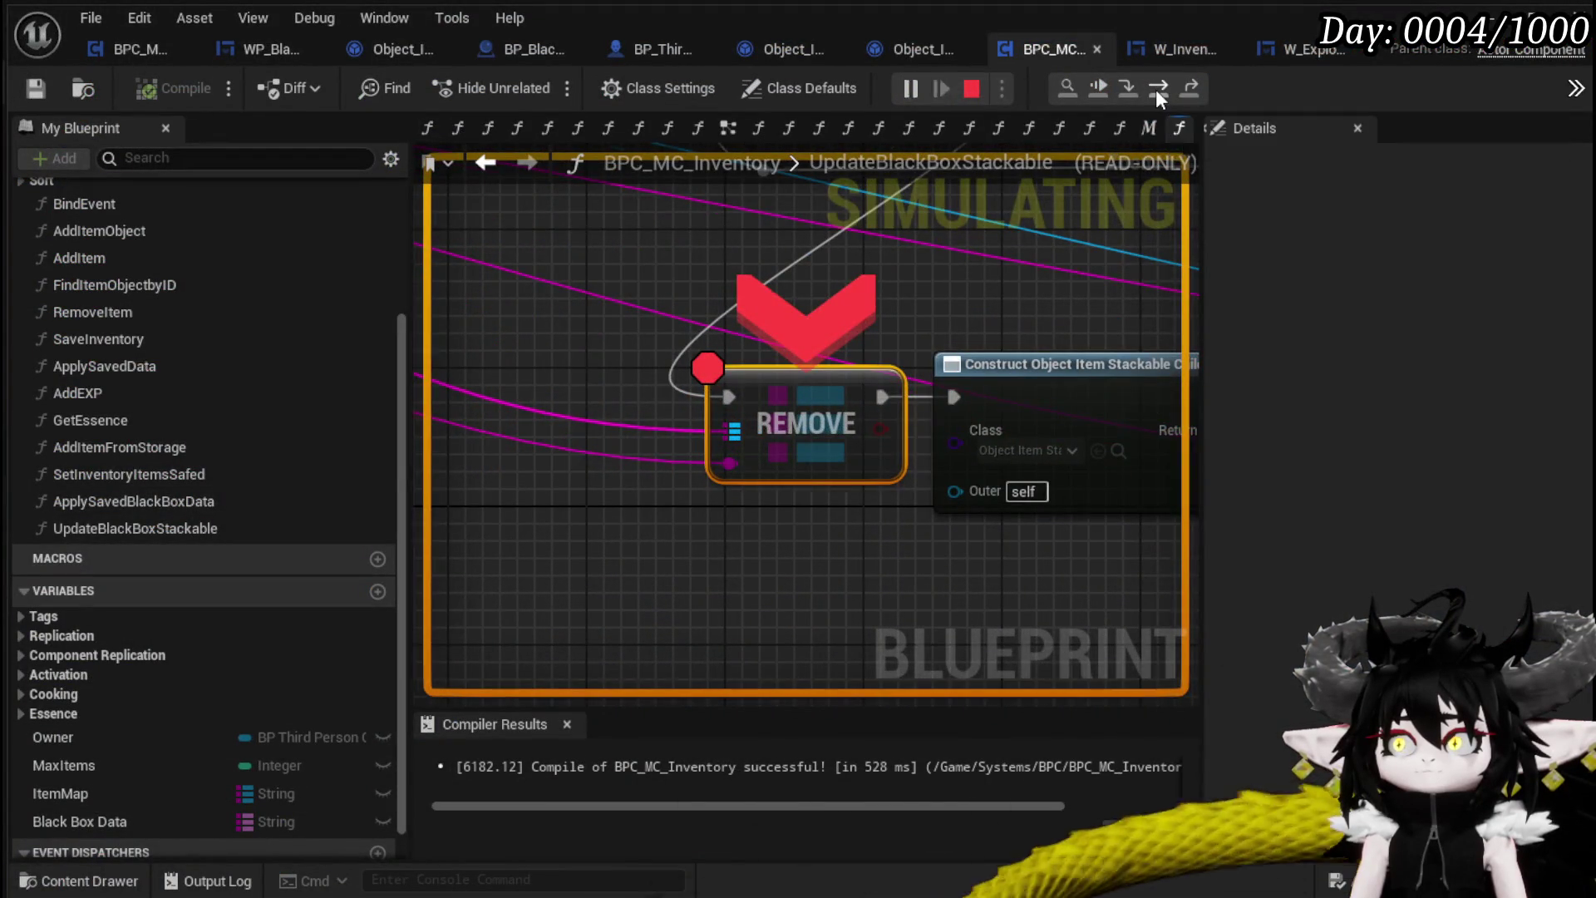
pyautogui.click(1157, 89)
pyautogui.click(1157, 88)
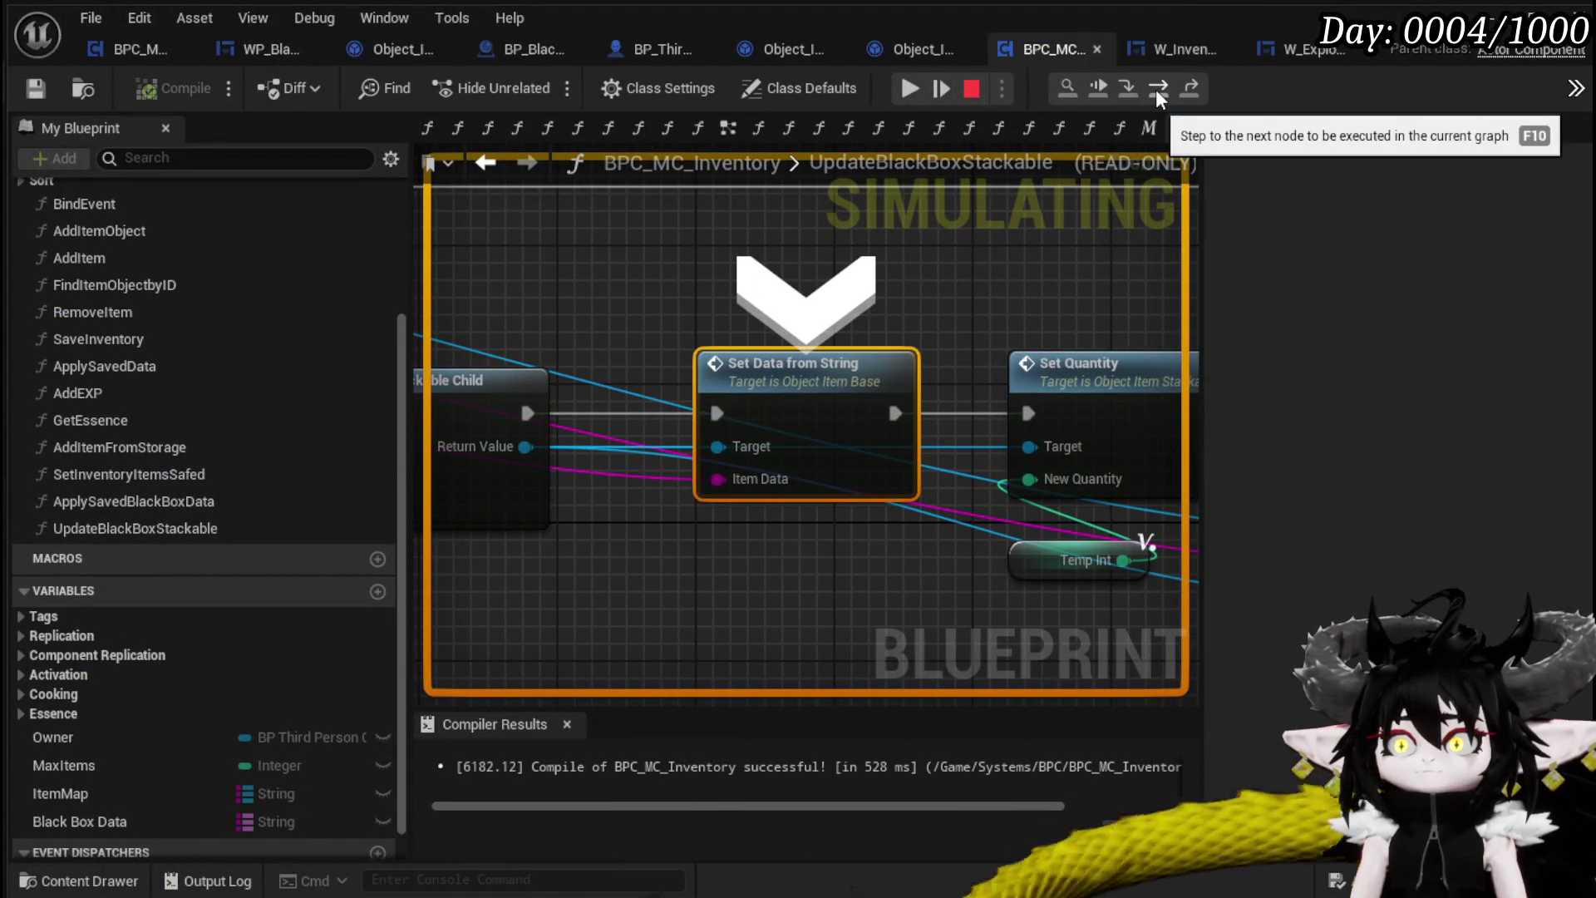
pyautogui.moveTo(716, 447)
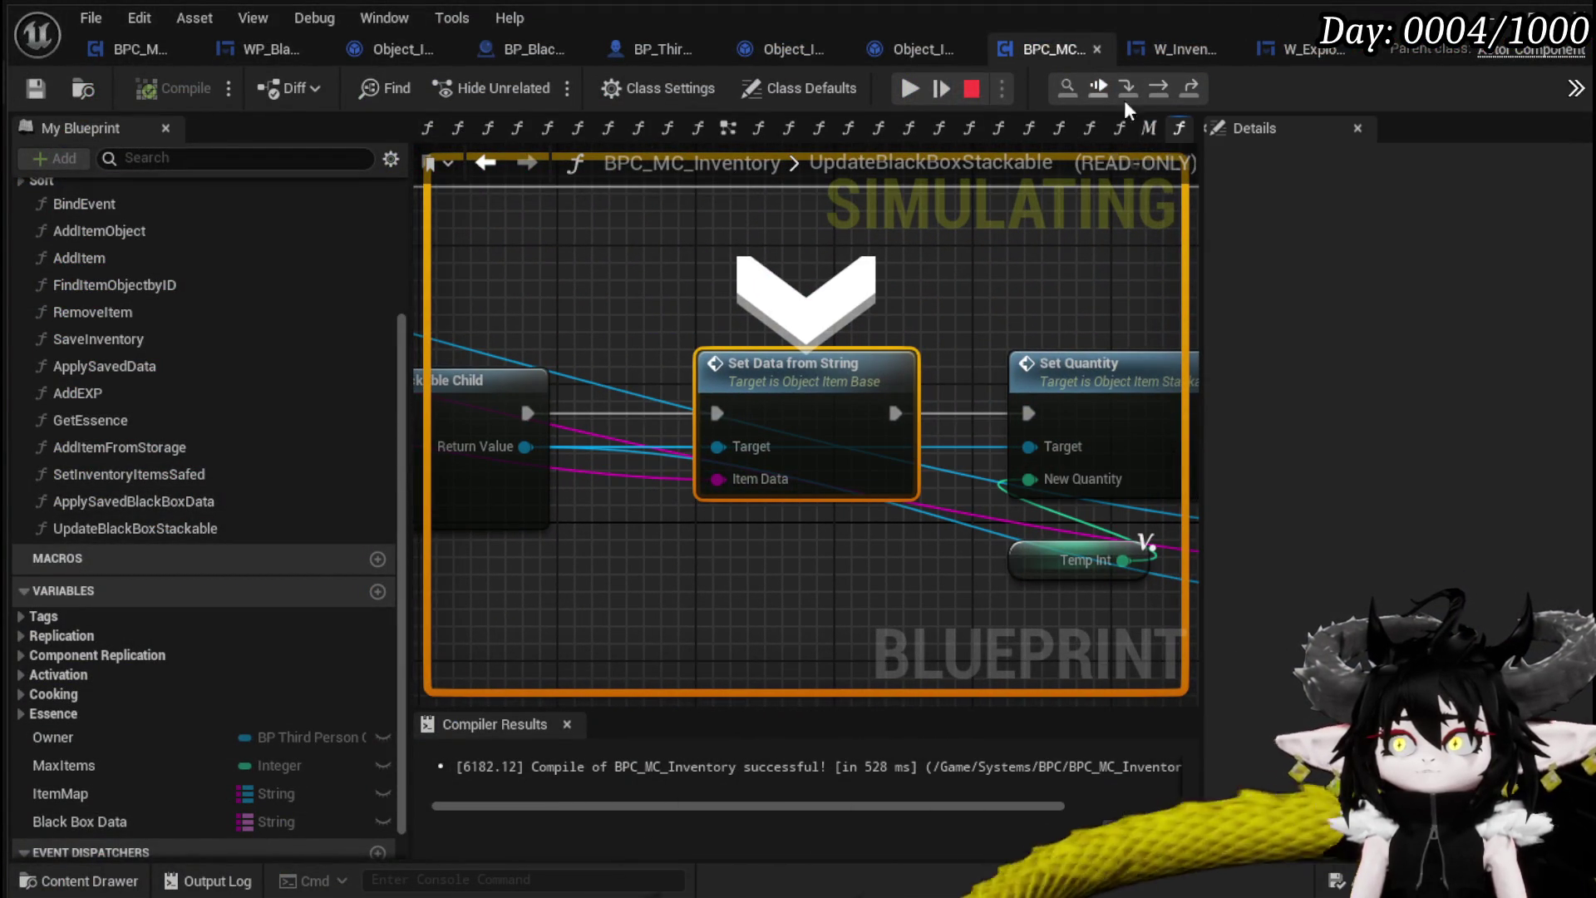
pyautogui.click(1156, 91)
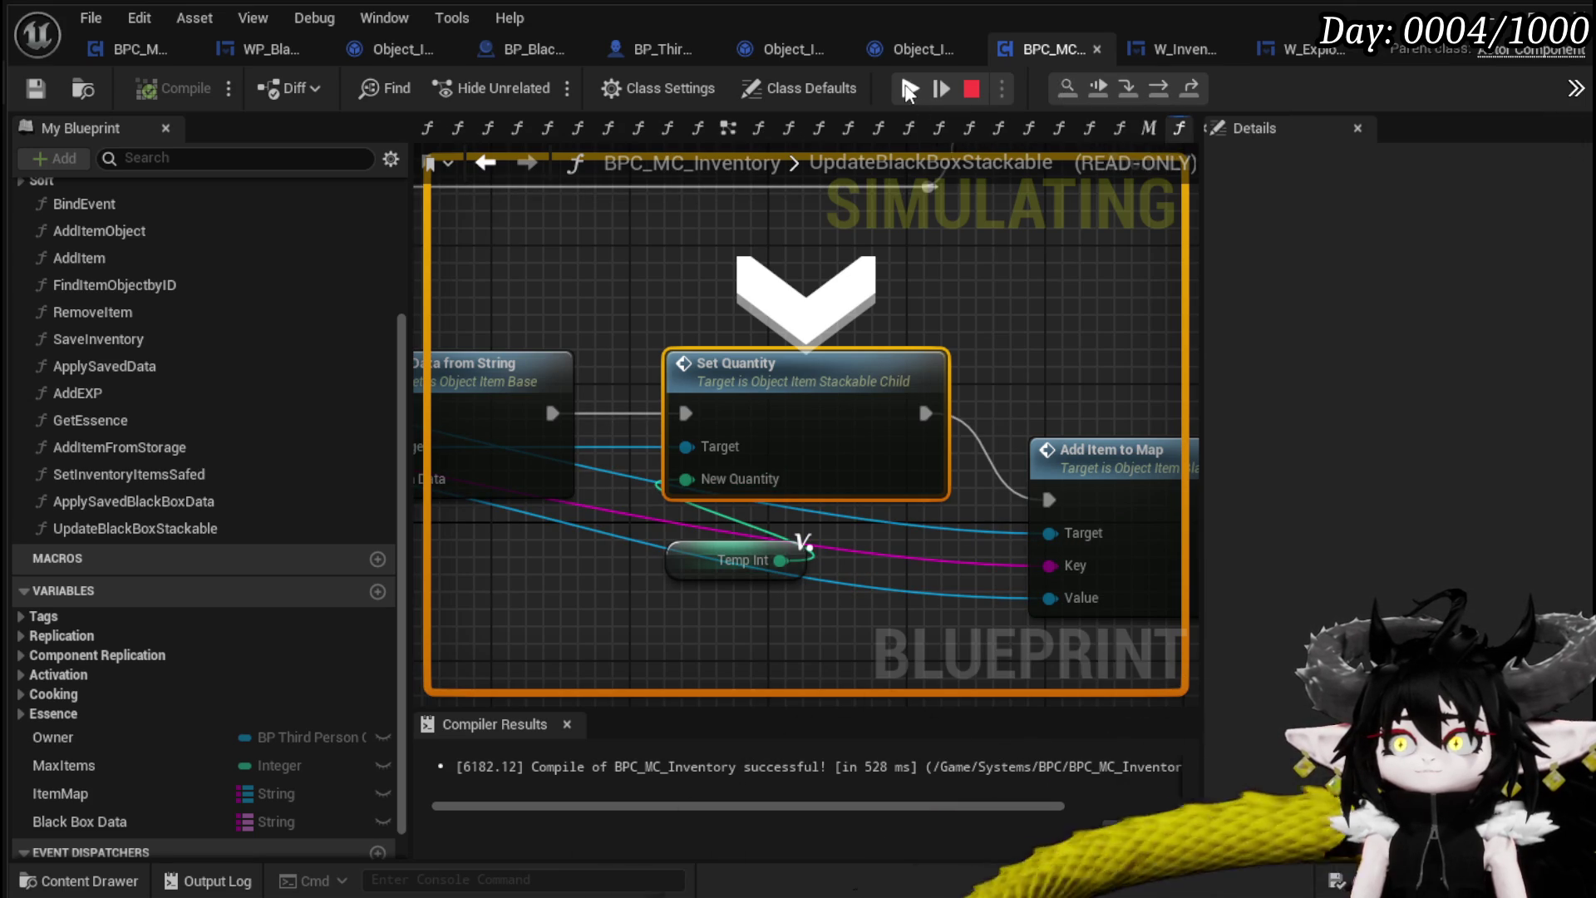
# Resume and step through two more REMOVE hits, via Construct Object and Set Data, to Set Quantity
pyautogui.click(910, 88)
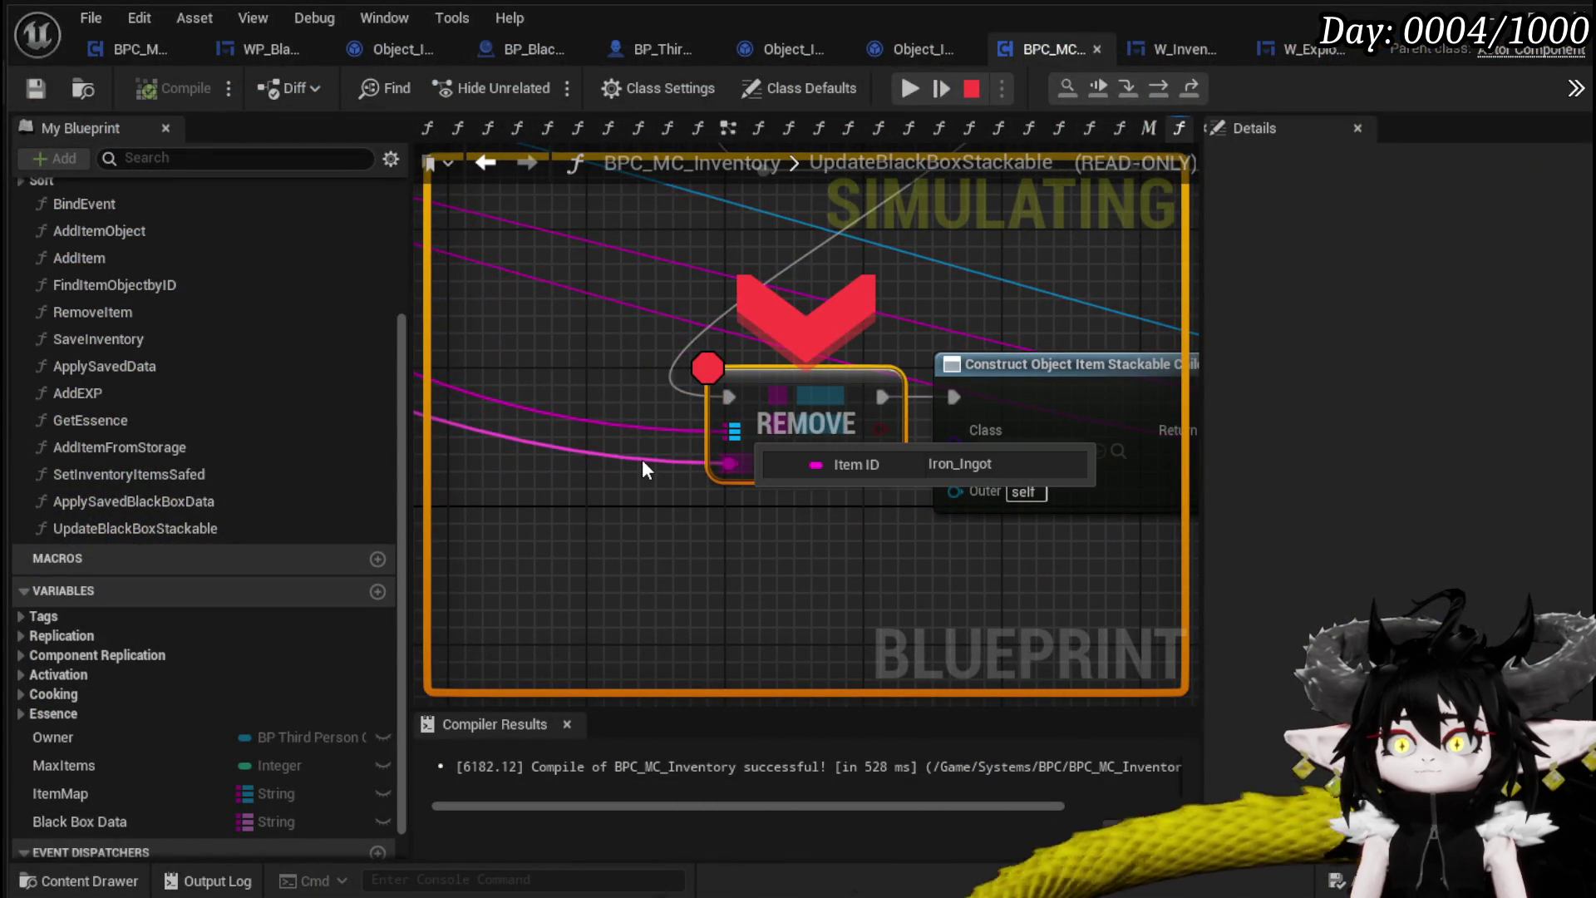
pyautogui.click(1158, 89)
pyautogui.click(1159, 87)
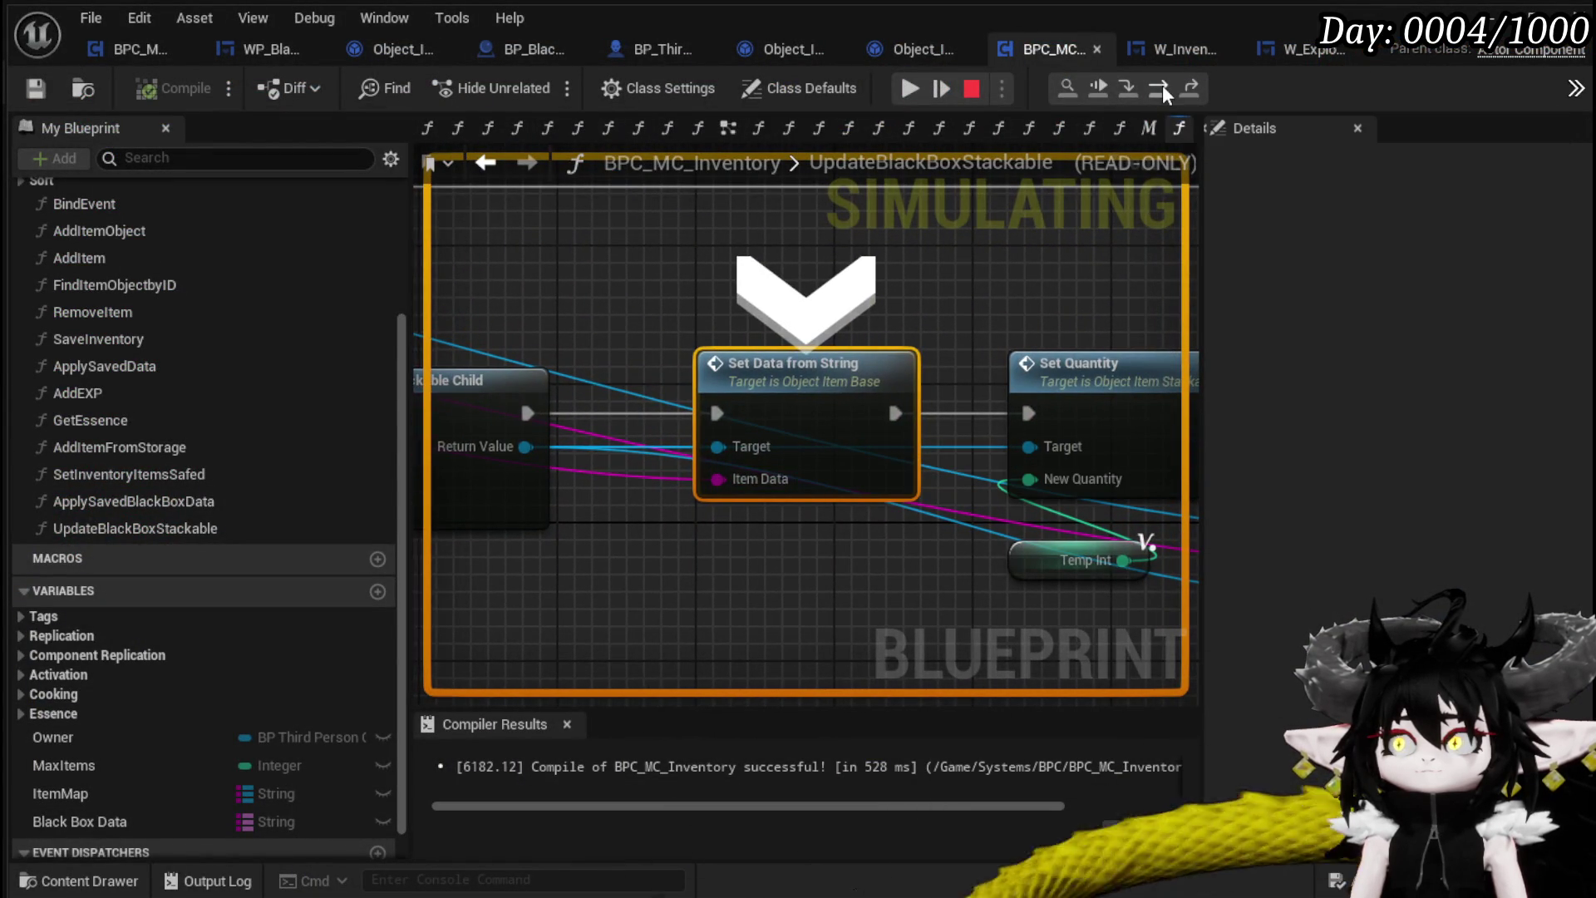
pyautogui.click(1162, 90)
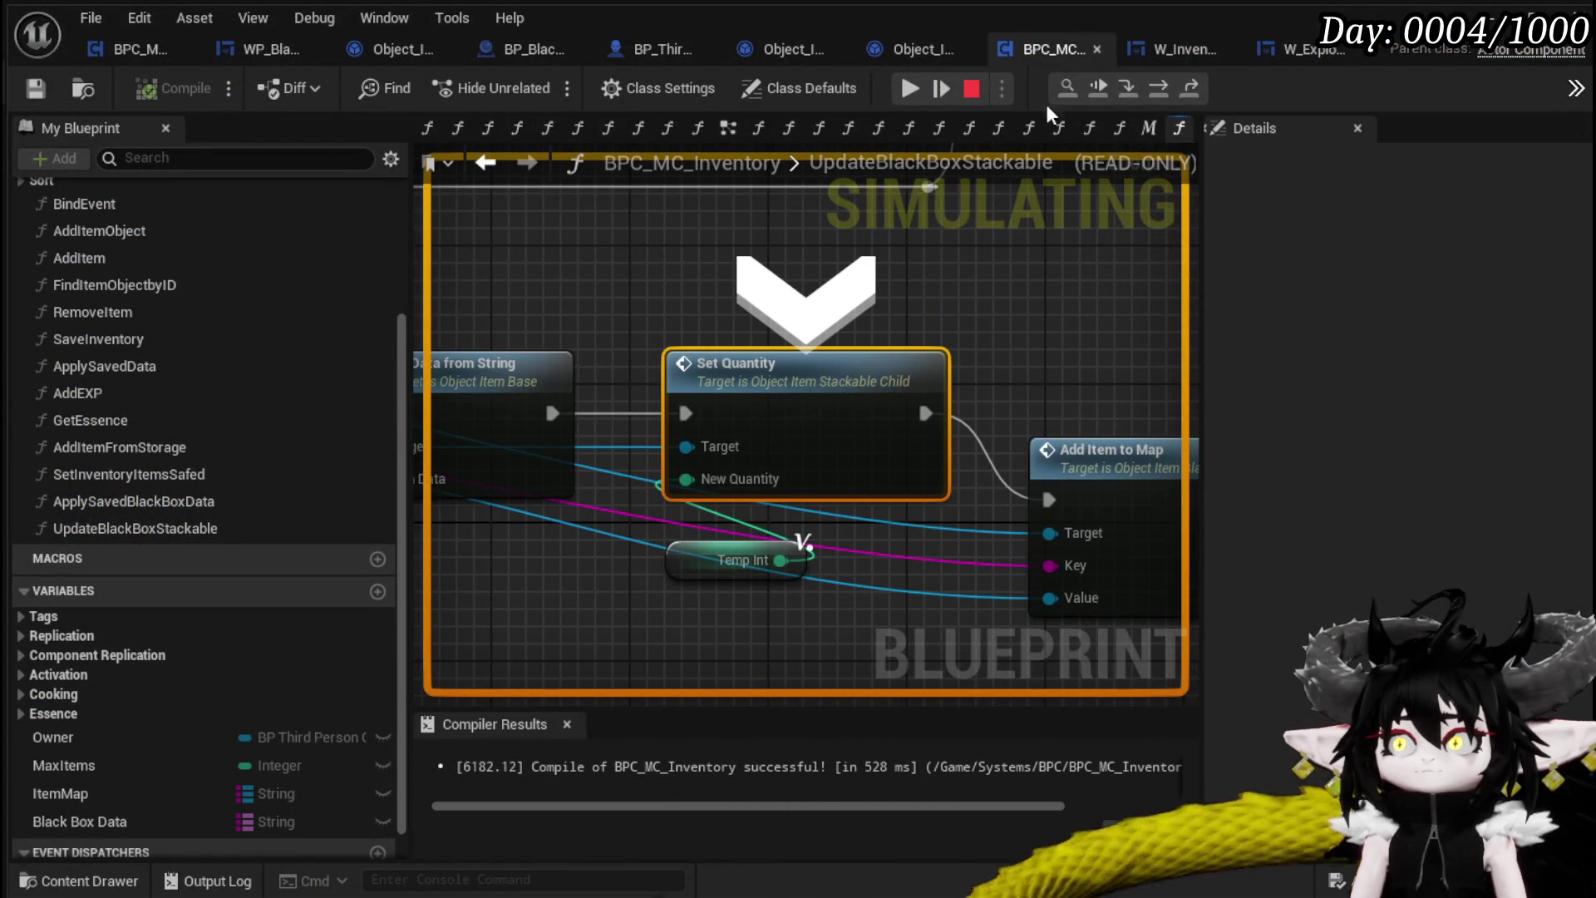
pyautogui.click(910, 88)
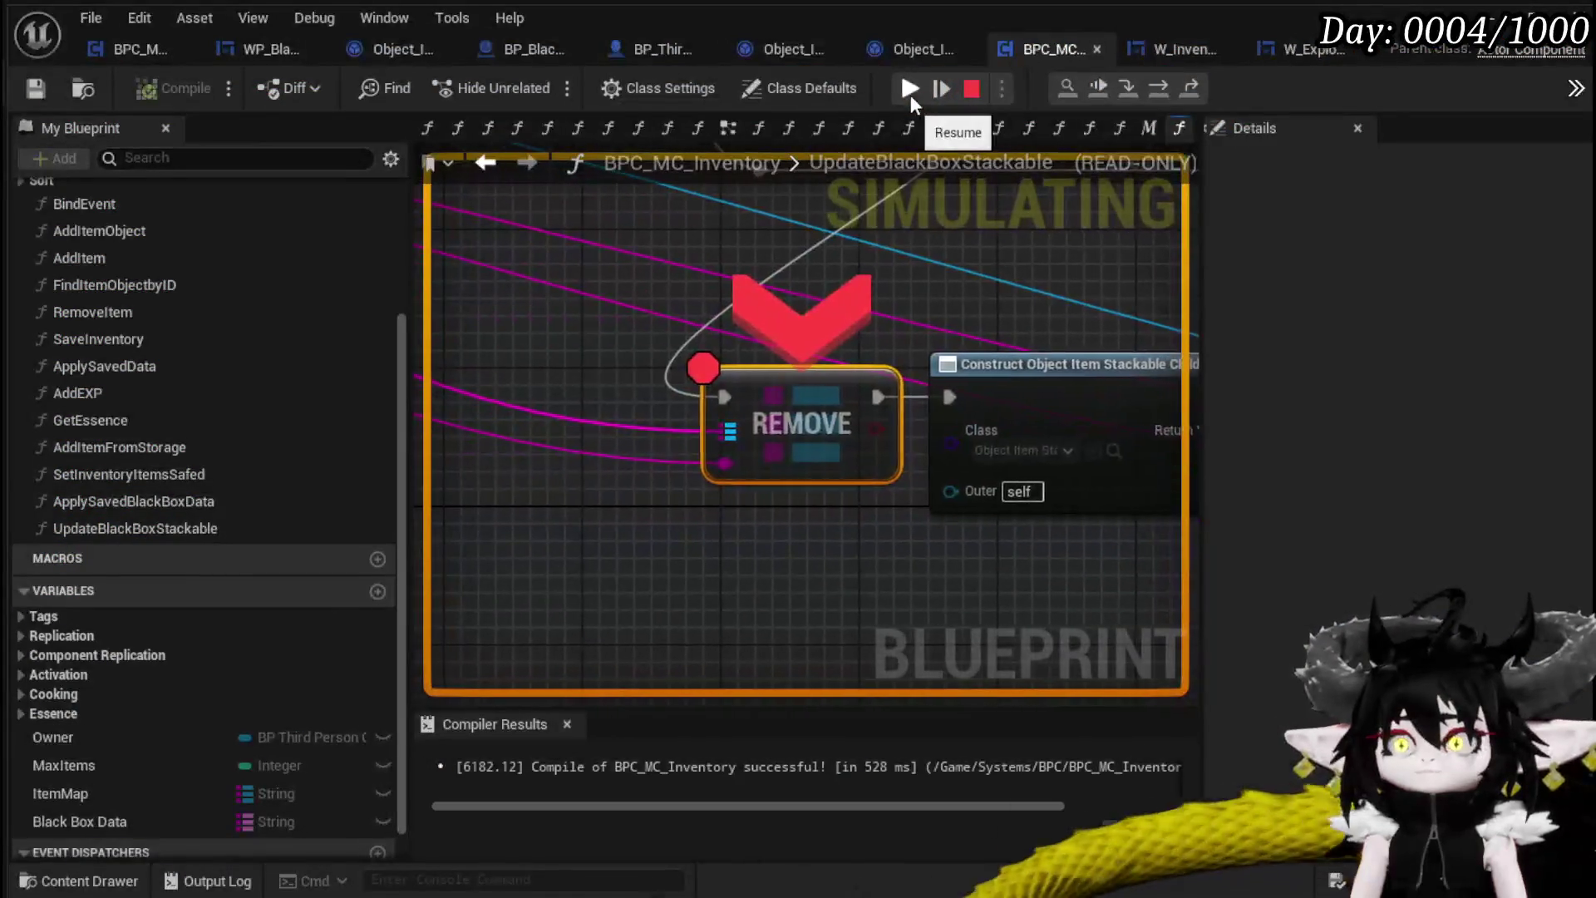
pyautogui.click(1154, 88)
pyautogui.click(1154, 88)
pyautogui.click(1154, 88)
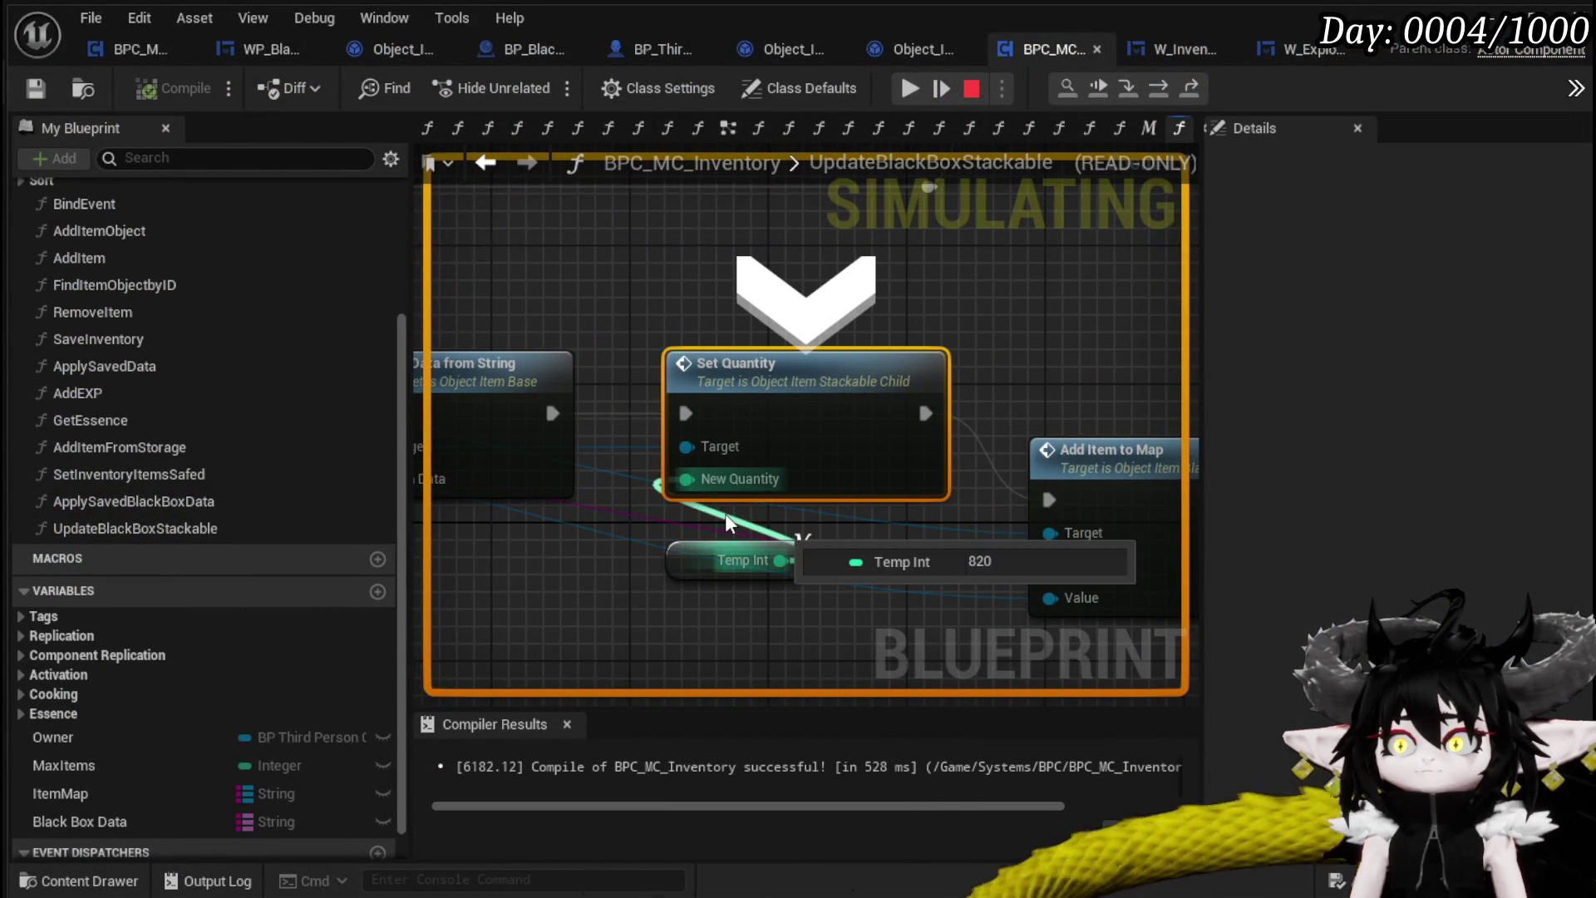
# Step through the final REMOVE hit, then resume execution back into the game
pyautogui.click(913, 93)
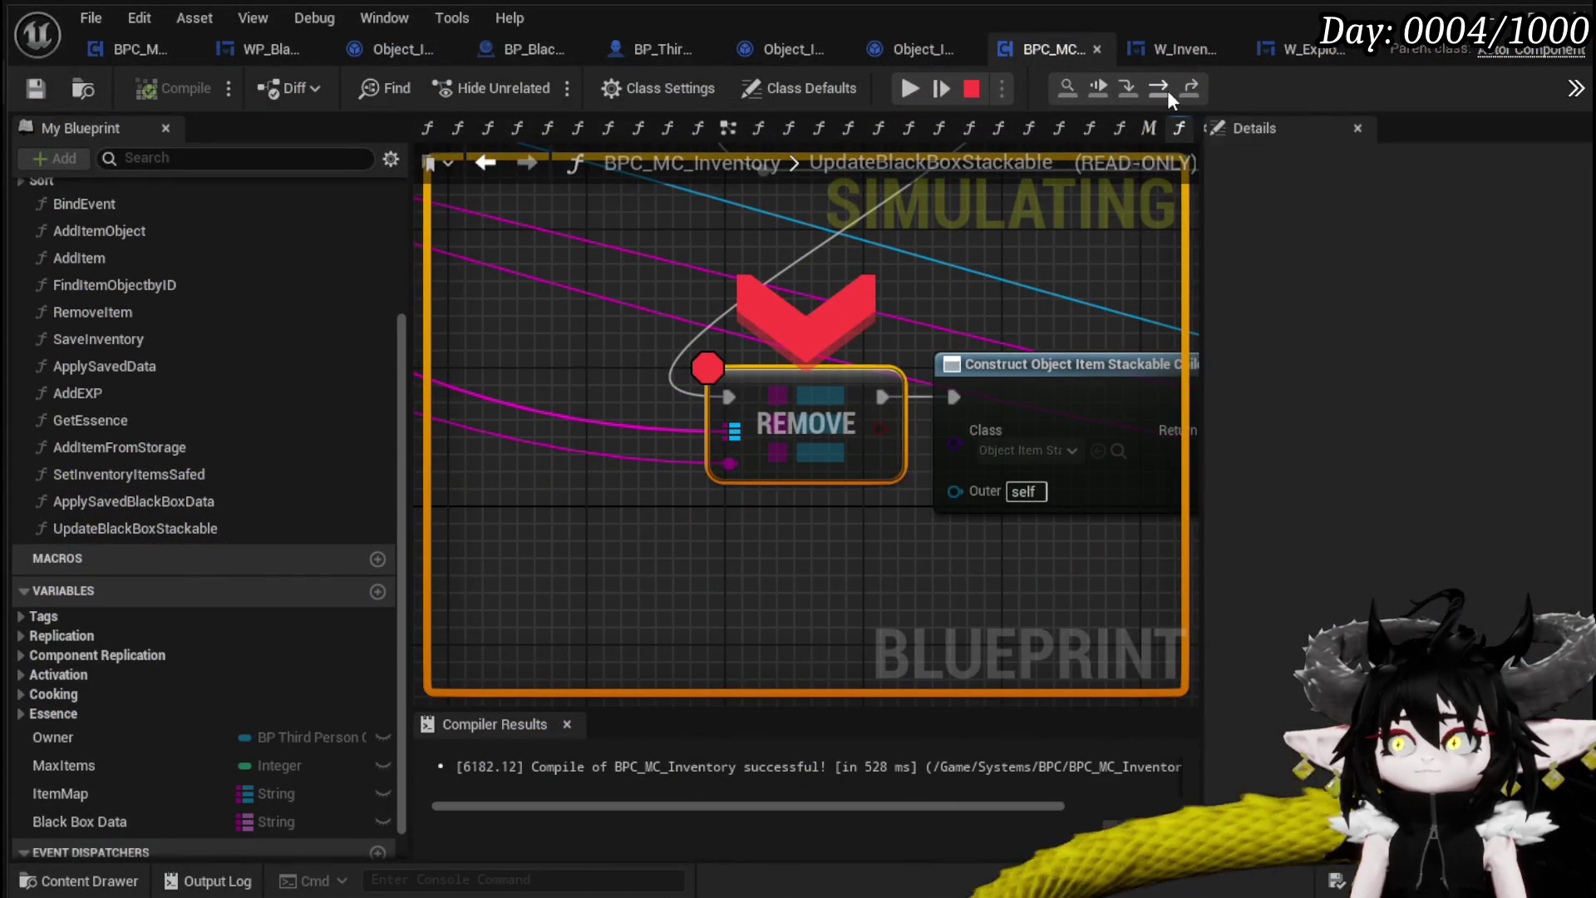
pyautogui.click(1162, 88)
pyautogui.click(1162, 89)
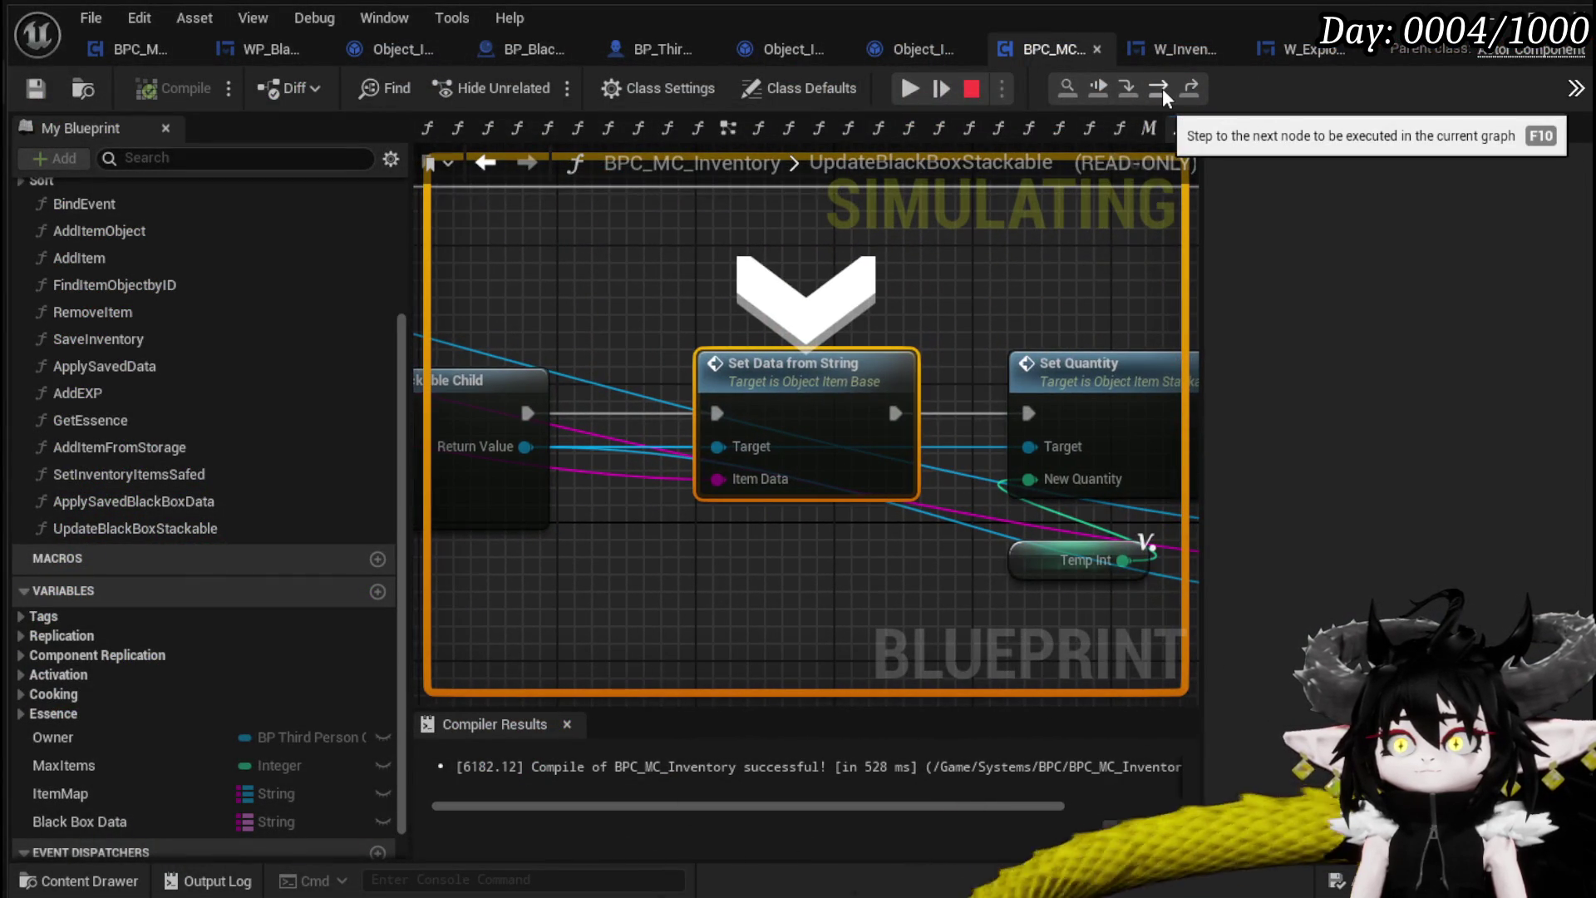
pyautogui.click(1162, 88)
pyautogui.moveTo(748, 524)
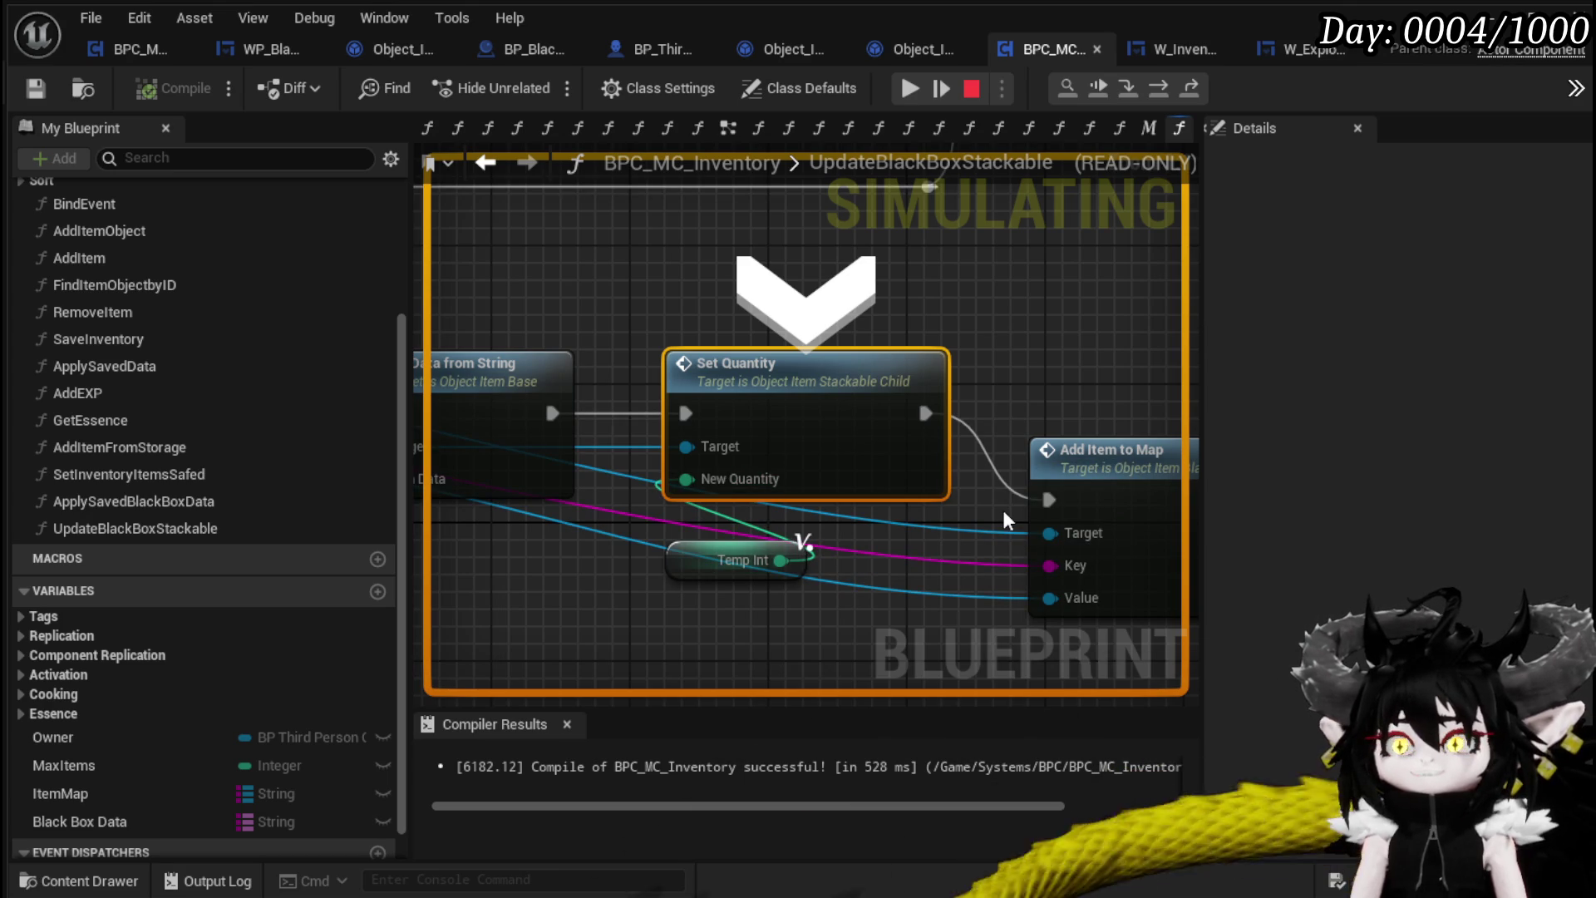
pyautogui.click(909, 88)
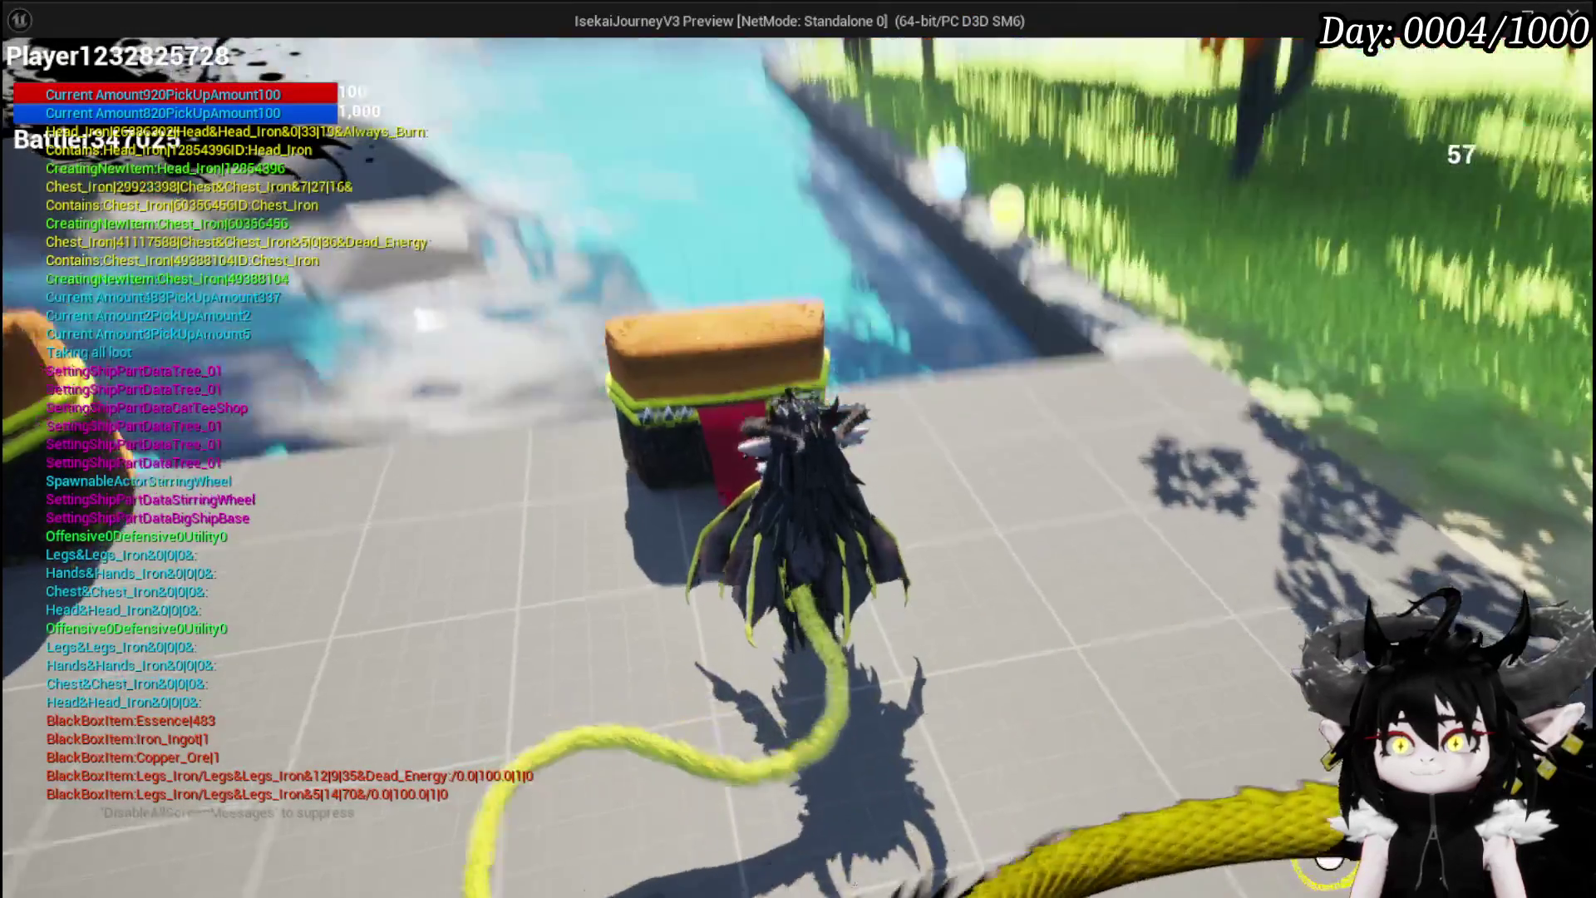
# On the inventory's Material tab, move the 43-essence stack out of and back into the Black Box, then stop
pyautogui.press('e')
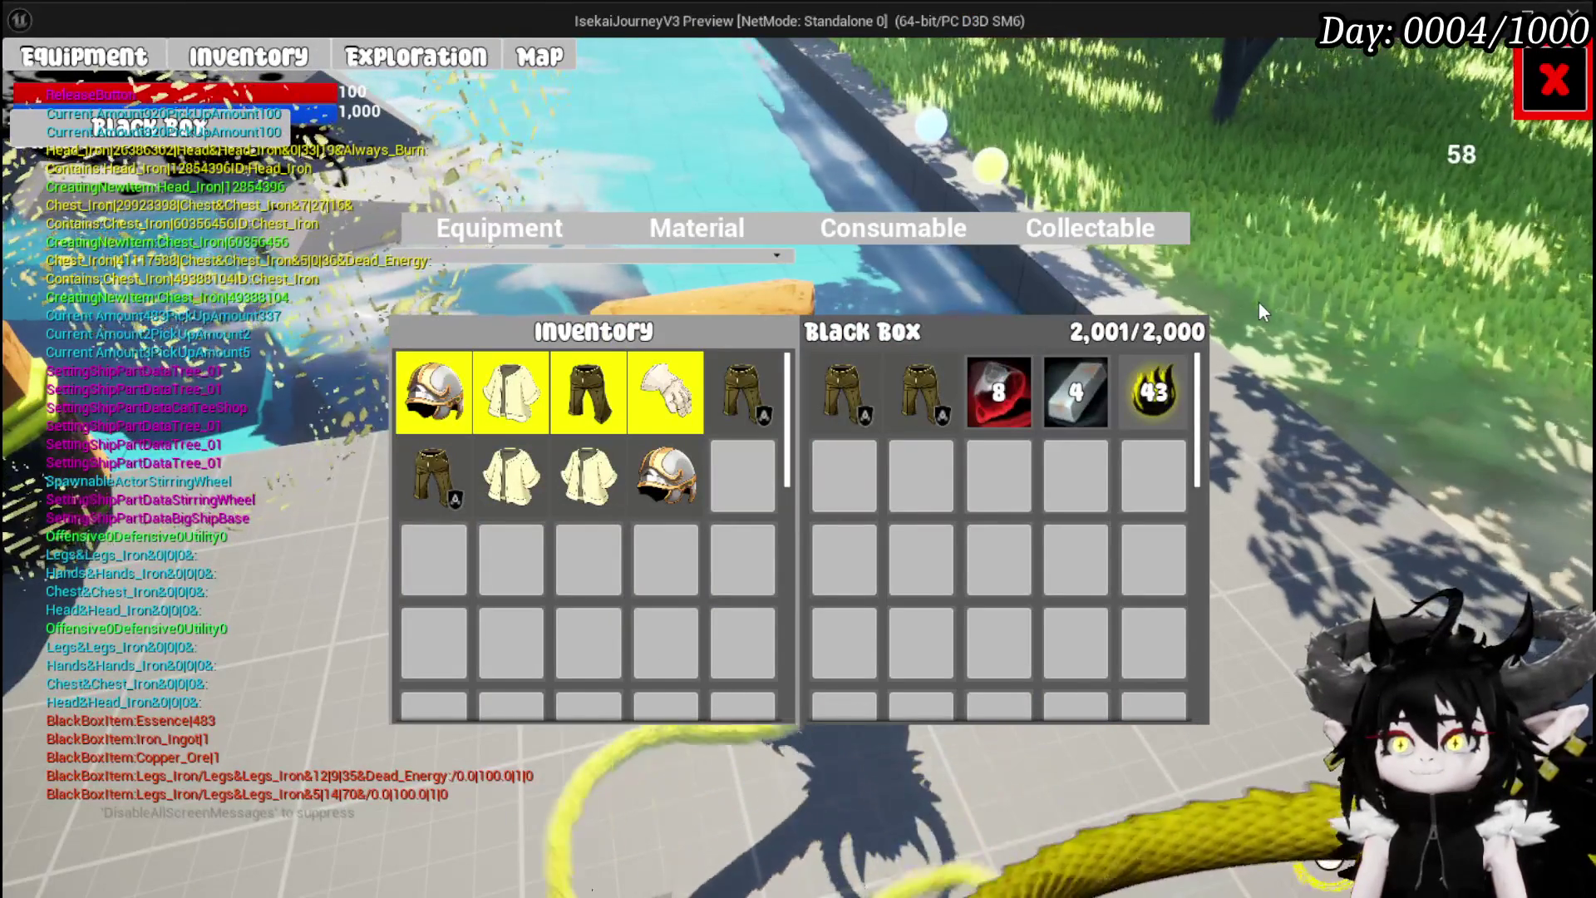
pyautogui.moveTo(1139, 408)
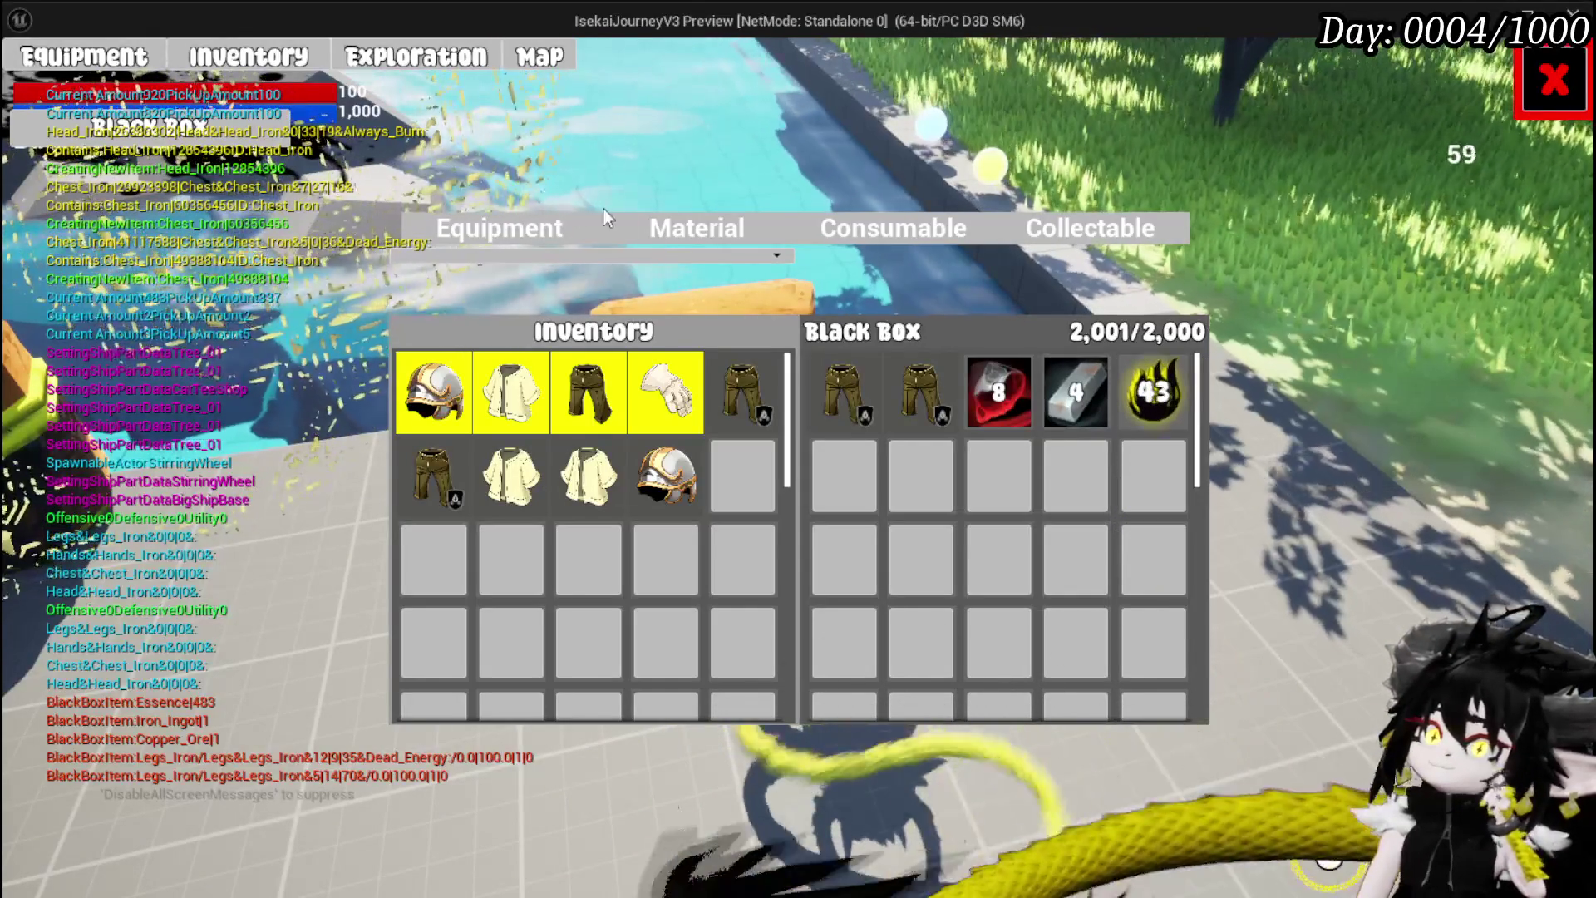
pyautogui.click(676, 231)
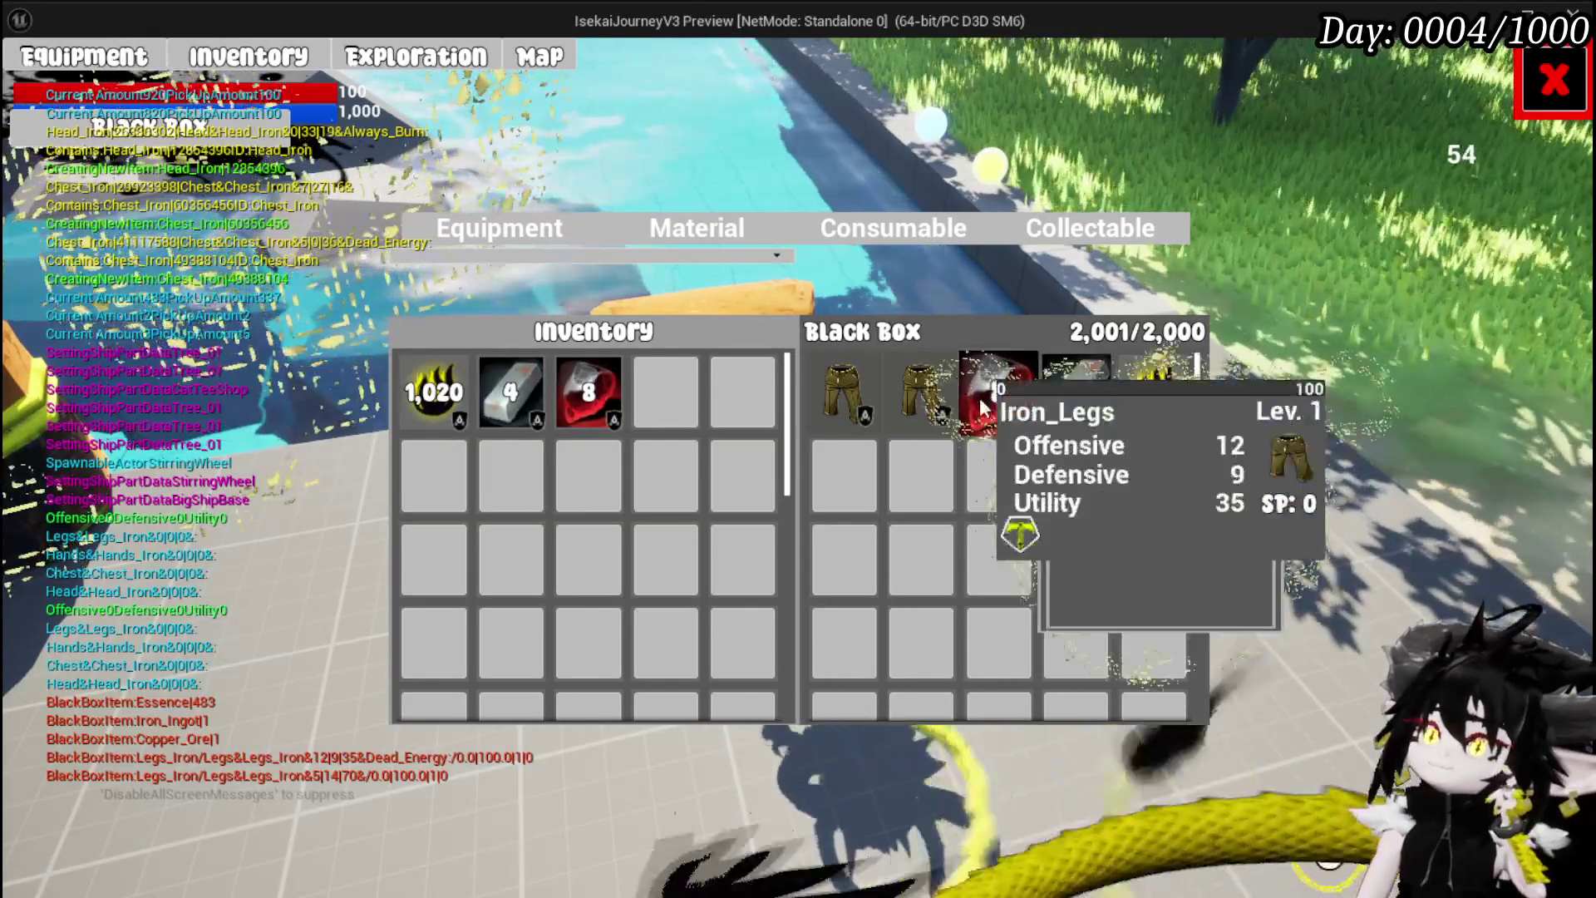
pyautogui.click(1156, 394)
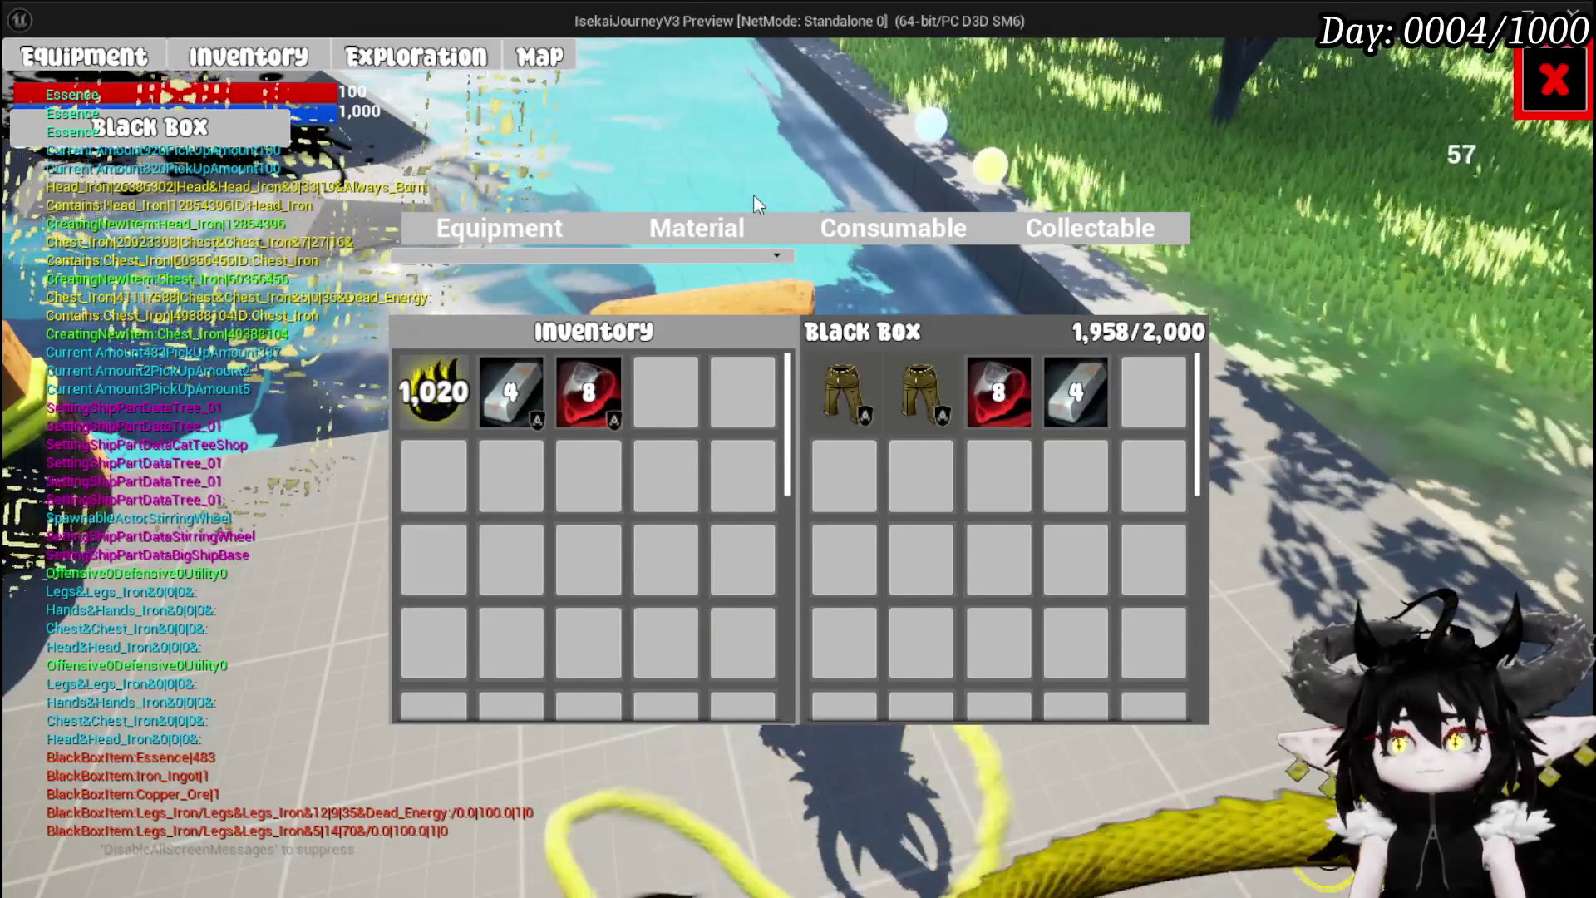
pyautogui.click(433, 390)
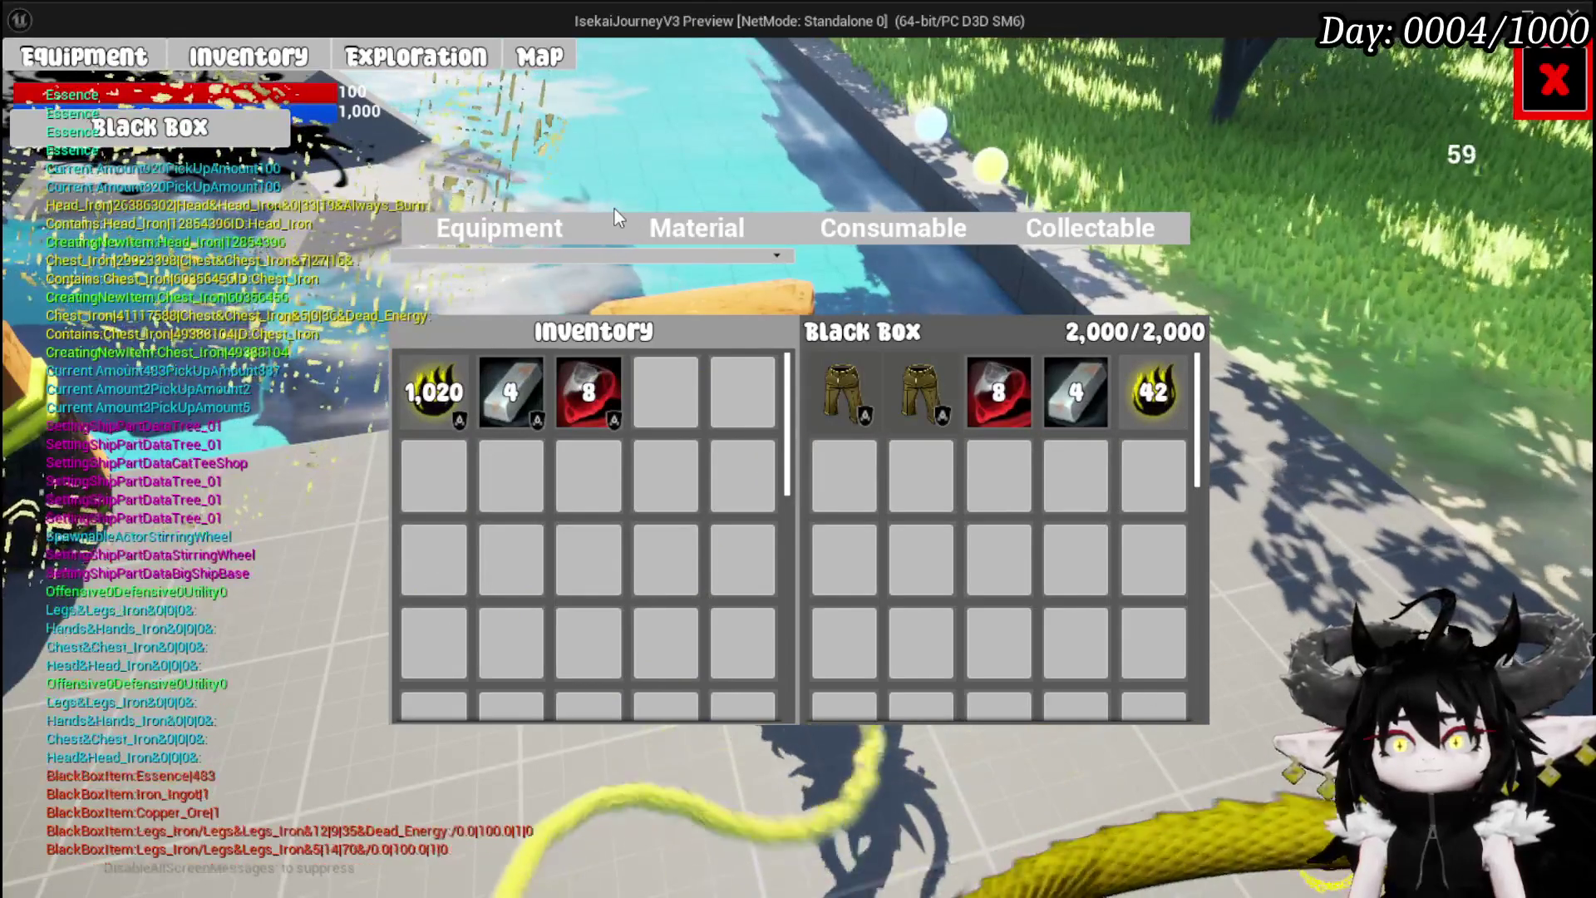
pyautogui.press('Escape')
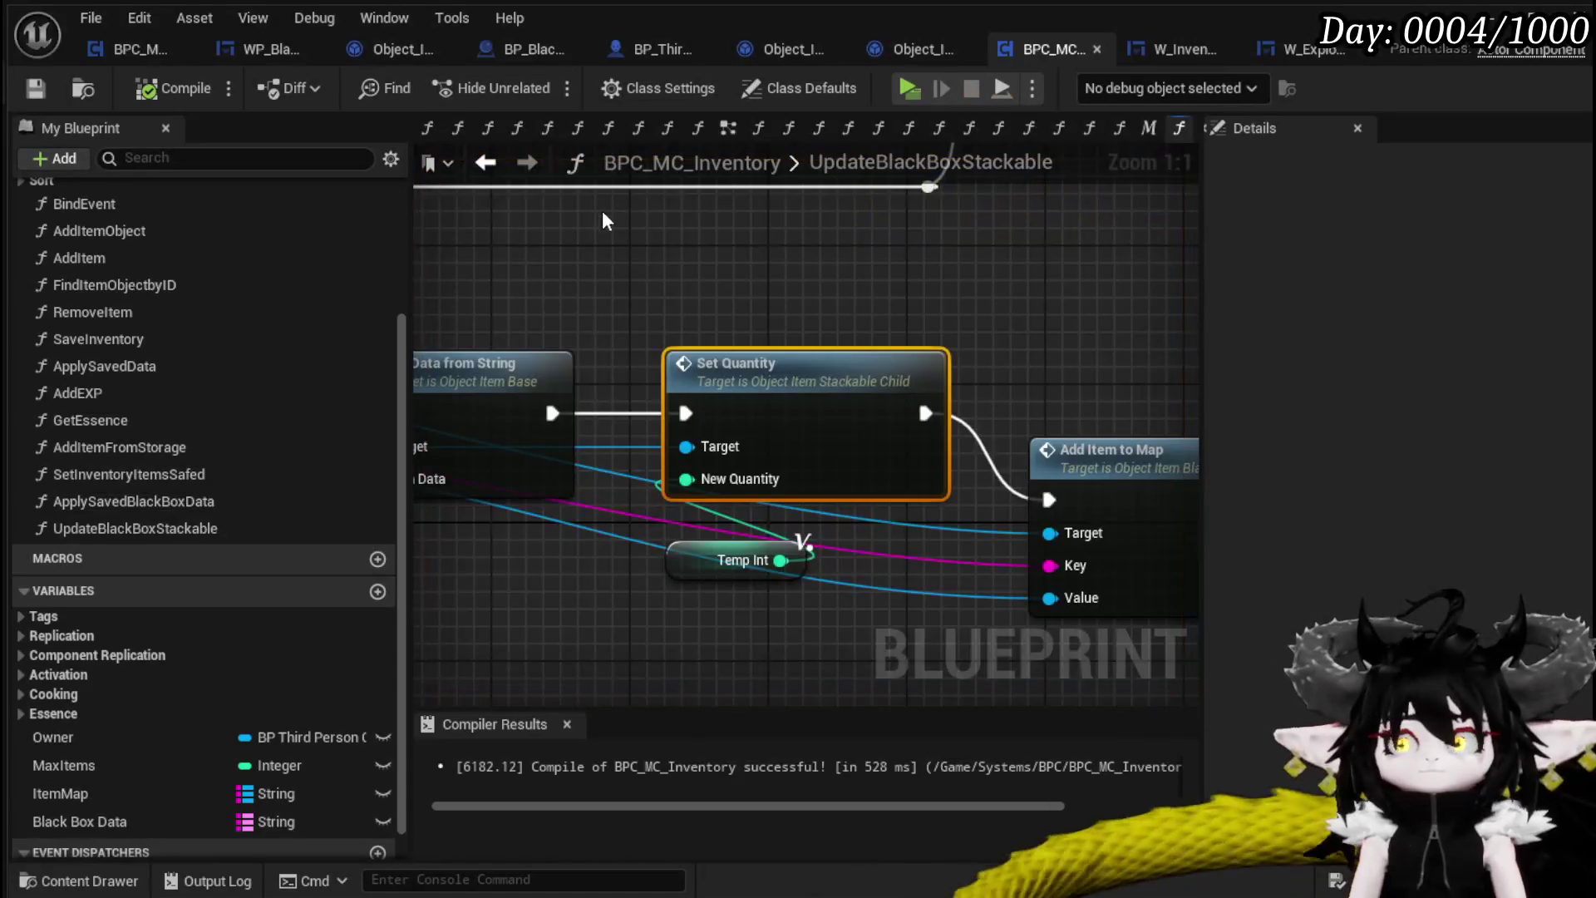
# Pan around the graph to inspect the For Loop, Branch and TempInt nodes
pyautogui.moveTo(823, 330)
pyautogui.mouseDown()
pyautogui.moveTo(1112, 551)
pyautogui.moveTo(1008, 539)
pyautogui.moveTo(1009, 479)
pyautogui.moveTo(953, 453)
pyautogui.moveTo(652, 666)
pyautogui.moveTo(680, 666)
pyautogui.moveTo(890, 387)
pyautogui.moveTo(650, 388)
pyautogui.moveTo(657, 412)
pyautogui.mouseUp()
pyautogui.scroll(1, 965, 486)
pyautogui.scroll(-1, 650, 388)
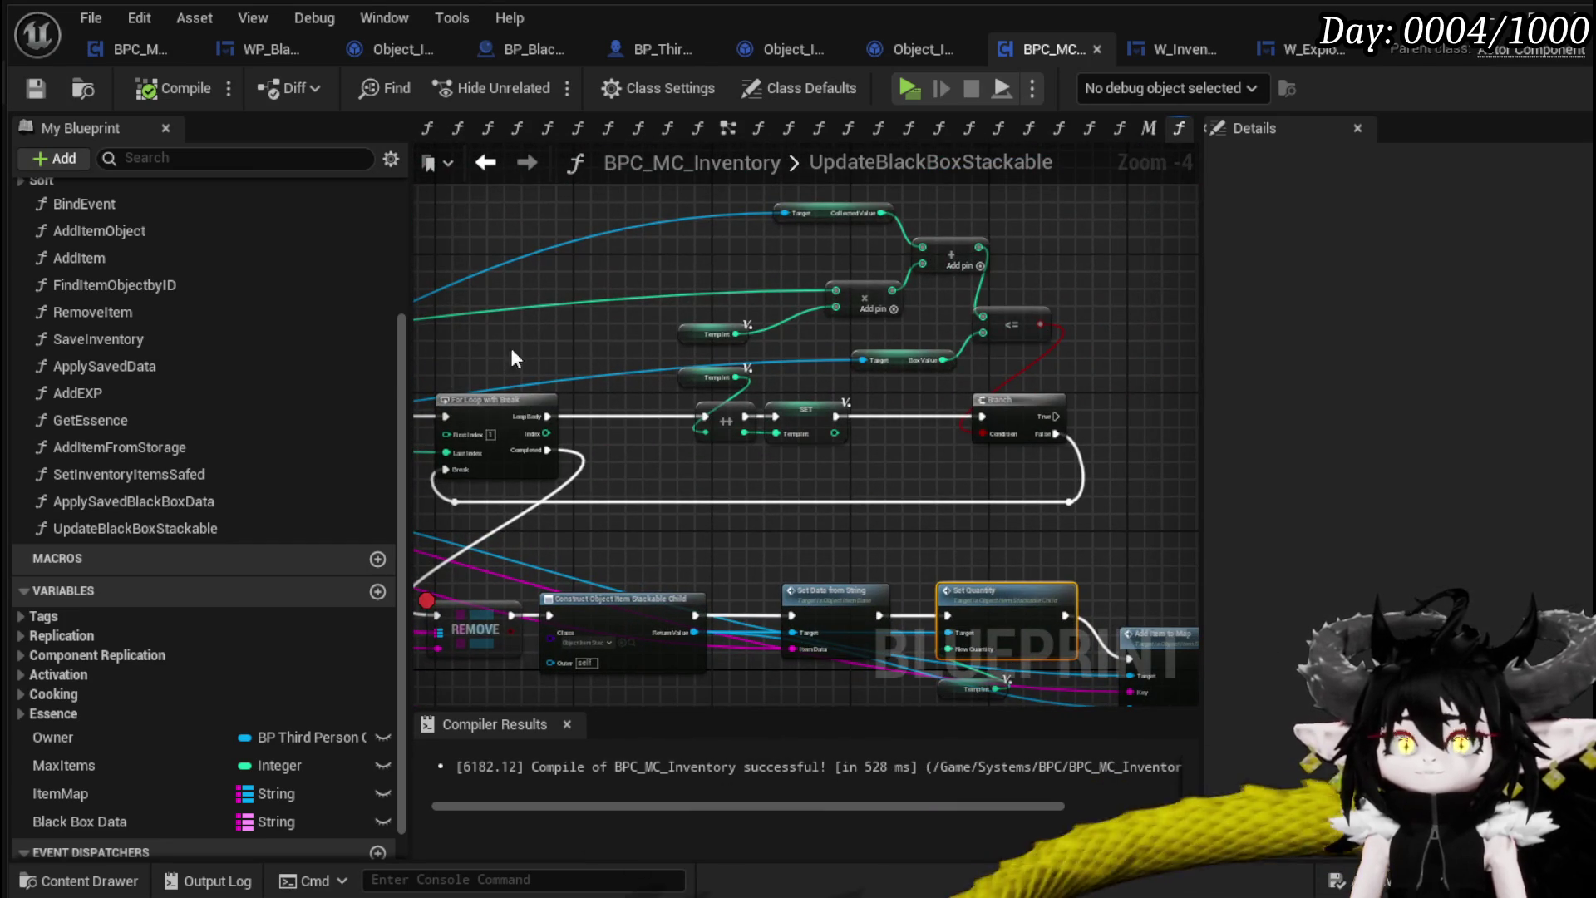
pyautogui.moveTo(768, 506)
pyautogui.mouseDown()
pyautogui.moveTo(848, 469)
pyautogui.moveTo(916, 470)
pyautogui.mouseUp()
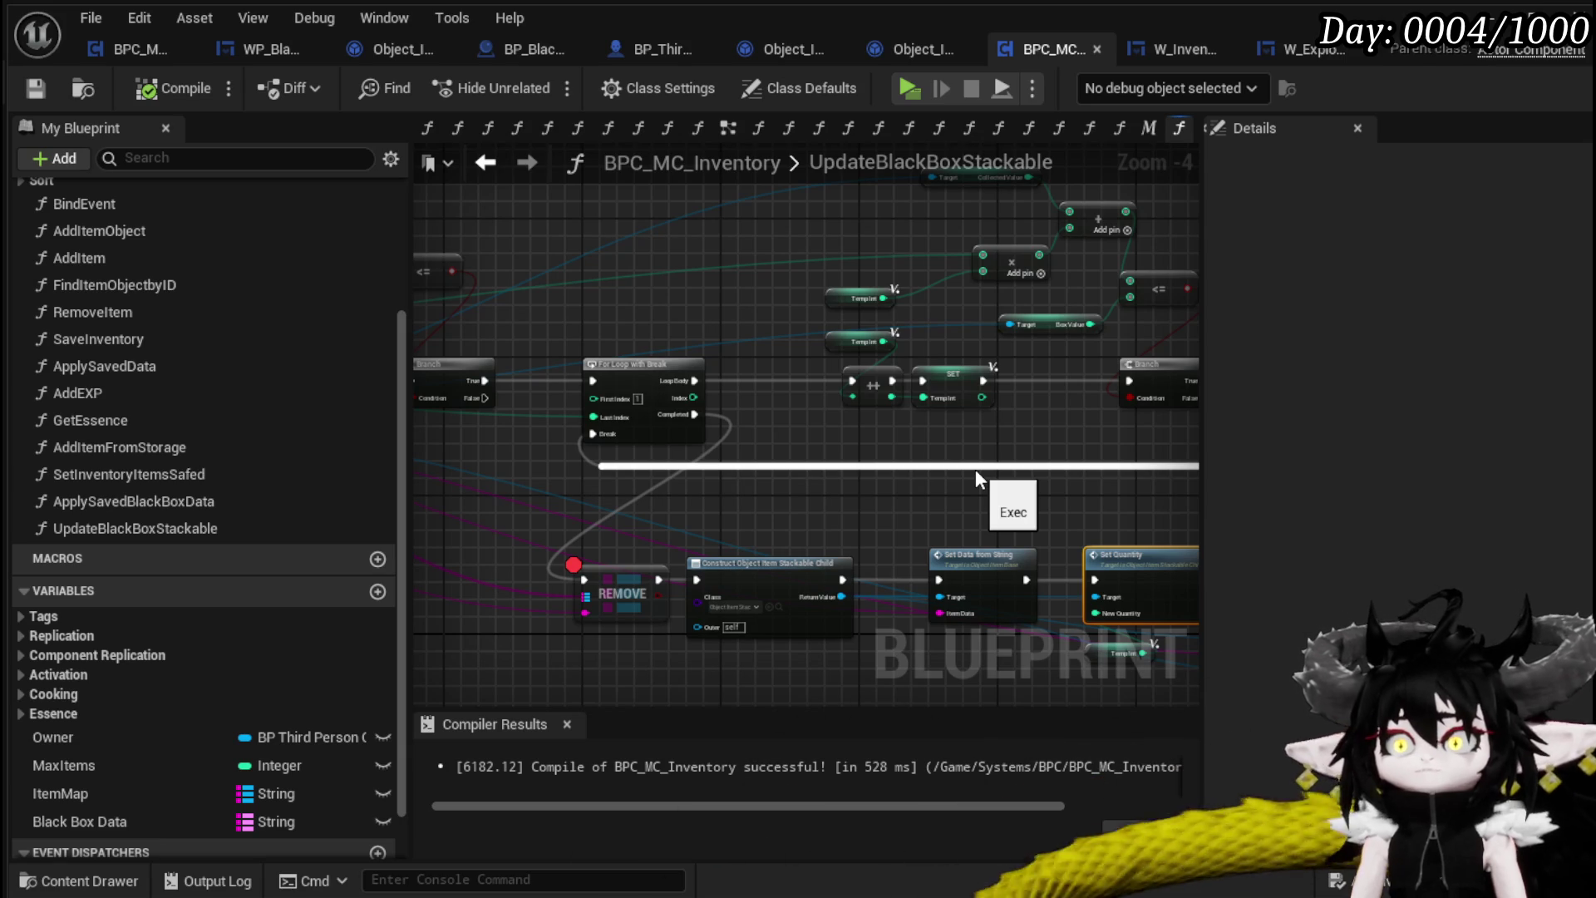
pyautogui.moveTo(937, 425); pyautogui.dragTo(698, 256)
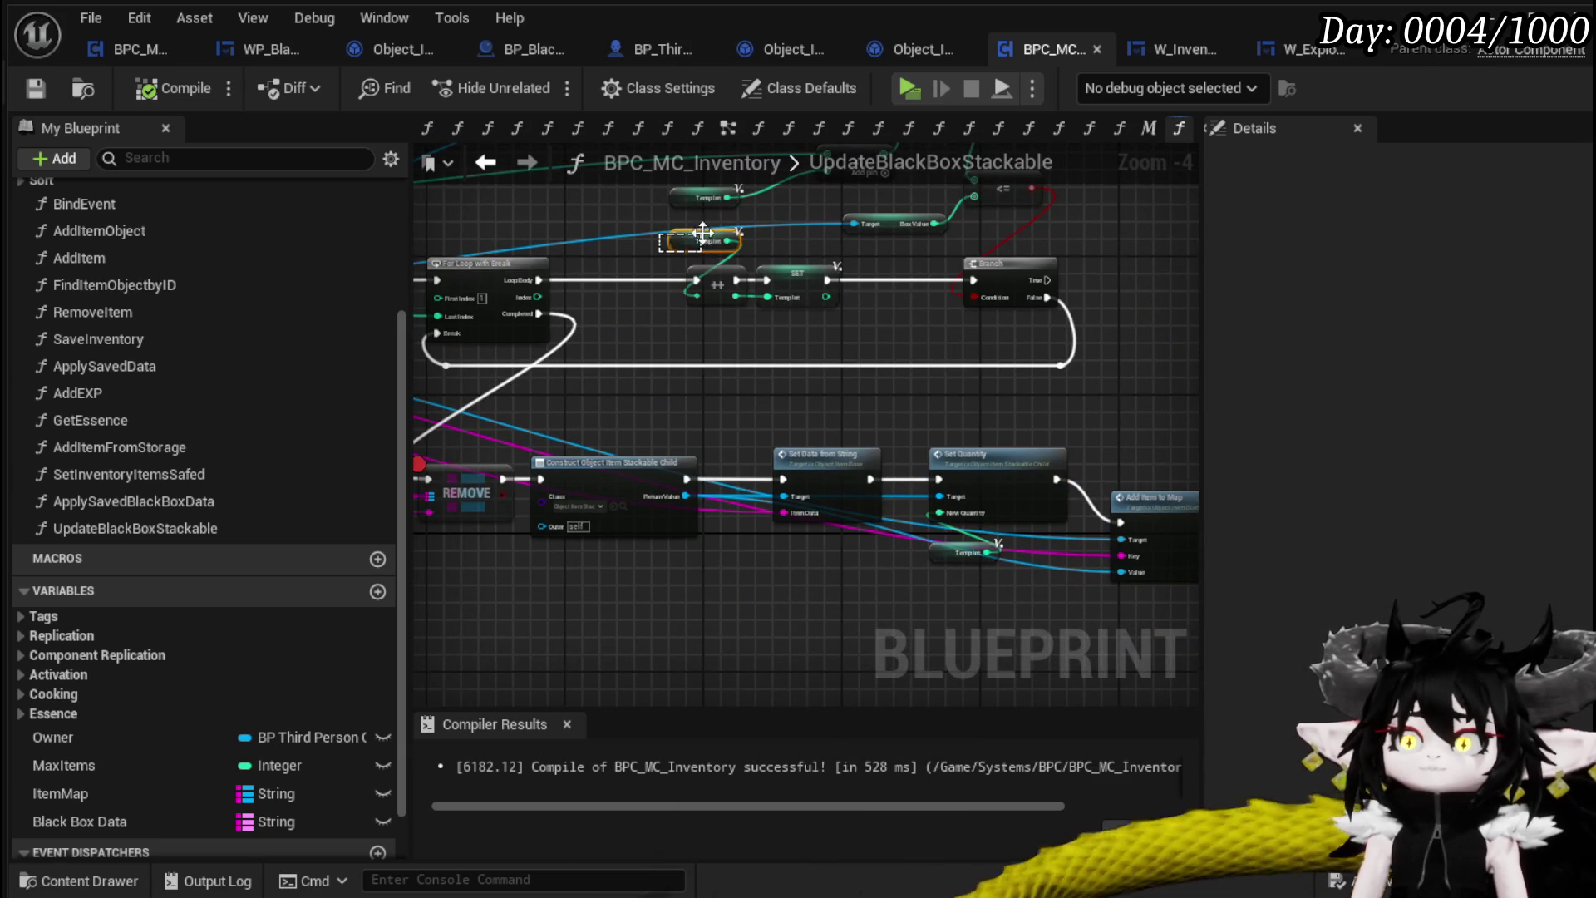
pyautogui.click(969, 555)
pyautogui.click(802, 337)
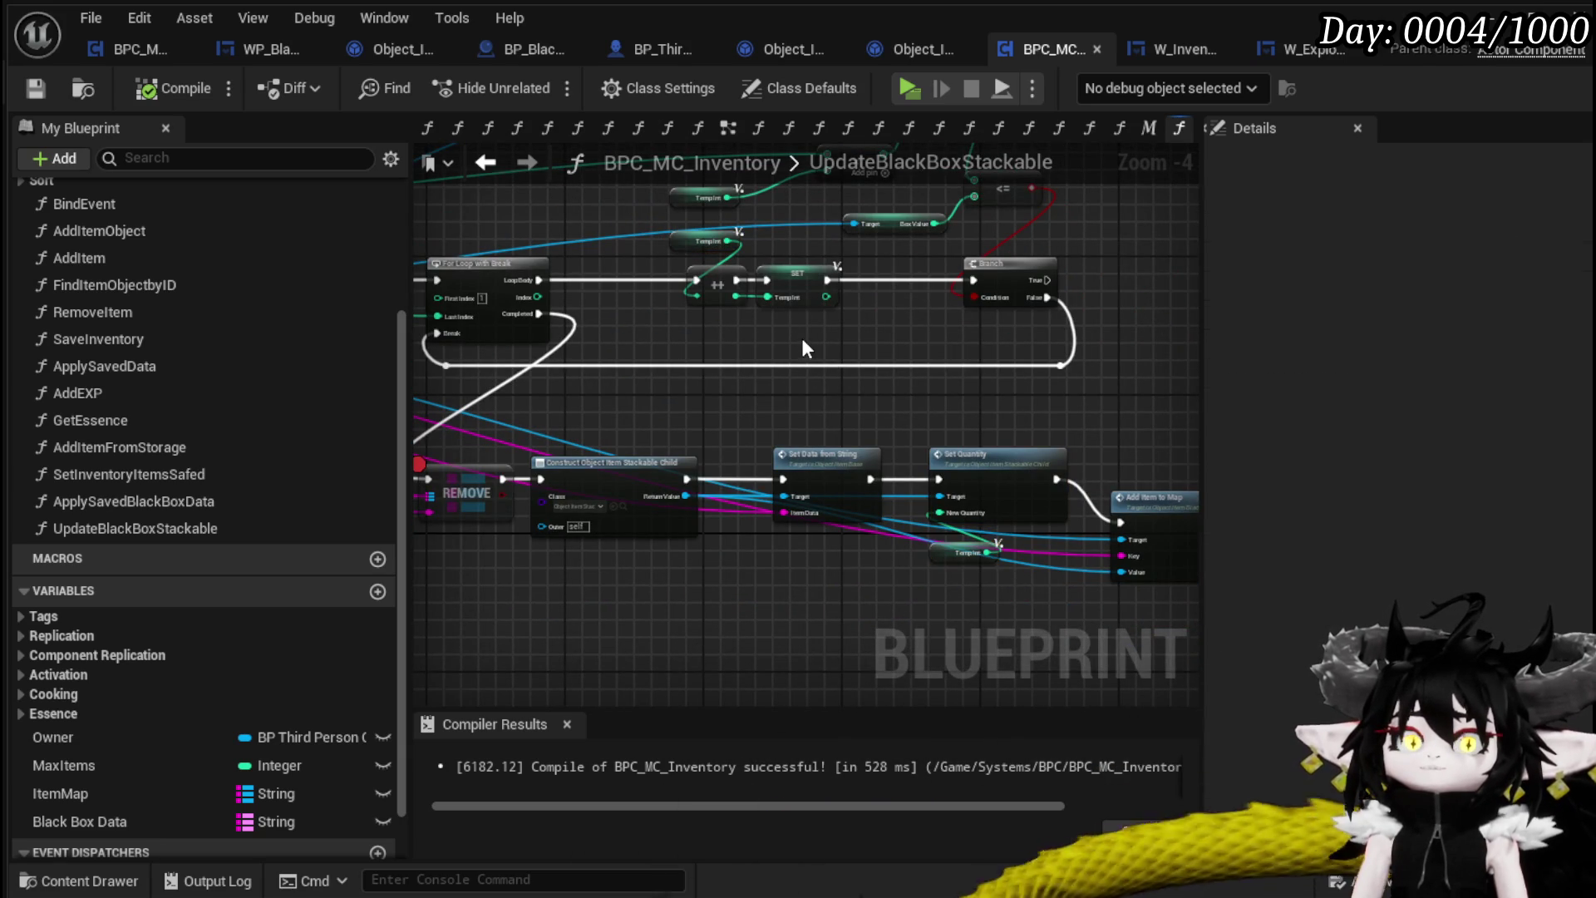
pyautogui.moveTo(801, 338); pyautogui.dragTo(880, 421)
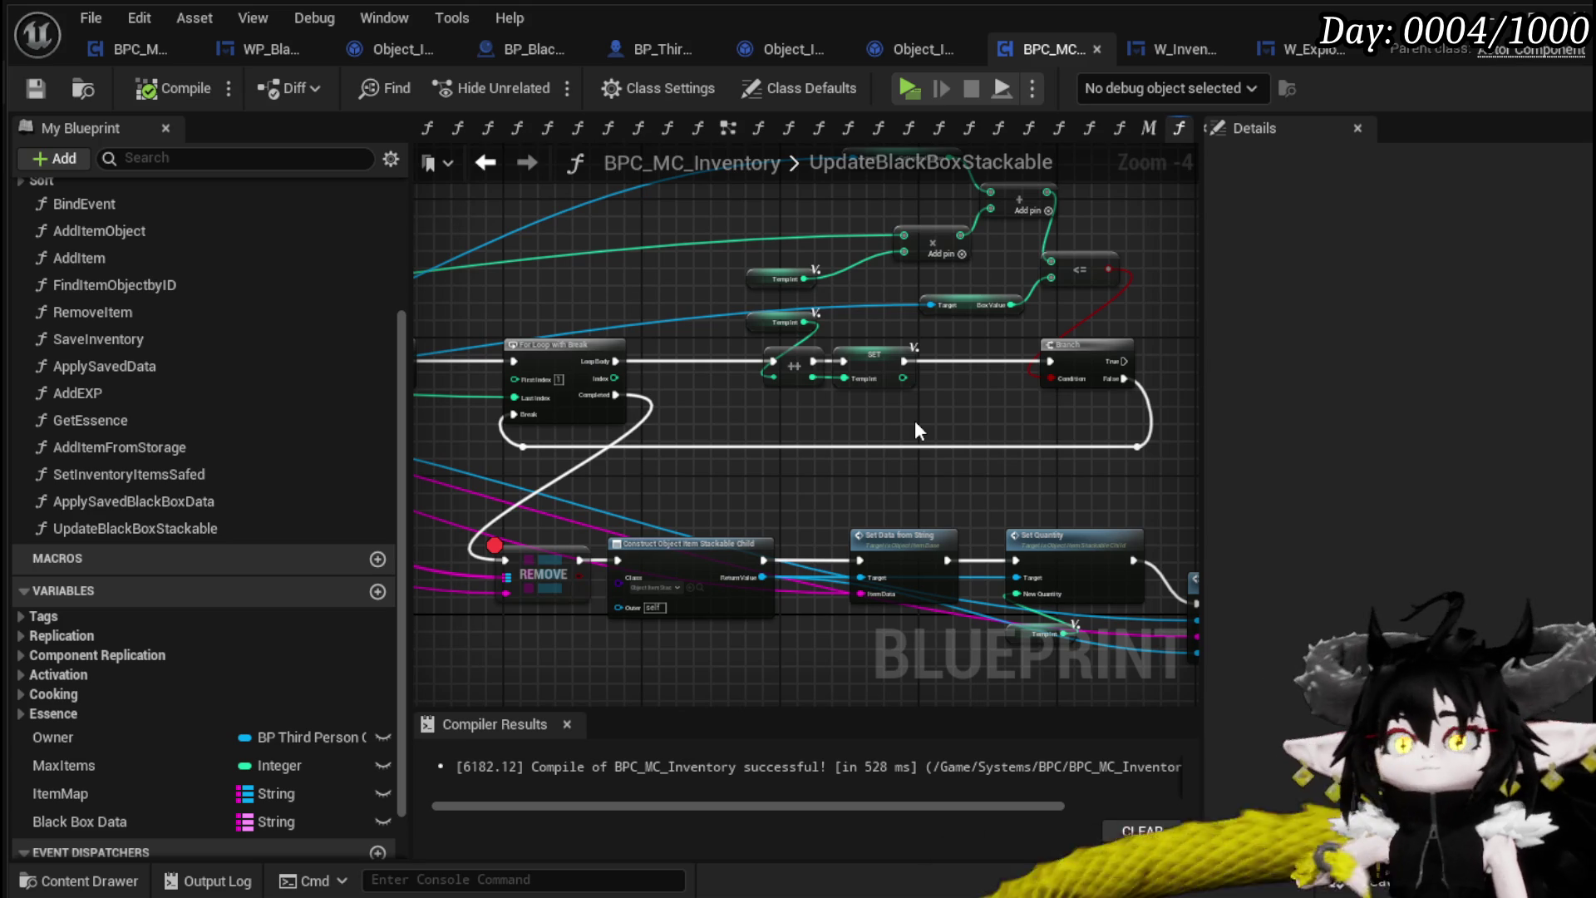
# Move the REMOVE and Construct Object nodes closer to Set Data from String
pyautogui.moveTo(631, 322)
pyautogui.mouseDown()
pyautogui.moveTo(1015, 314)
pyautogui.moveTo(1158, 355)
pyautogui.moveTo(1055, 328)
pyautogui.moveTo(668, 291)
pyautogui.moveTo(508, 175)
pyautogui.mouseUp()
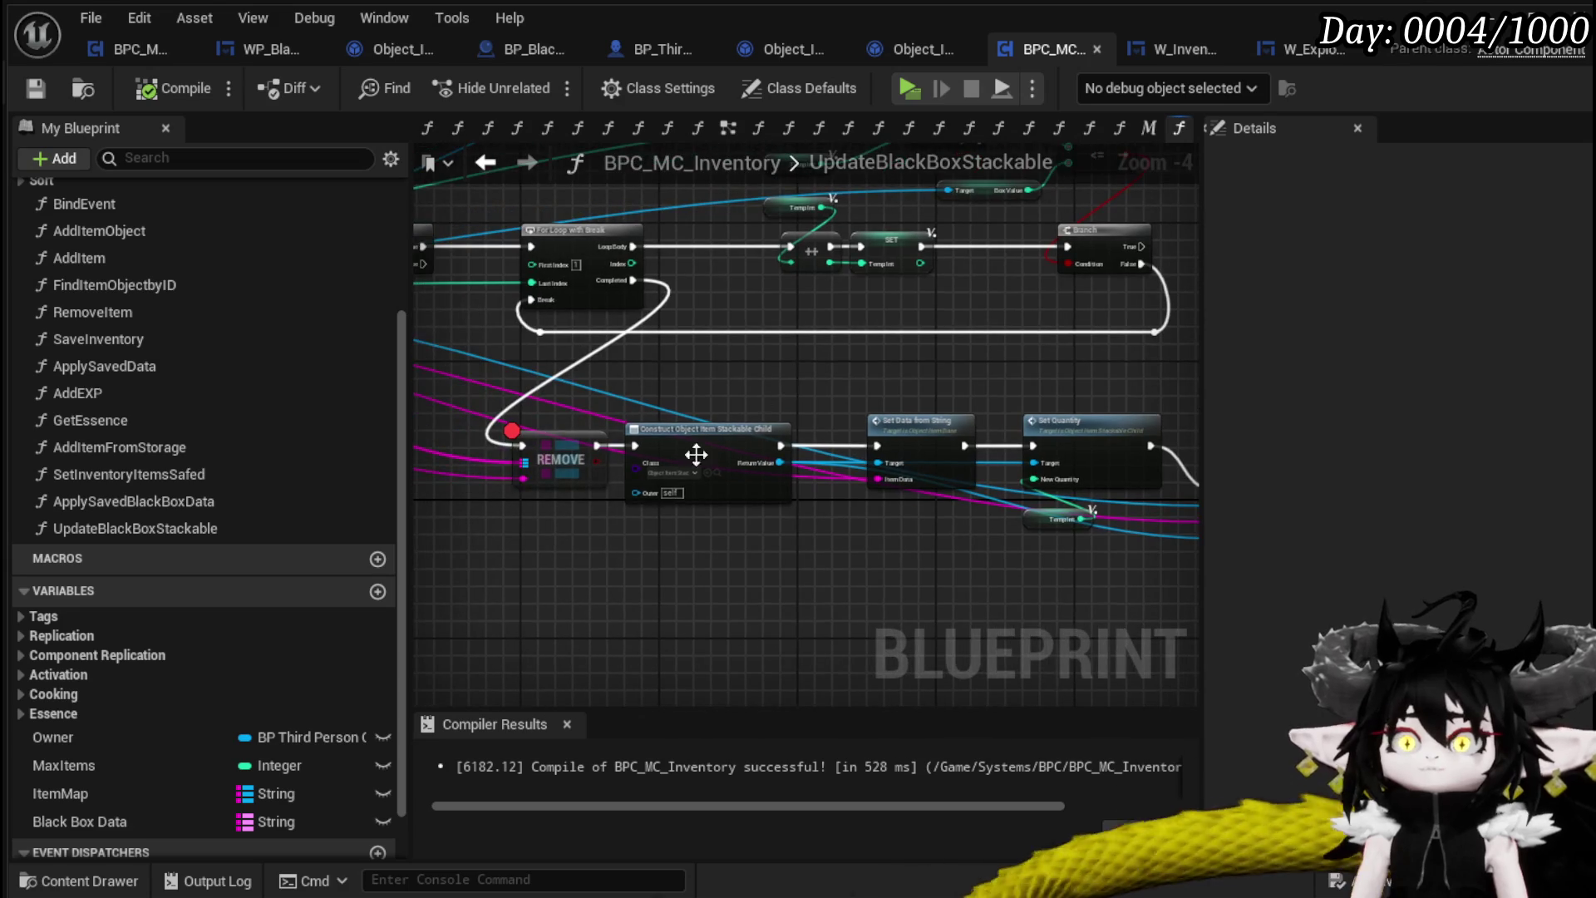
pyautogui.click(747, 428)
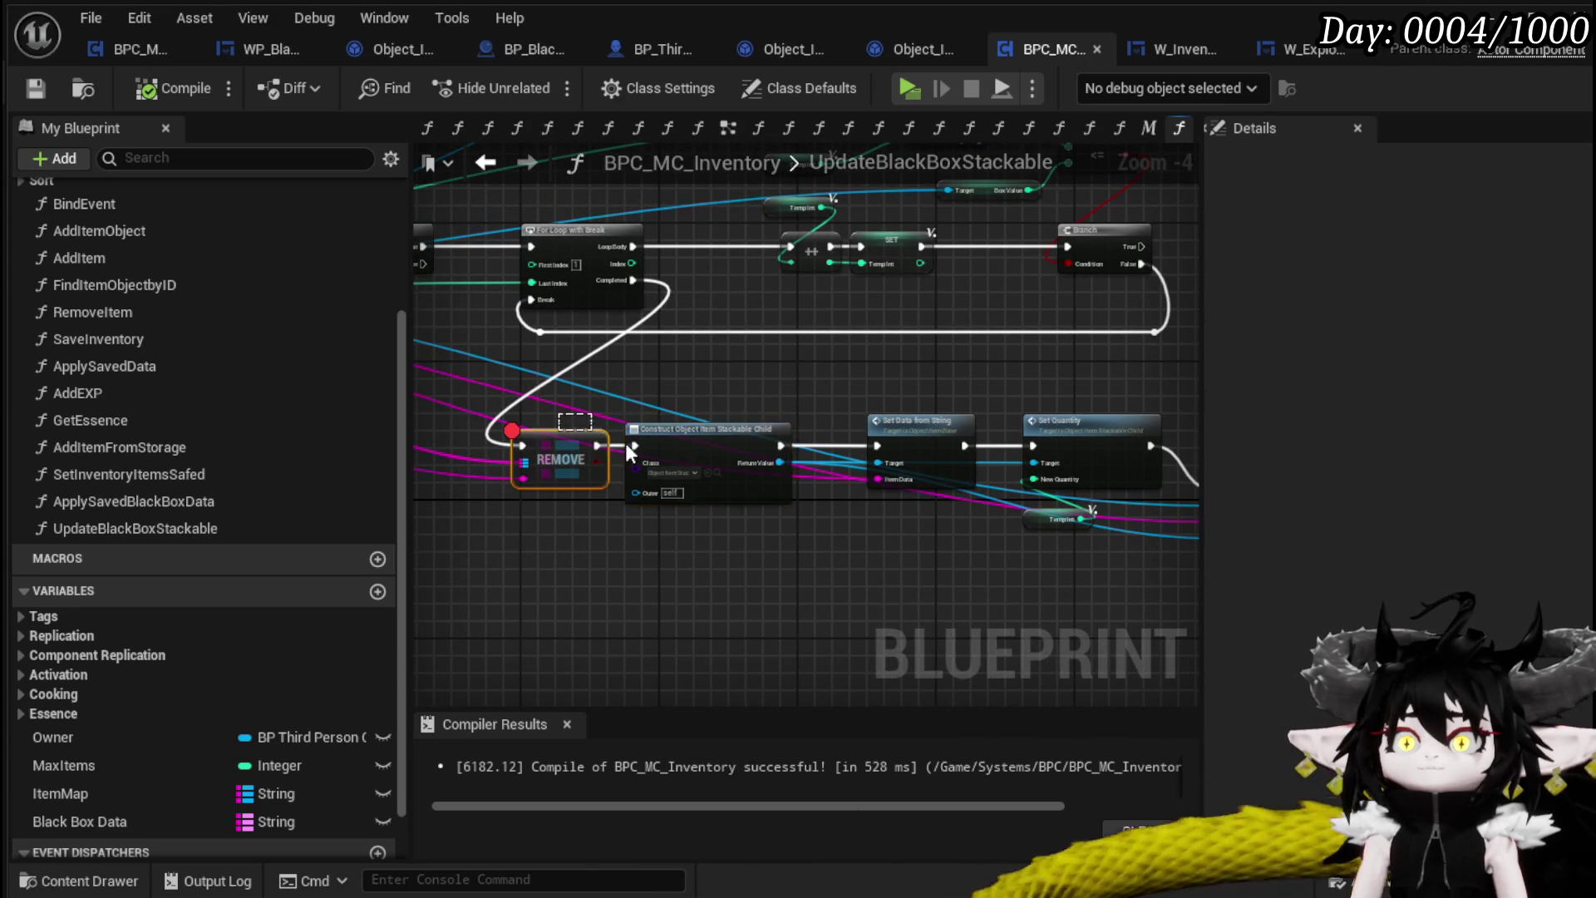
pyautogui.moveTo(707, 446); pyautogui.dragTo(756, 449)
pyautogui.click(785, 446)
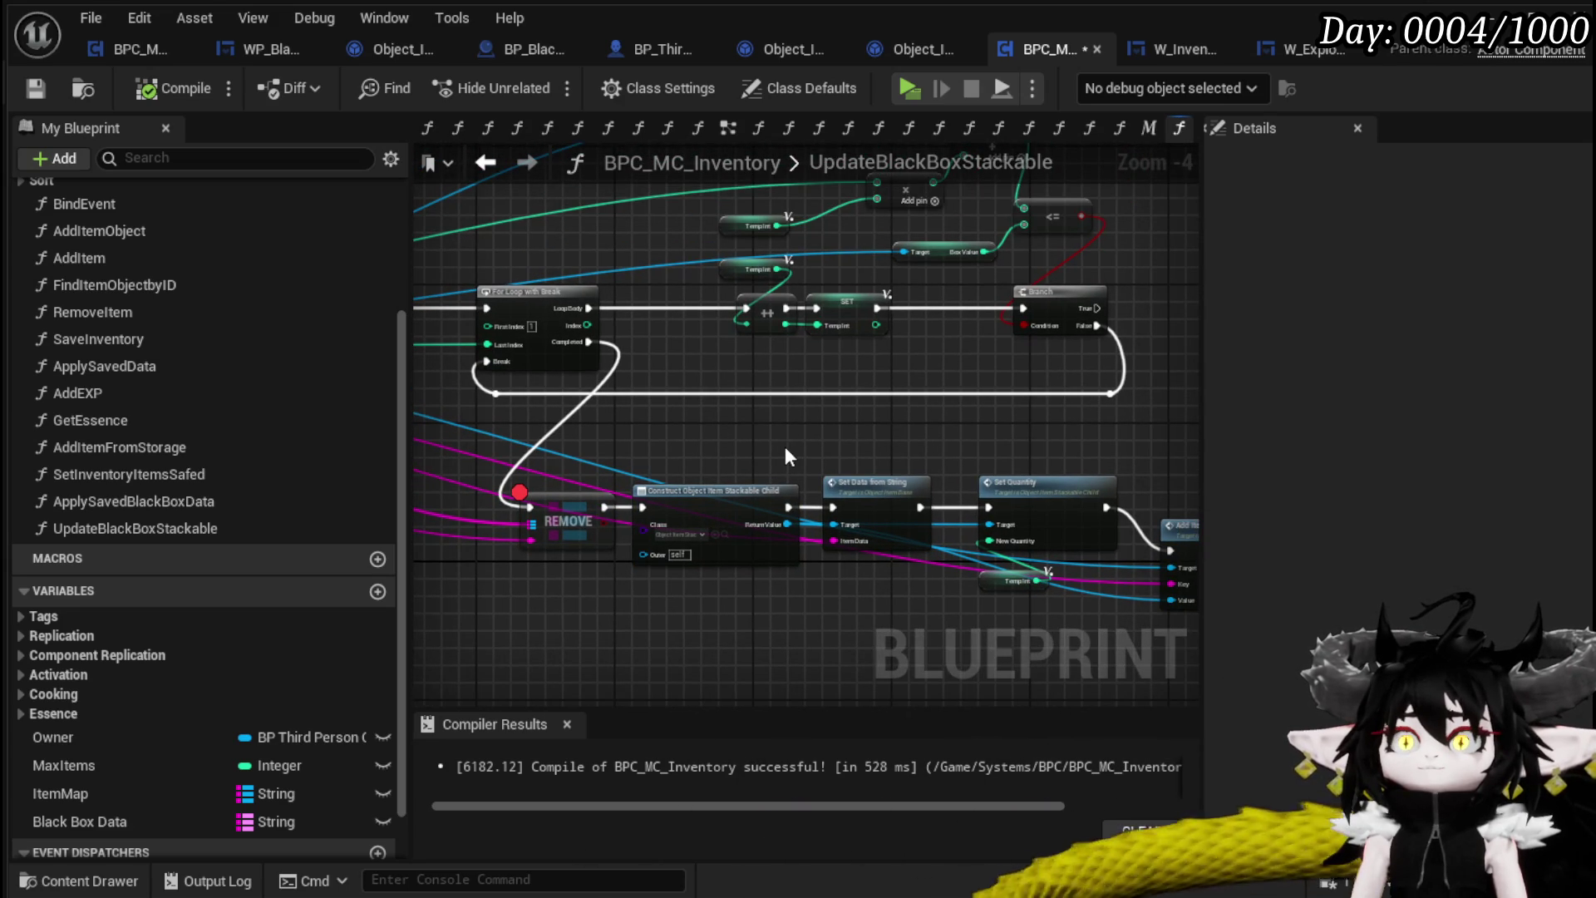
# Shift the entry, ItemMap, FIND and Black Box cast nodes to the left
pyautogui.moveTo(785, 447)
pyautogui.mouseDown()
pyautogui.moveTo(931, 507)
pyautogui.moveTo(1091, 539)
pyautogui.moveTo(748, 546)
pyautogui.mouseUp()
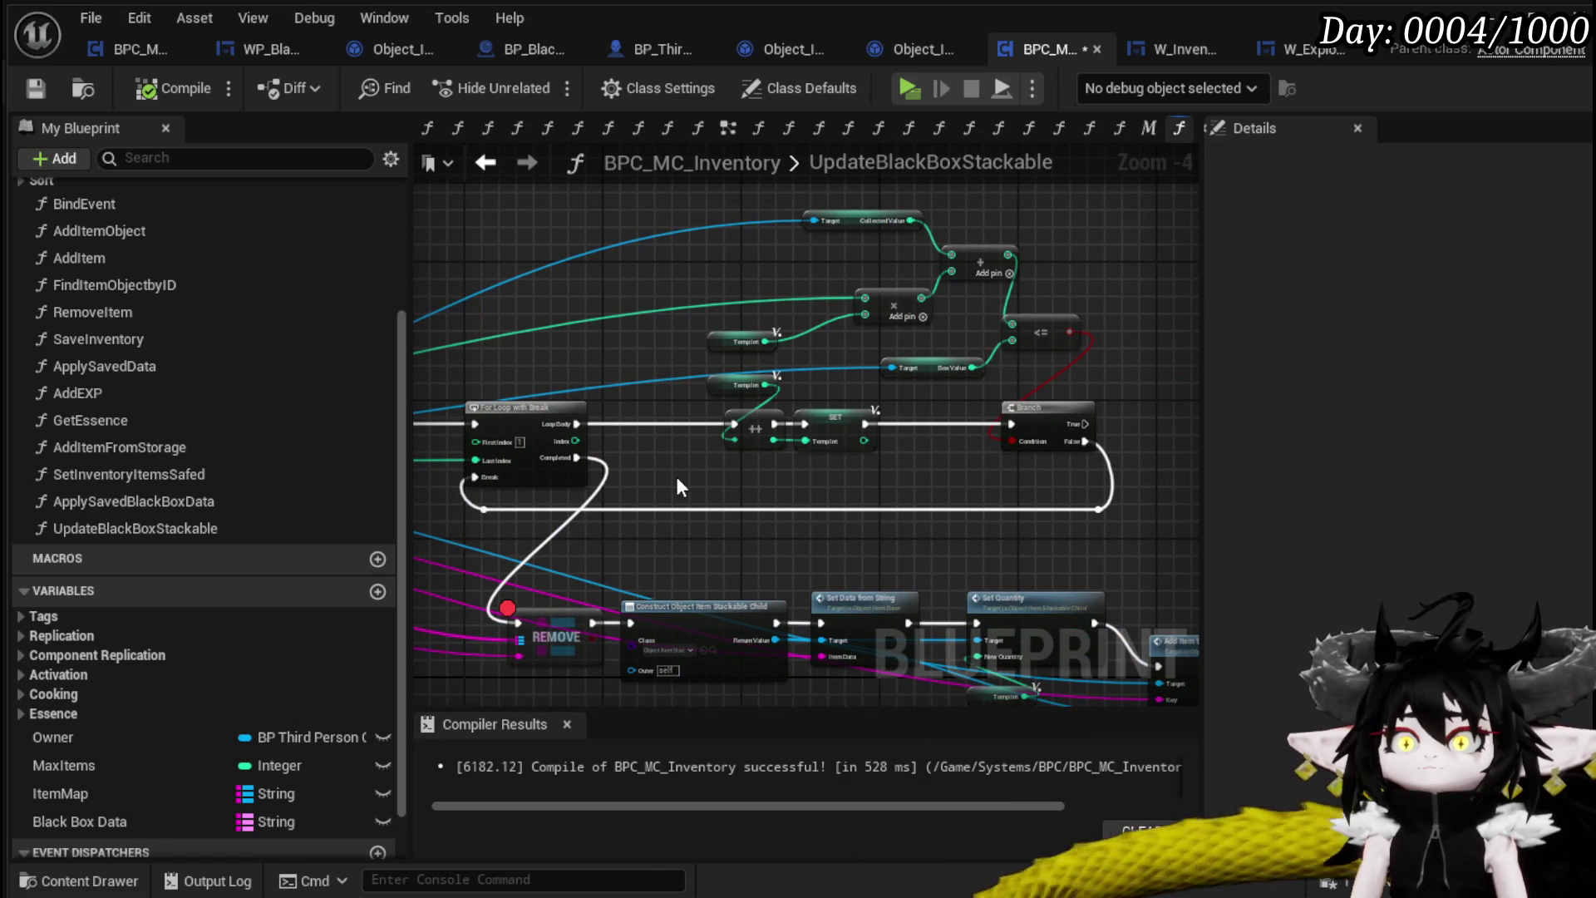
pyautogui.moveTo(678, 486)
pyautogui.mouseDown()
pyautogui.moveTo(557, 403)
pyautogui.moveTo(675, 331)
pyautogui.mouseUp()
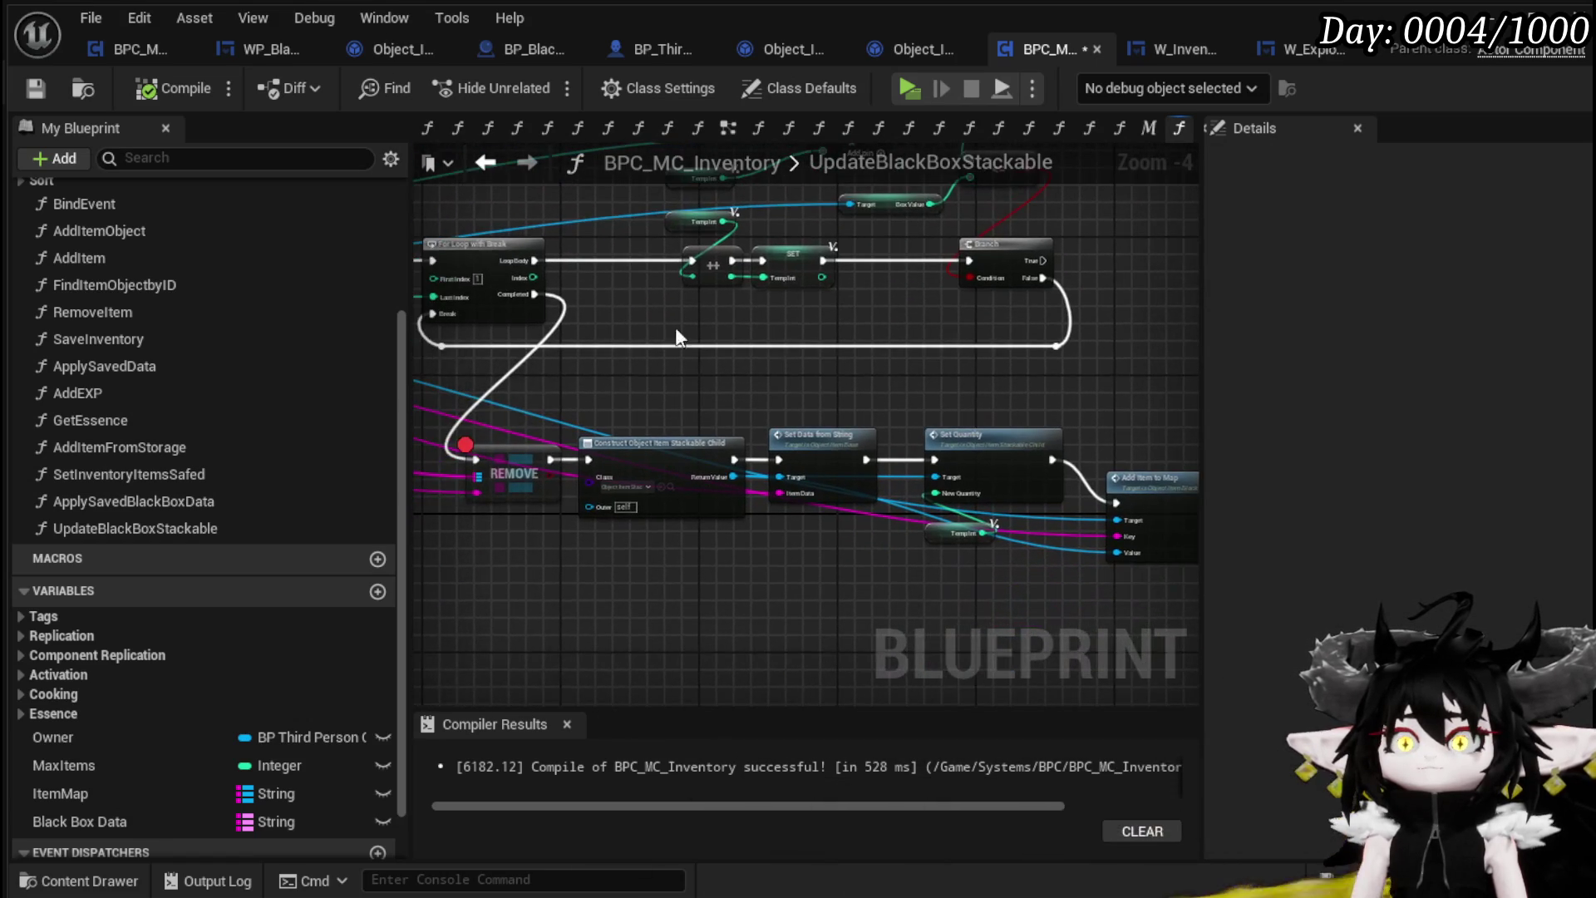
pyautogui.click(931, 536)
pyautogui.moveTo(840, 562)
pyautogui.mouseDown()
pyautogui.moveTo(790, 624)
pyautogui.moveTo(879, 286)
pyautogui.moveTo(1138, 463)
pyautogui.moveTo(555, 460)
pyautogui.mouseUp()
pyautogui.moveTo(509, 287)
pyautogui.mouseDown()
pyautogui.moveTo(690, 437)
pyautogui.moveTo(557, 417)
pyautogui.mouseUp()
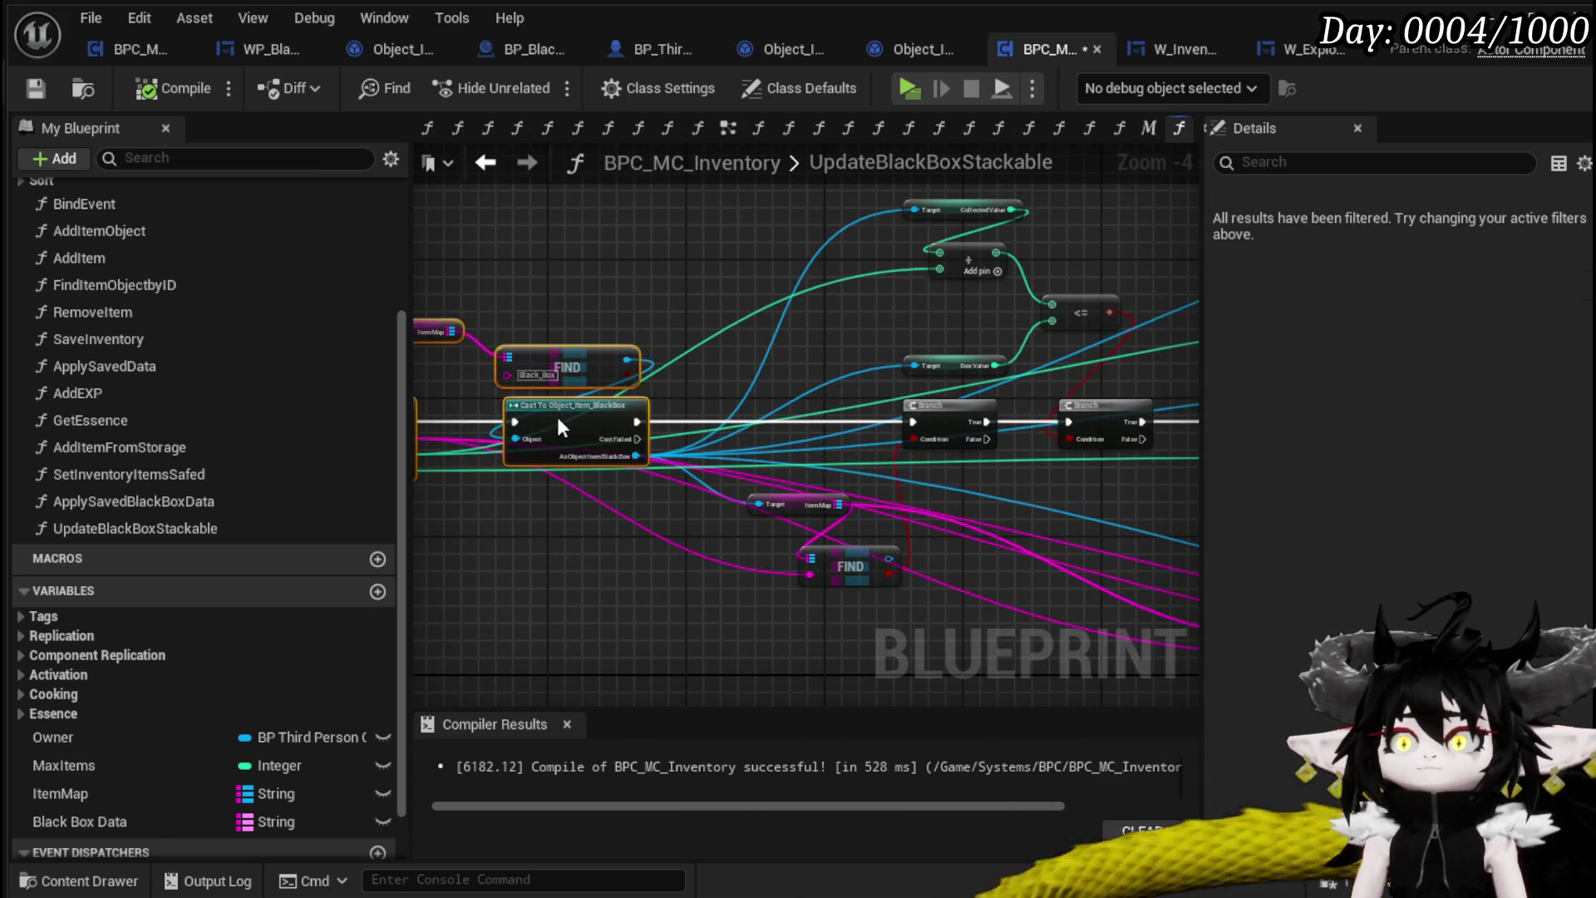
# Reposition the ItemMap getter and FIND, and cast the found item to Object_Item_Stackable_Child
pyautogui.scroll(2, 649, 524)
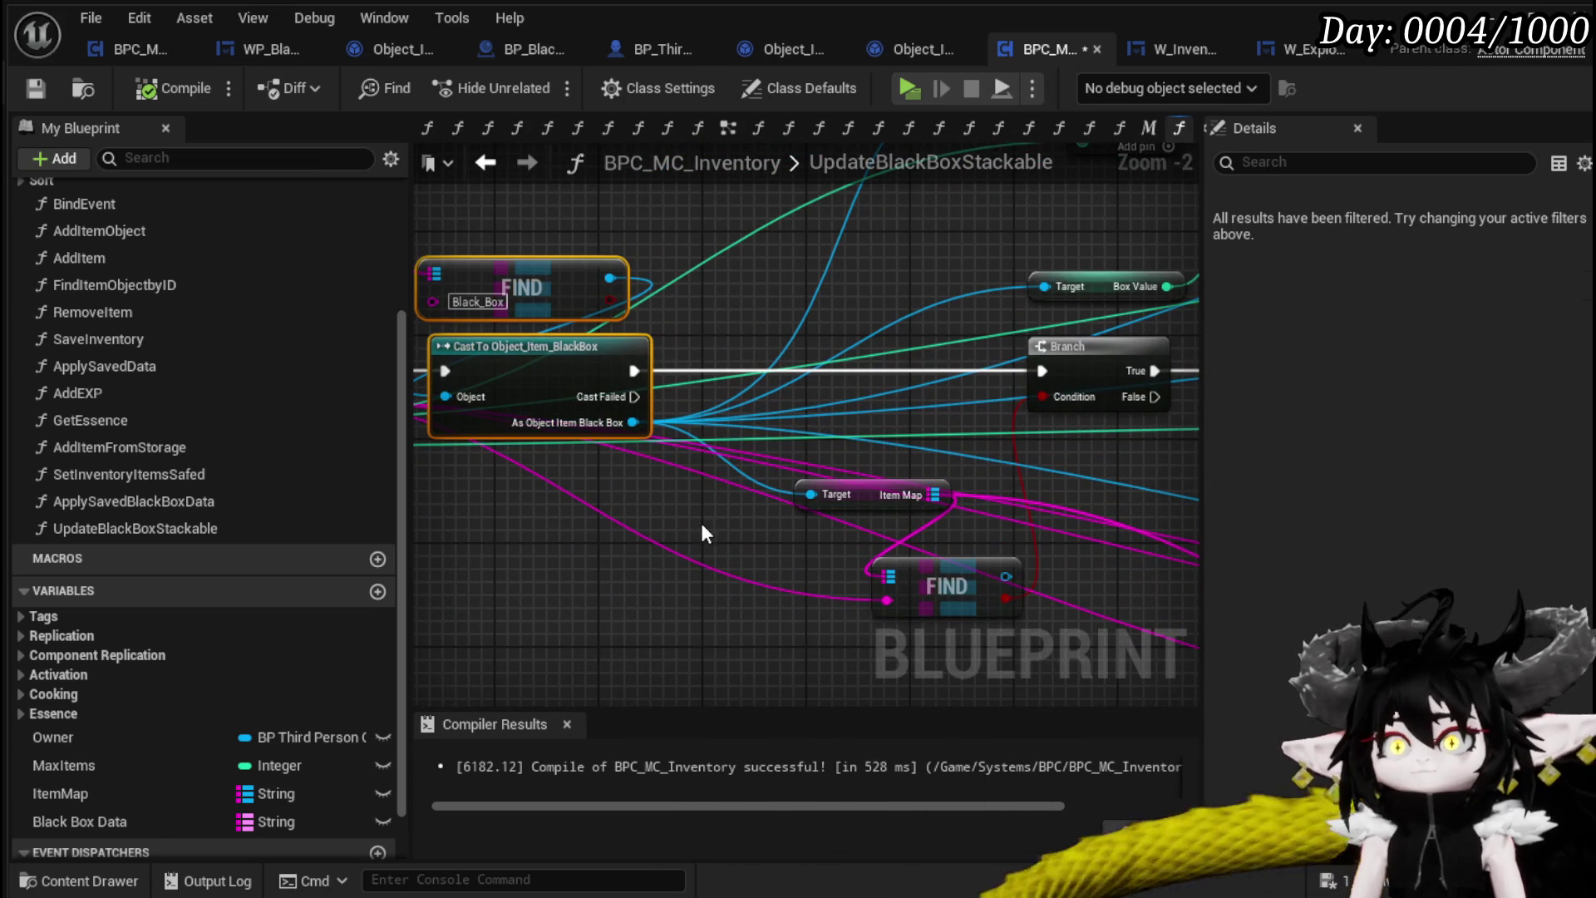
pyautogui.moveTo(701, 532); pyautogui.dragTo(493, 490)
pyautogui.moveTo(662, 452); pyautogui.dragTo(512, 413)
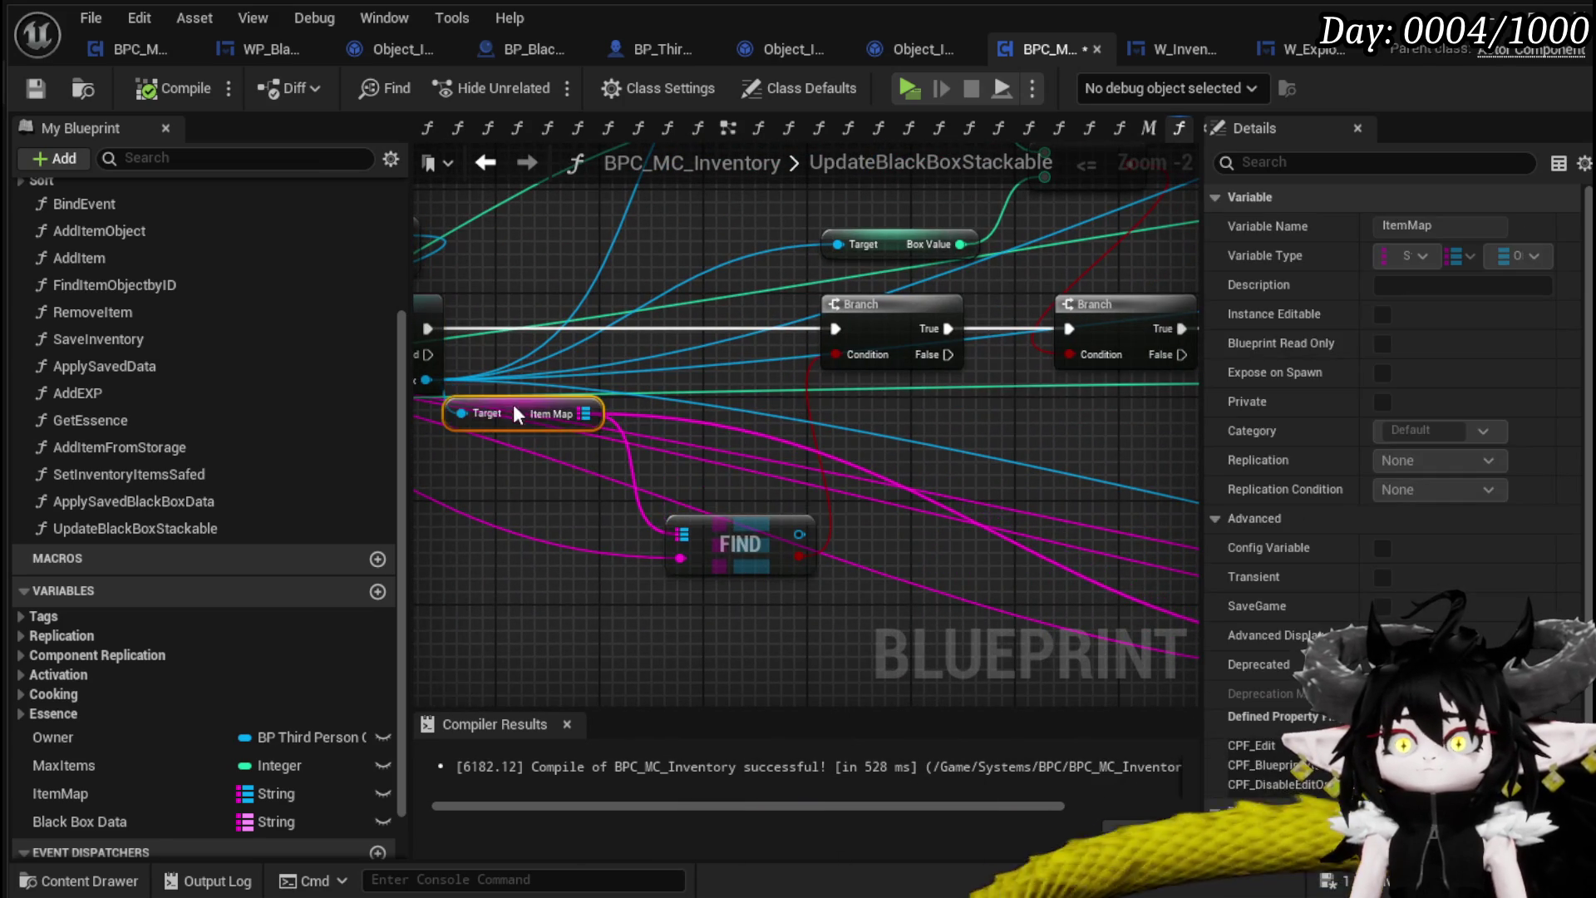
pyautogui.moveTo(739, 544)
pyautogui.mouseDown()
pyautogui.moveTo(636, 505)
pyautogui.moveTo(811, 499)
pyautogui.mouseUp()
pyautogui.write('Stackable')
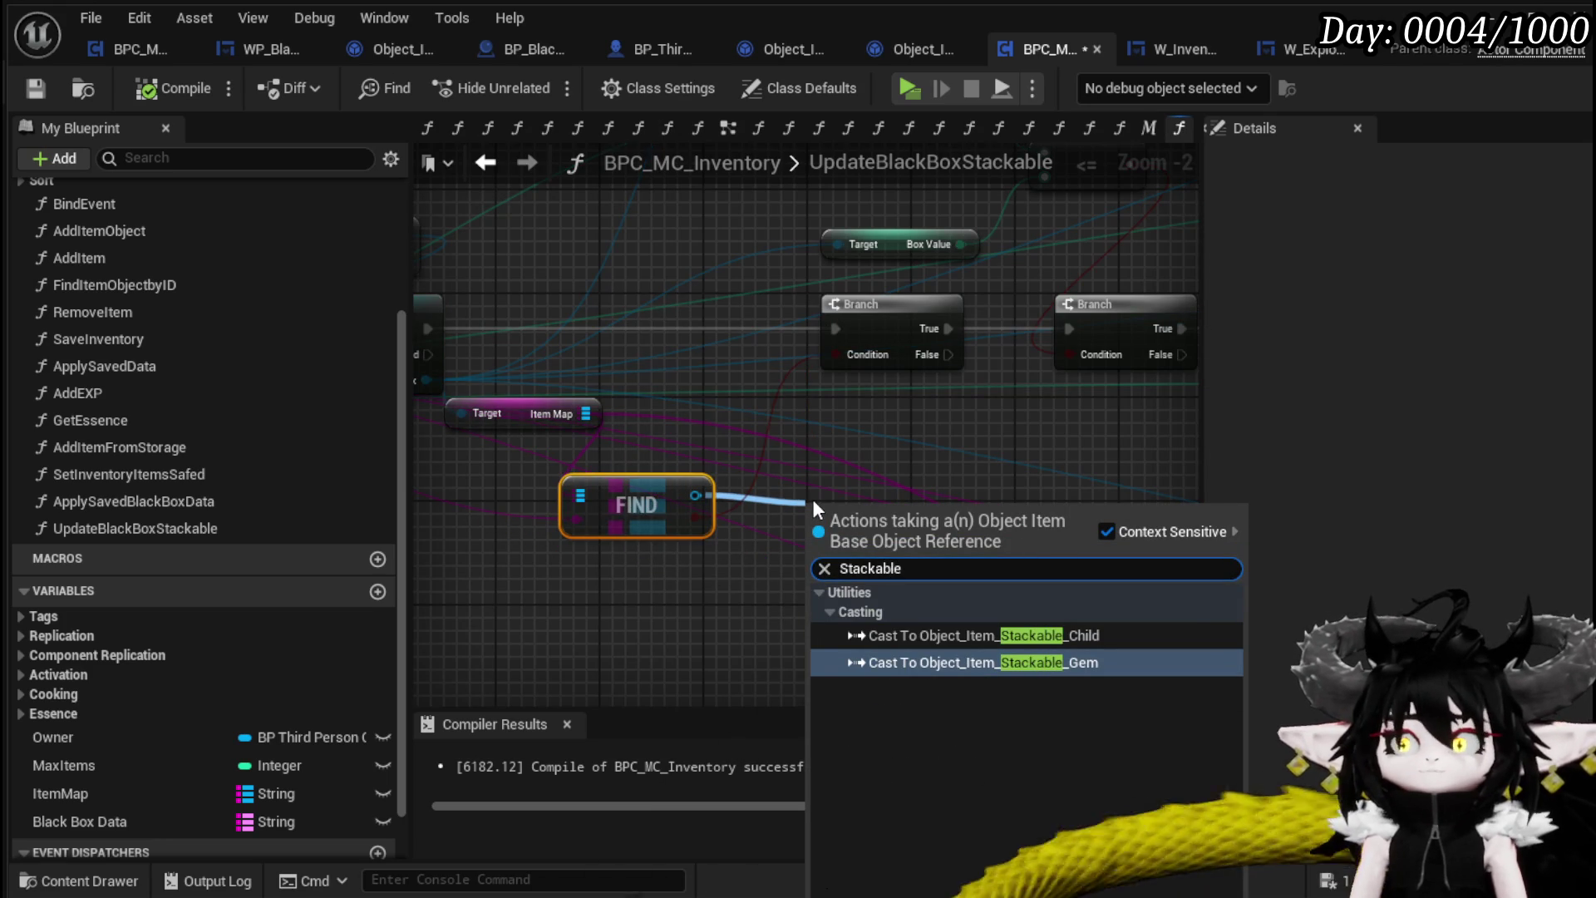
pyautogui.click(1024, 630)
pyautogui.moveTo(914, 536)
pyautogui.mouseDown()
pyautogui.moveTo(897, 476)
pyautogui.moveTo(940, 463)
pyautogui.mouseUp()
# Tidy the Branch and comparison nodes and set the stackable child cast into place
pyautogui.scroll(-3, 642, 526)
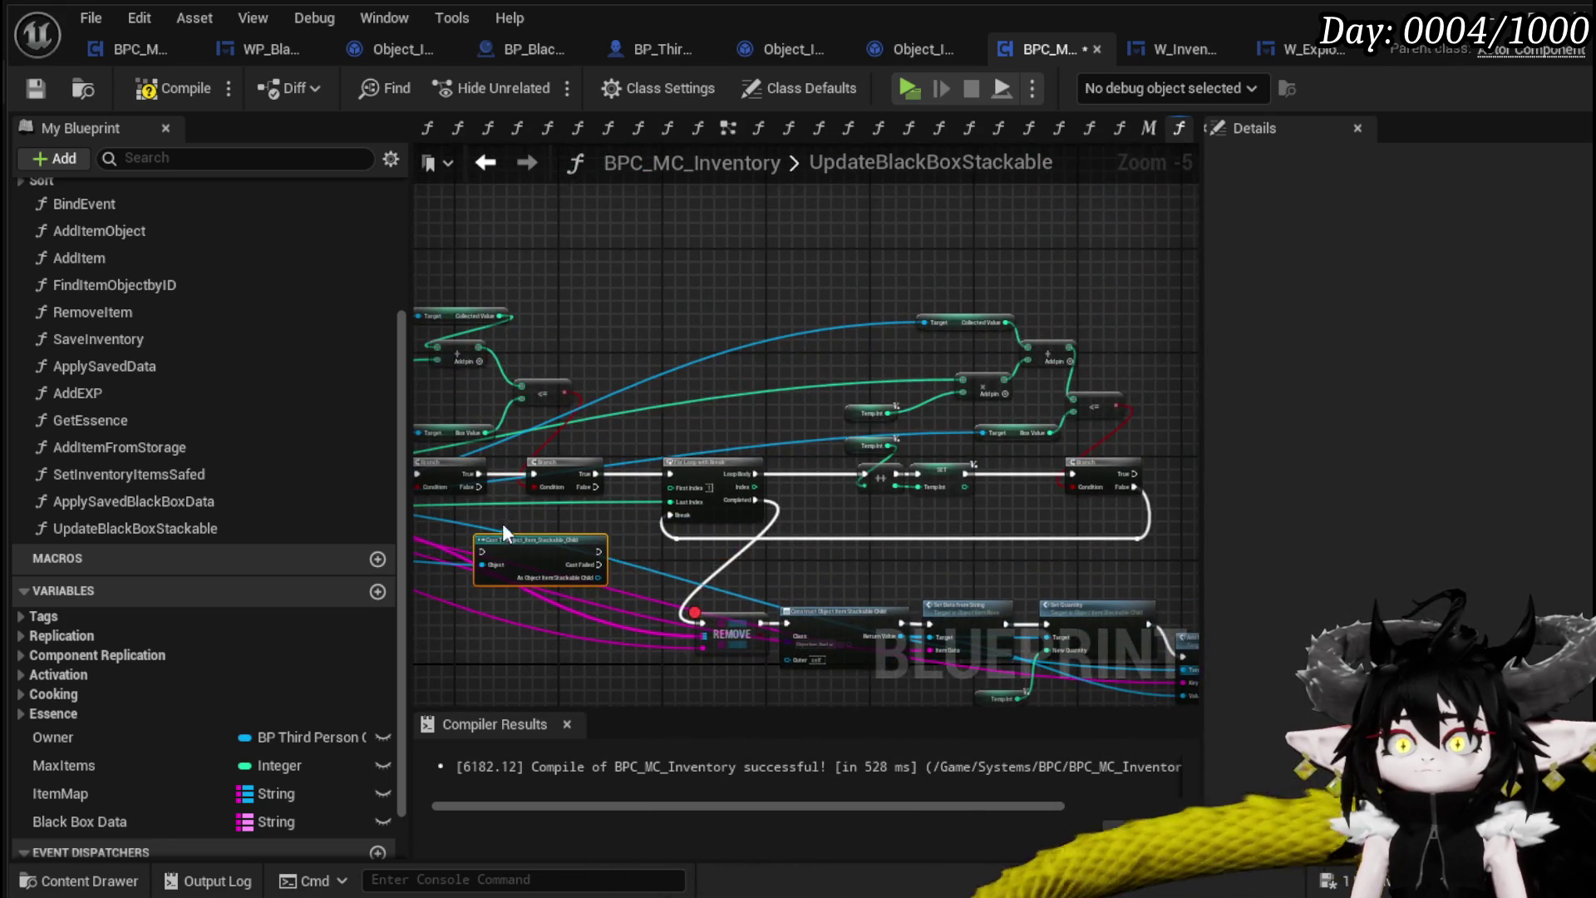
pyautogui.moveTo(502, 522); pyautogui.dragTo(706, 497)
pyautogui.moveTo(713, 435)
pyautogui.mouseDown()
pyautogui.moveTo(904, 465)
pyautogui.moveTo(887, 449)
pyautogui.mouseUp()
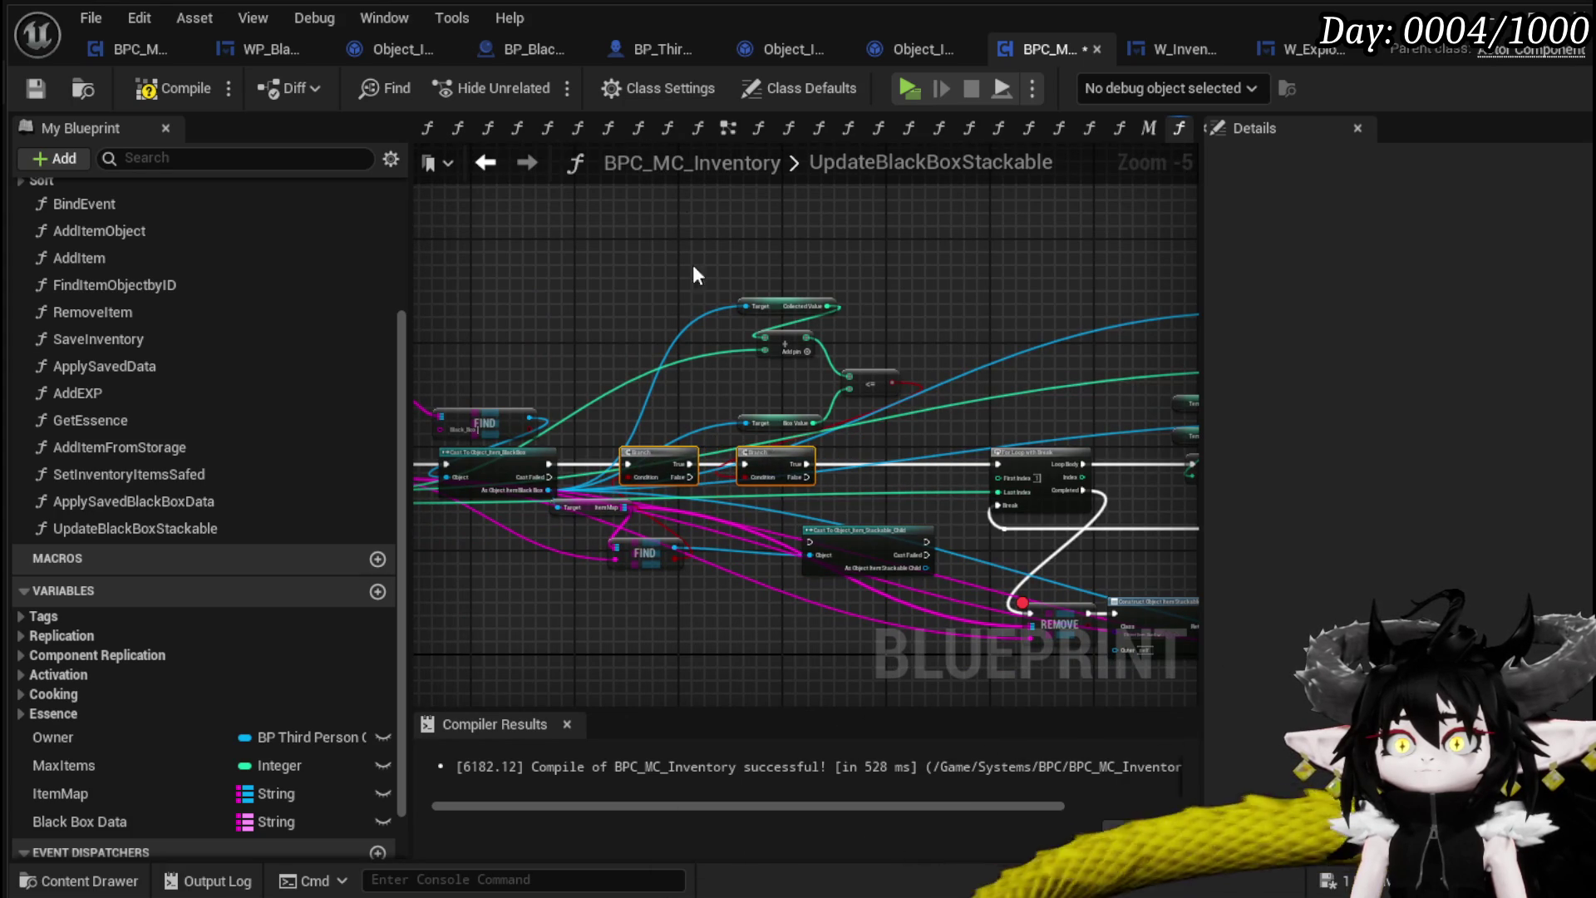
pyautogui.moveTo(775, 313); pyautogui.dragTo(866, 417)
pyautogui.scroll(3, 665, 447)
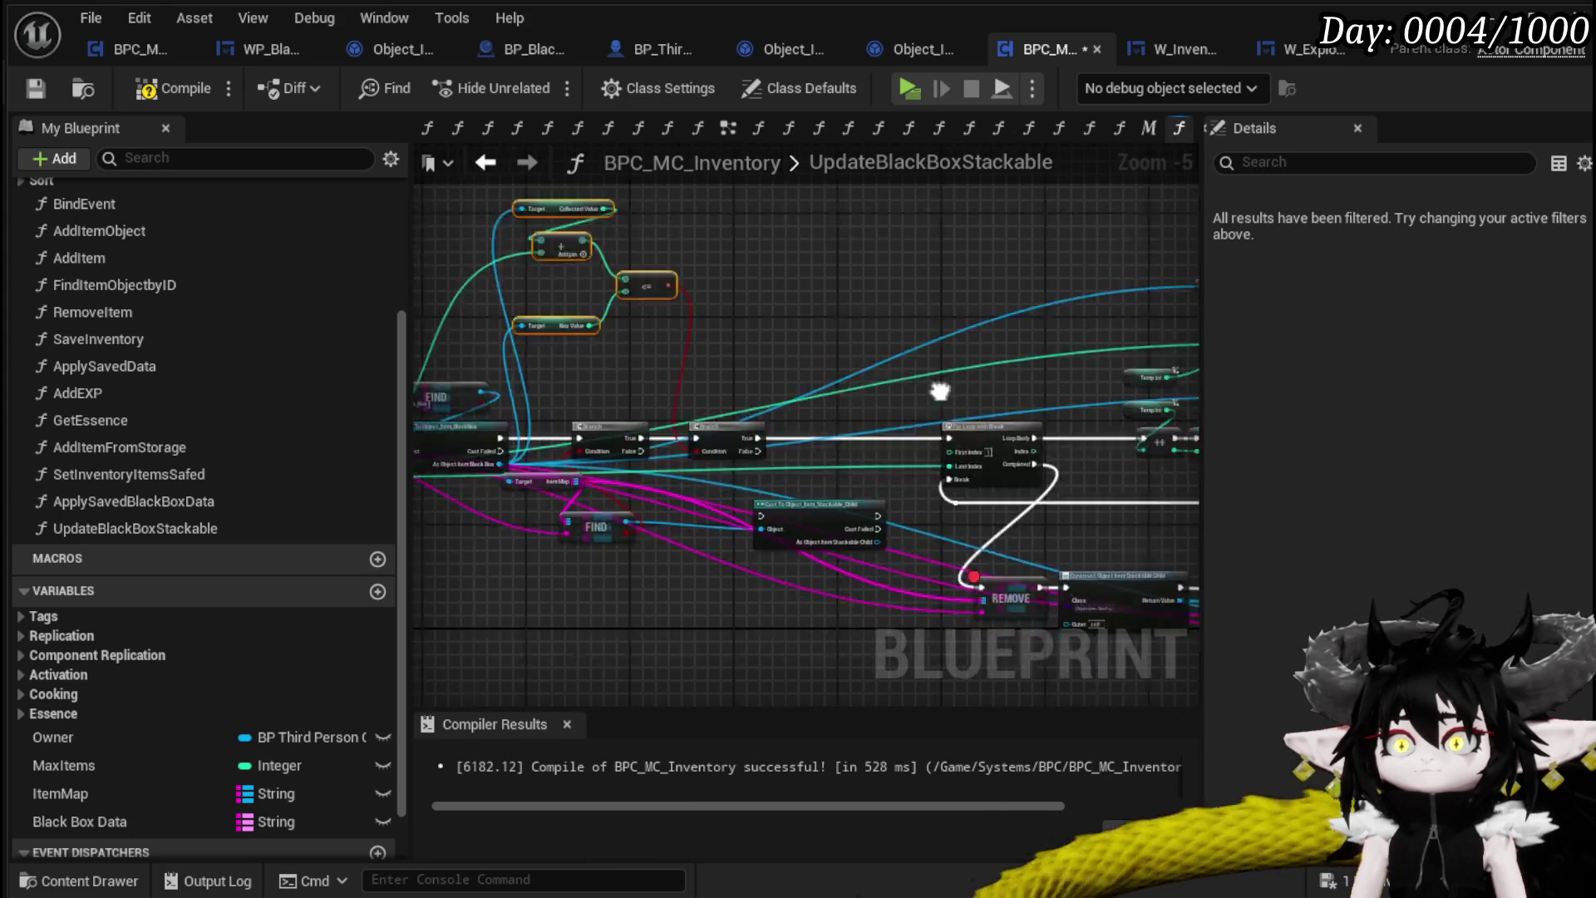
pyautogui.moveTo(665, 446)
pyautogui.mouseDown()
pyautogui.moveTo(697, 351)
pyautogui.moveTo(701, 416)
pyautogui.mouseUp()
# Add Get Value and Get Quantity nodes from the stackable child cast
pyautogui.moveTo(808, 366); pyautogui.dragTo(686, 436)
pyautogui.write('get Value')
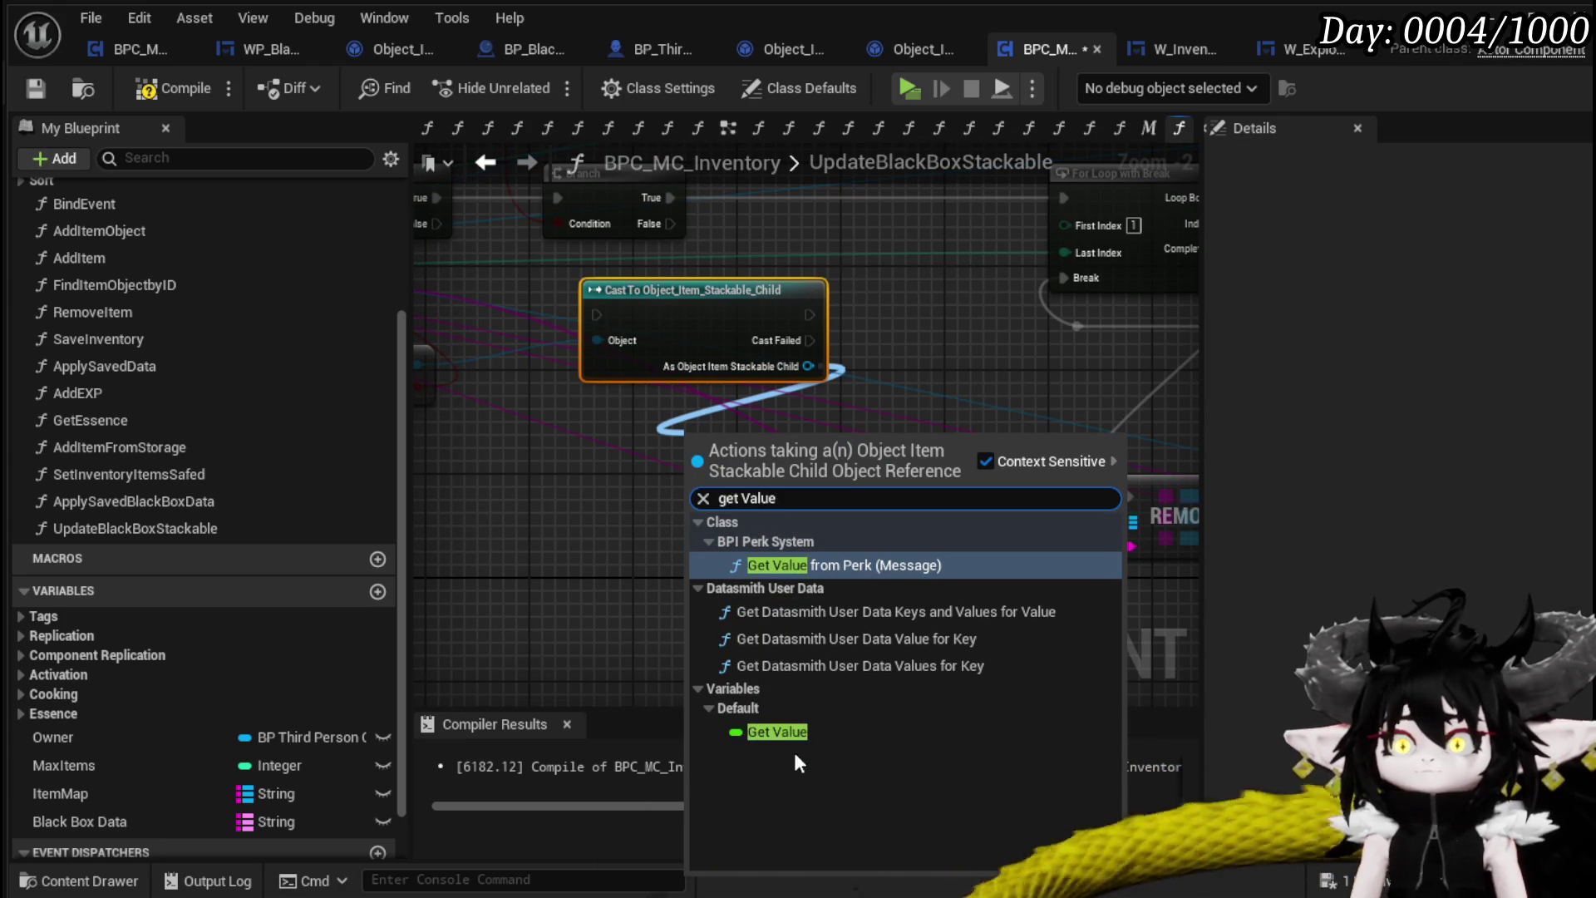
pyautogui.click(778, 732)
pyautogui.moveTo(808, 366); pyautogui.dragTo(936, 355)
pyautogui.write('get')
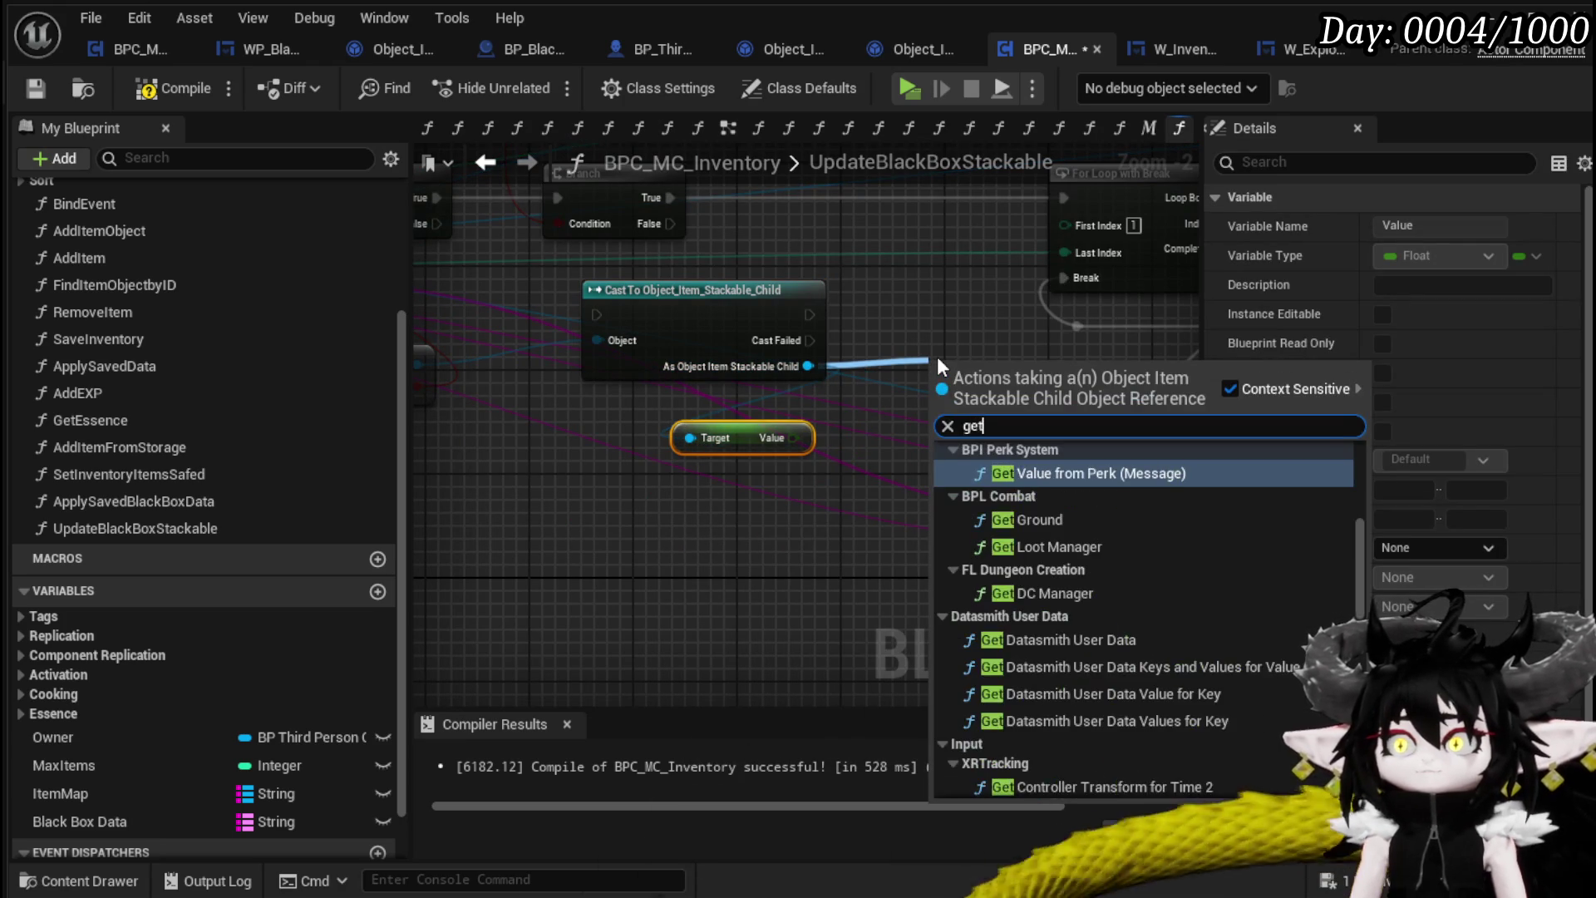
pyautogui.write(' Quanti')
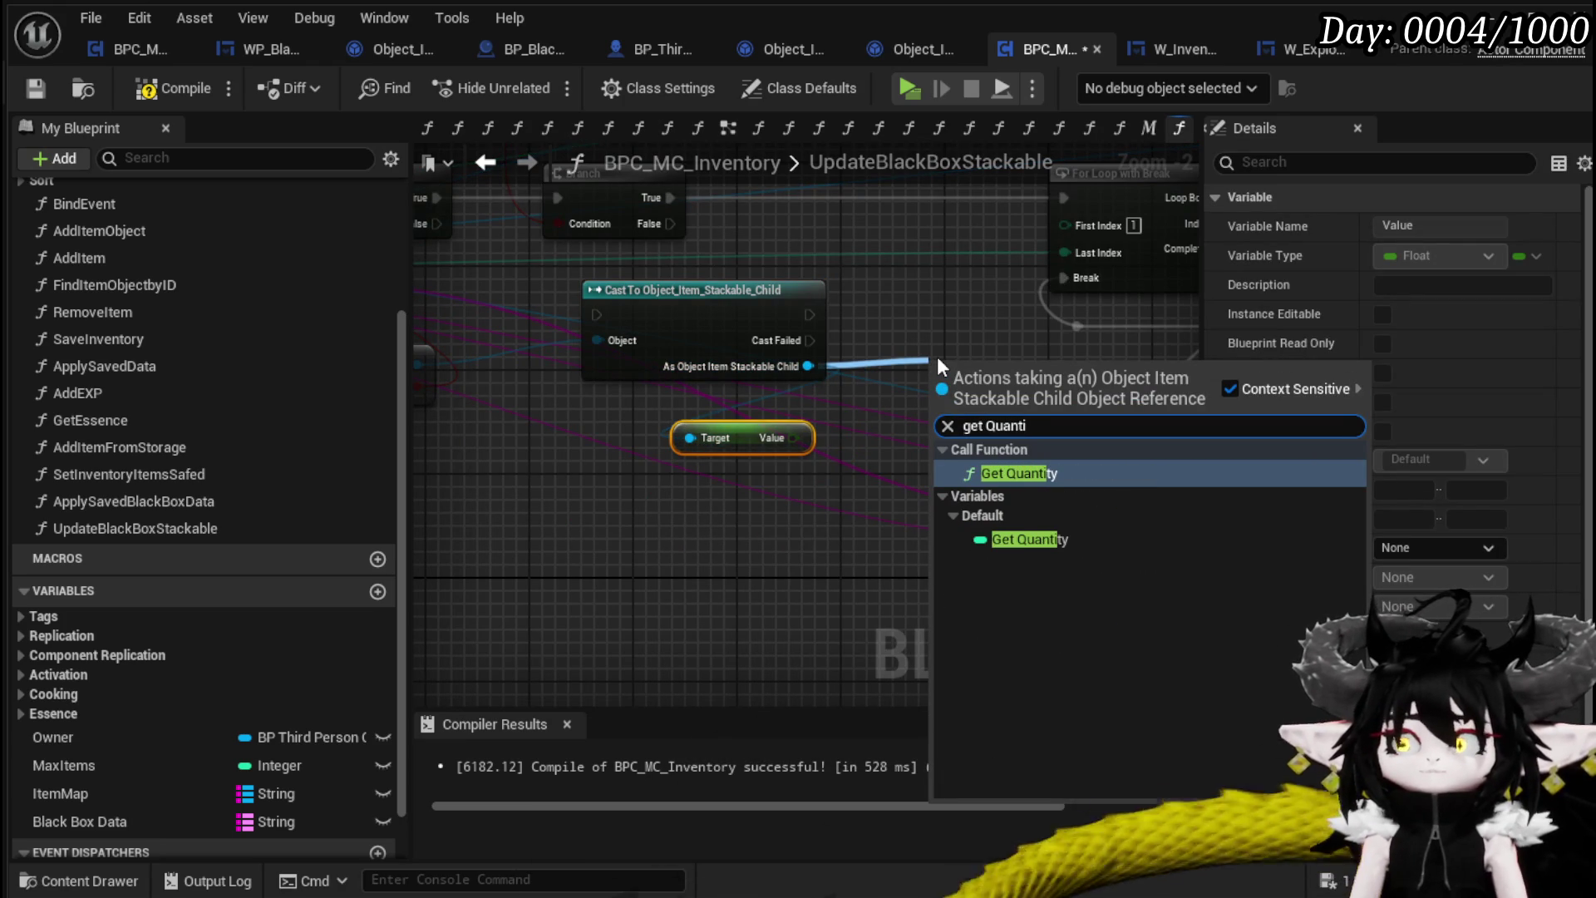
pyautogui.moveTo(1039, 401); pyautogui.dragTo(663, 539)
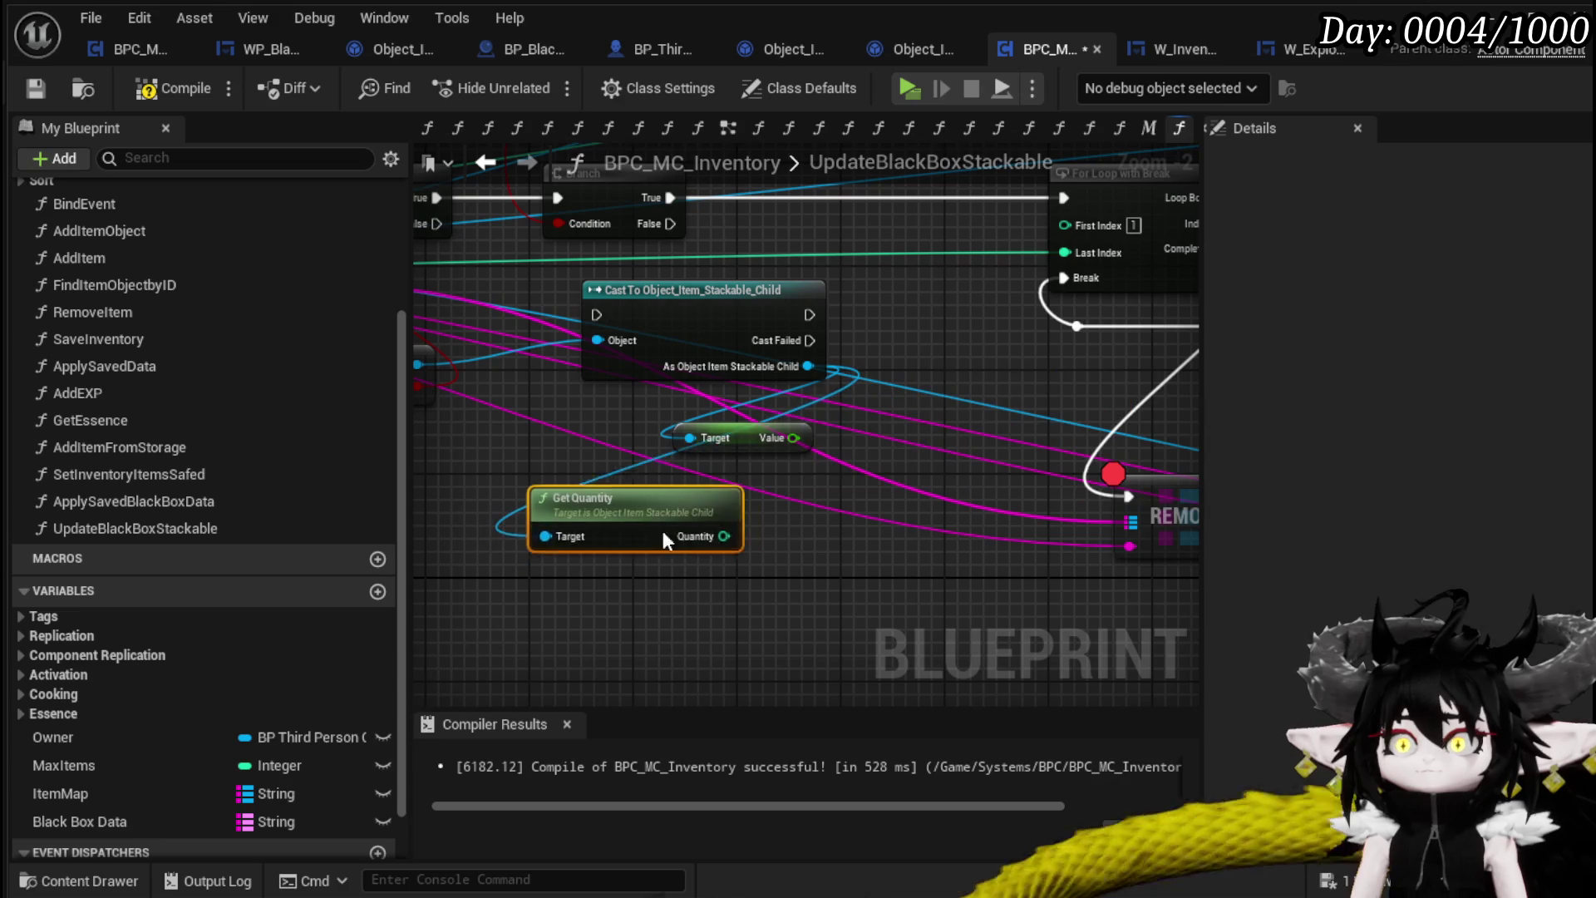
# Multiply the stackable child's Value by its Quantity
pyautogui.moveTo(794, 438); pyautogui.dragTo(835, 462)
pyautogui.write('/')
pyautogui.press('BackSpace')
pyautogui.write('*')
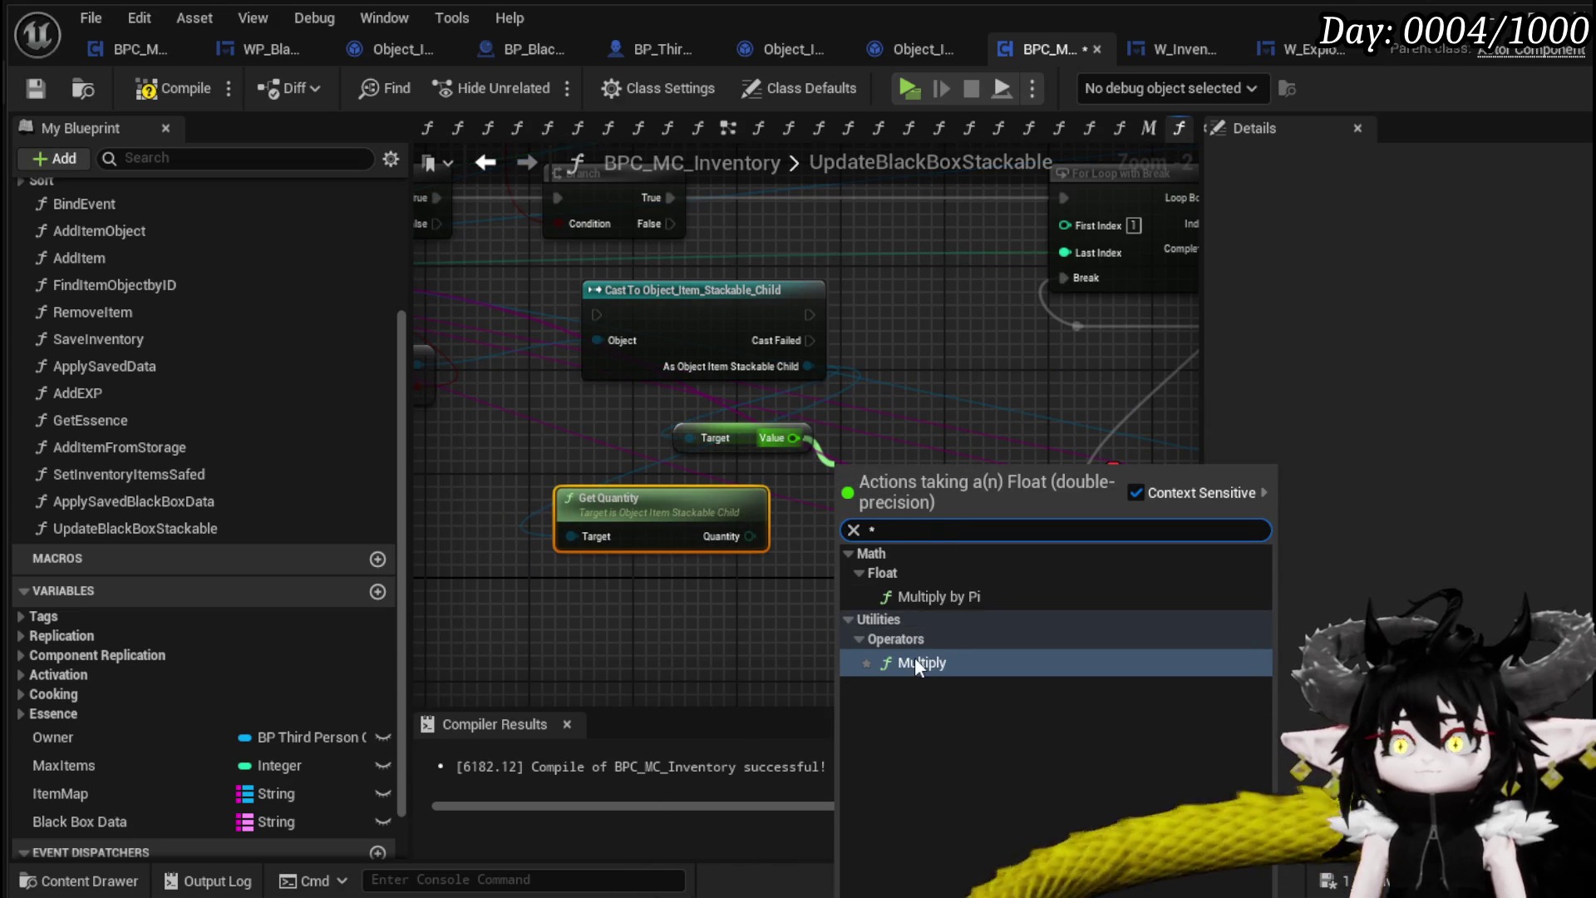
pyautogui.click(914, 657)
pyautogui.moveTo(749, 536); pyautogui.dragTo(860, 501)
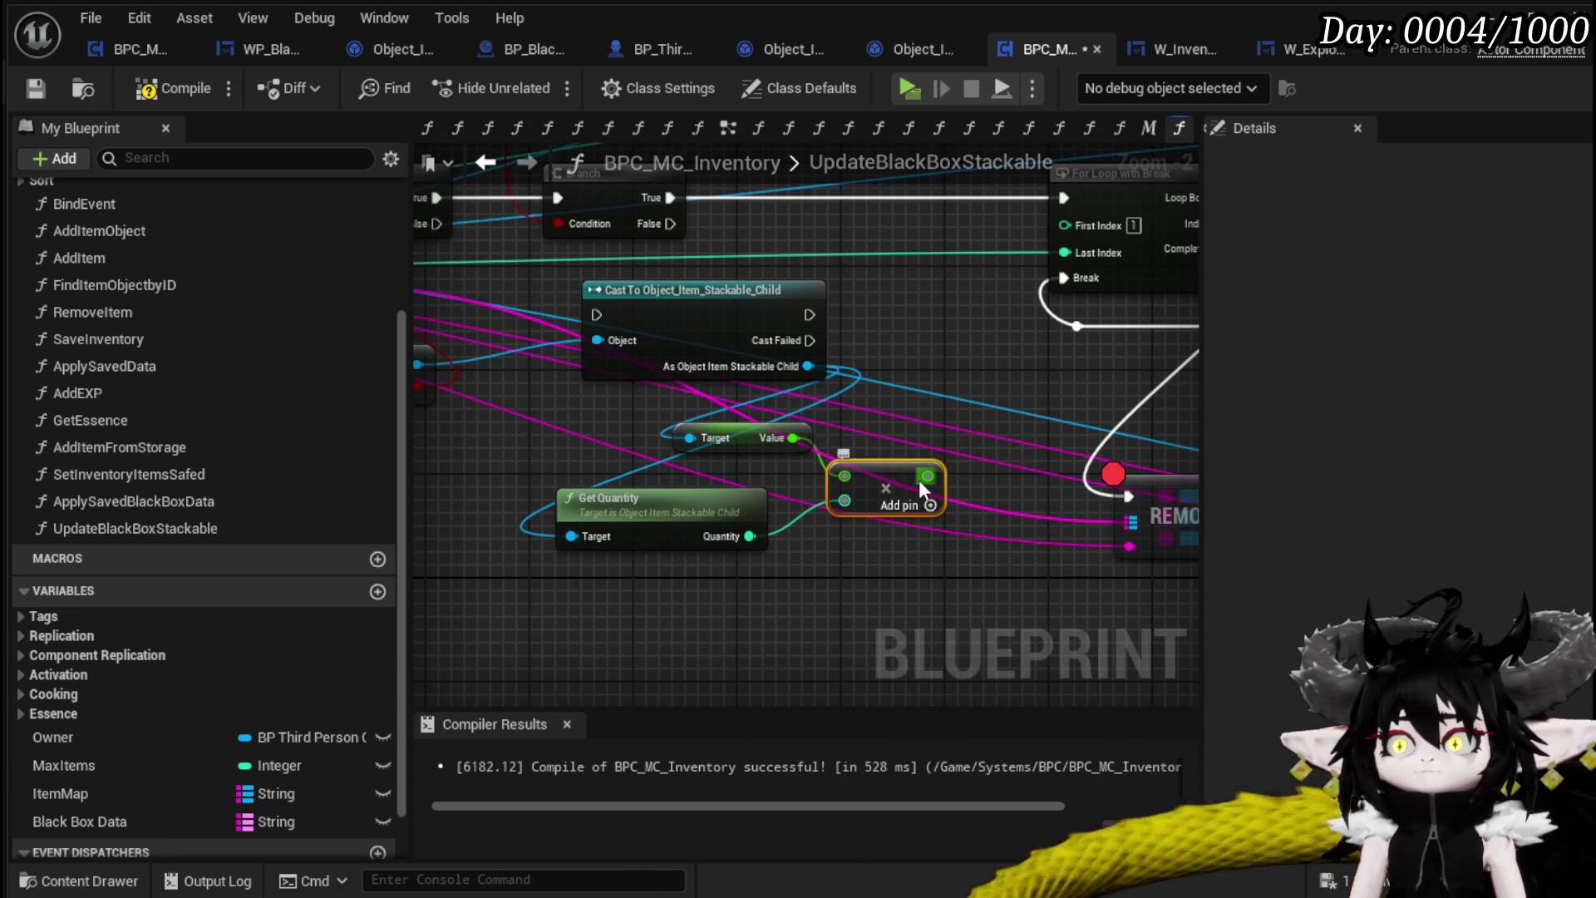
# Promote the product to a local variable OccupiedValue and place its SET before the loop
pyautogui.rightClick(925, 477)
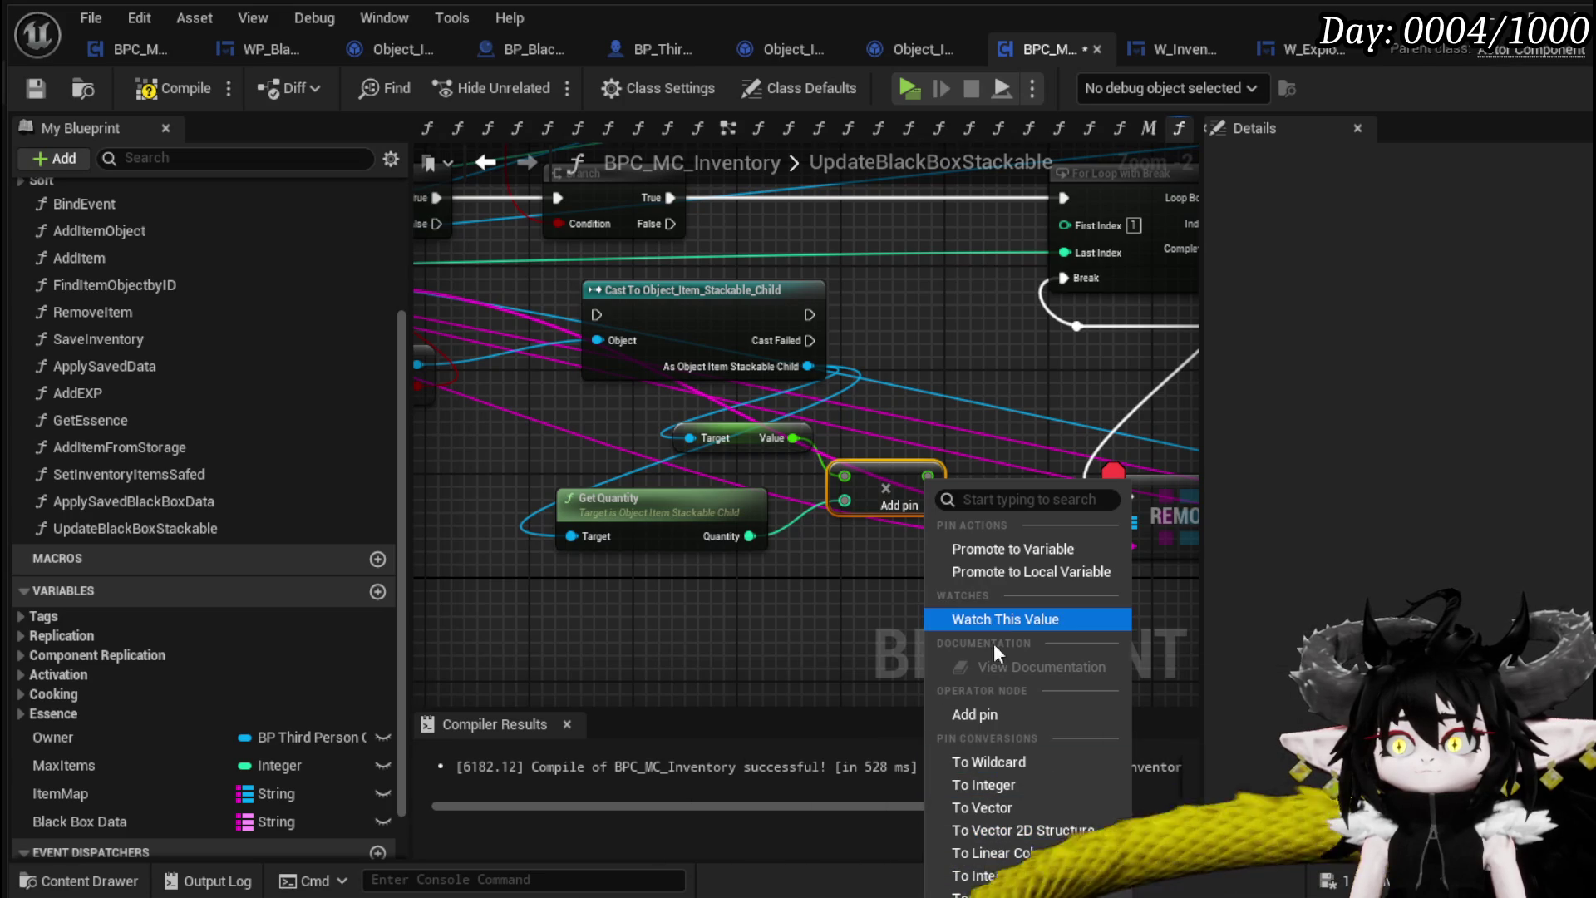
pyautogui.click(1025, 571)
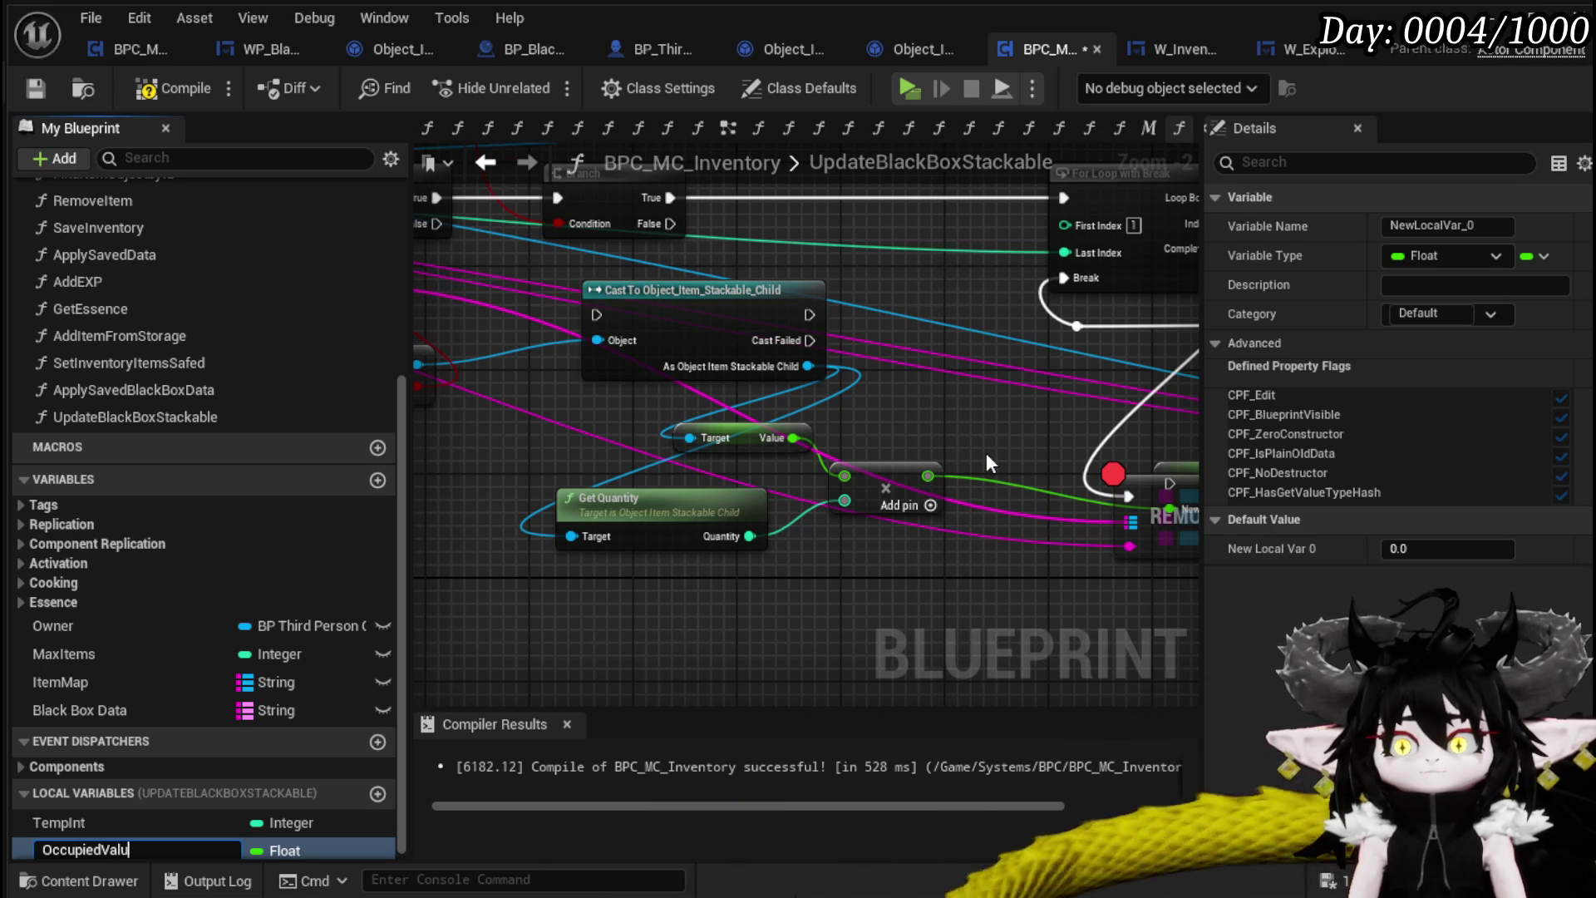
pyautogui.write('e')
pyautogui.press('Return')
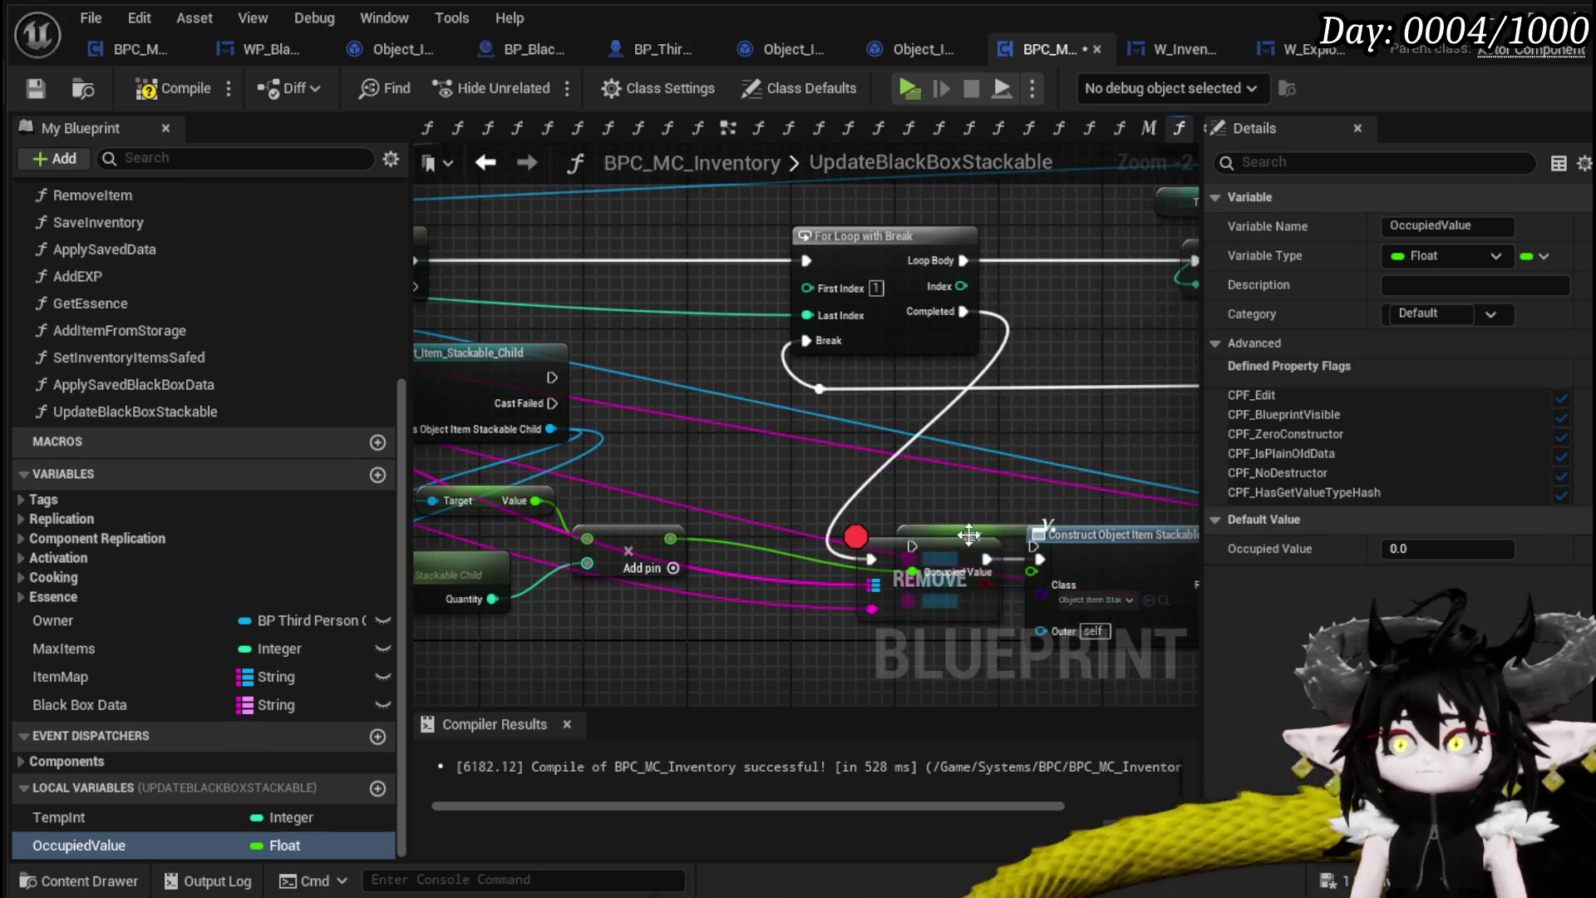
pyautogui.moveTo(966, 536); pyautogui.dragTo(585, 281)
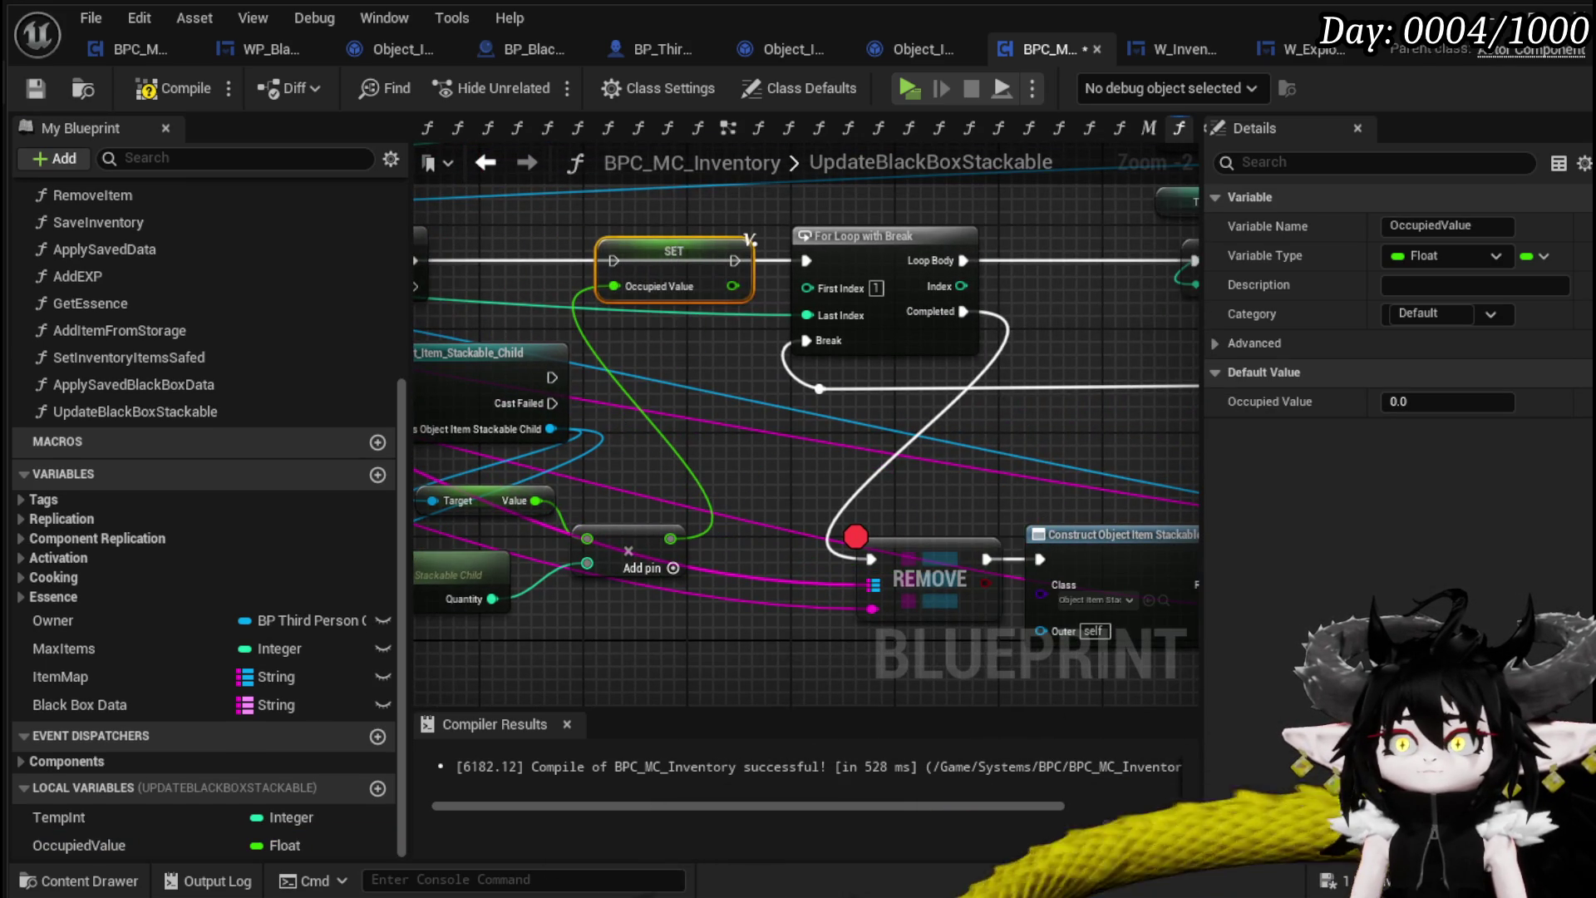
pyautogui.scroll(-2, 672, 244)
pyautogui.scroll(-1, 589, 306)
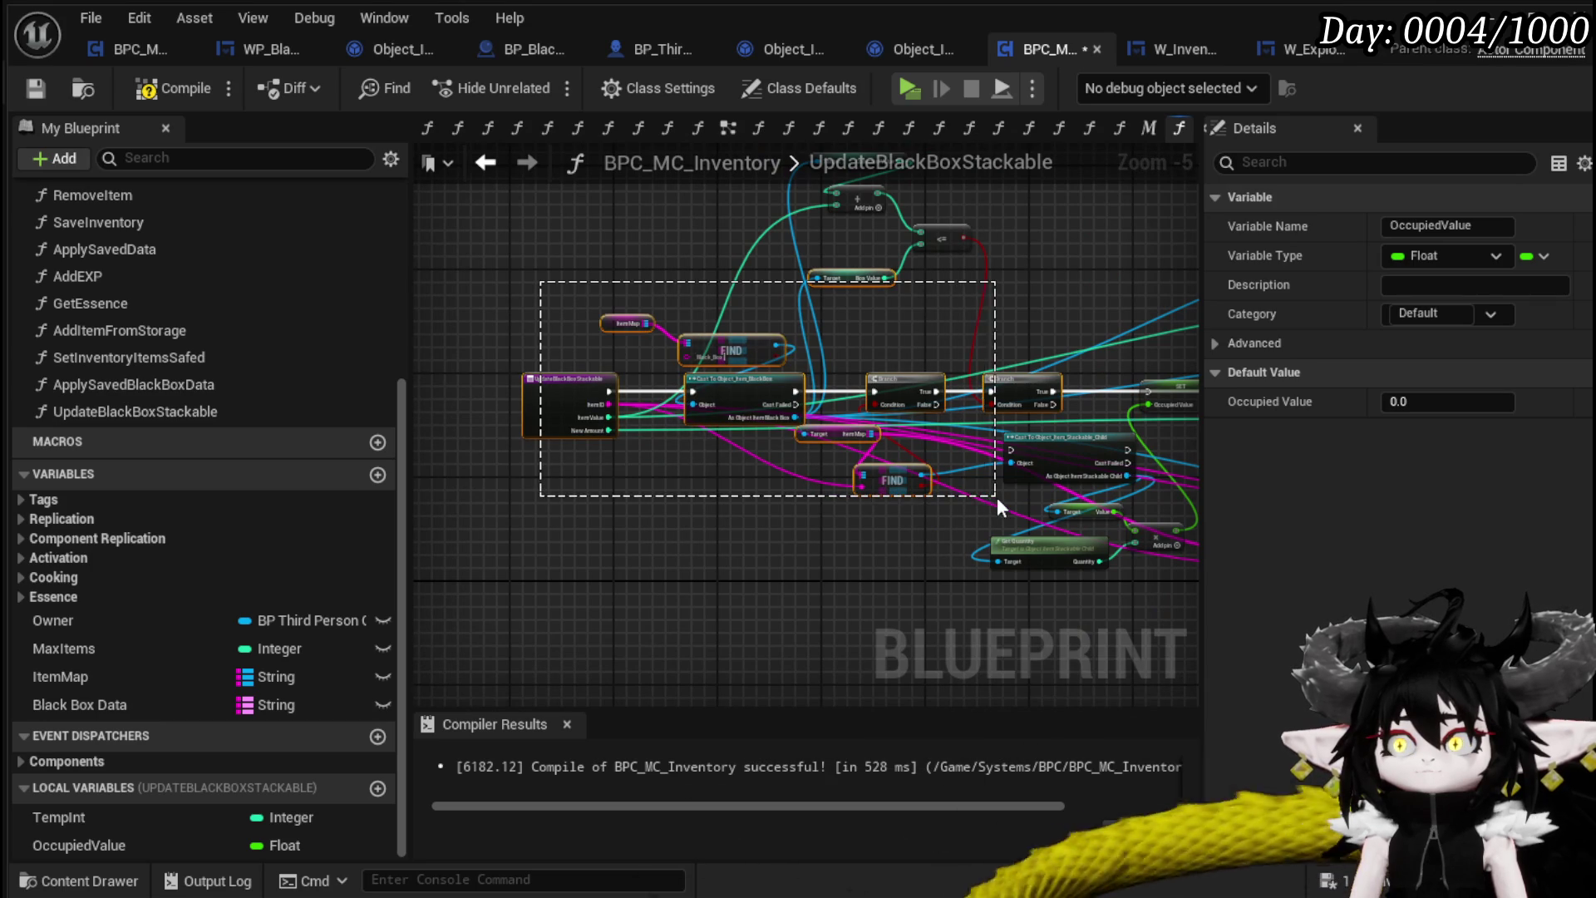
# Place the stackable child cast between Branch and SET and wire its execution
pyautogui.moveTo(996, 497); pyautogui.dragTo(996, 497)
pyautogui.scroll(3, 1007, 382)
pyautogui.moveTo(883, 497)
pyautogui.mouseDown()
pyautogui.moveTo(769, 422)
pyautogui.moveTo(840, 382)
pyautogui.mouseUp()
pyautogui.moveTo(620, 395)
pyautogui.mouseDown()
pyautogui.moveTo(755, 392)
pyautogui.moveTo(723, 396)
pyautogui.mouseUp()
pyautogui.moveTo(936, 396)
pyautogui.mouseDown()
pyautogui.moveTo(1006, 396)
pyautogui.moveTo(881, 299)
pyautogui.moveTo(492, 482)
pyautogui.moveTo(533, 419)
pyautogui.mouseUp()
pyautogui.scroll(-1, 1045, 379)
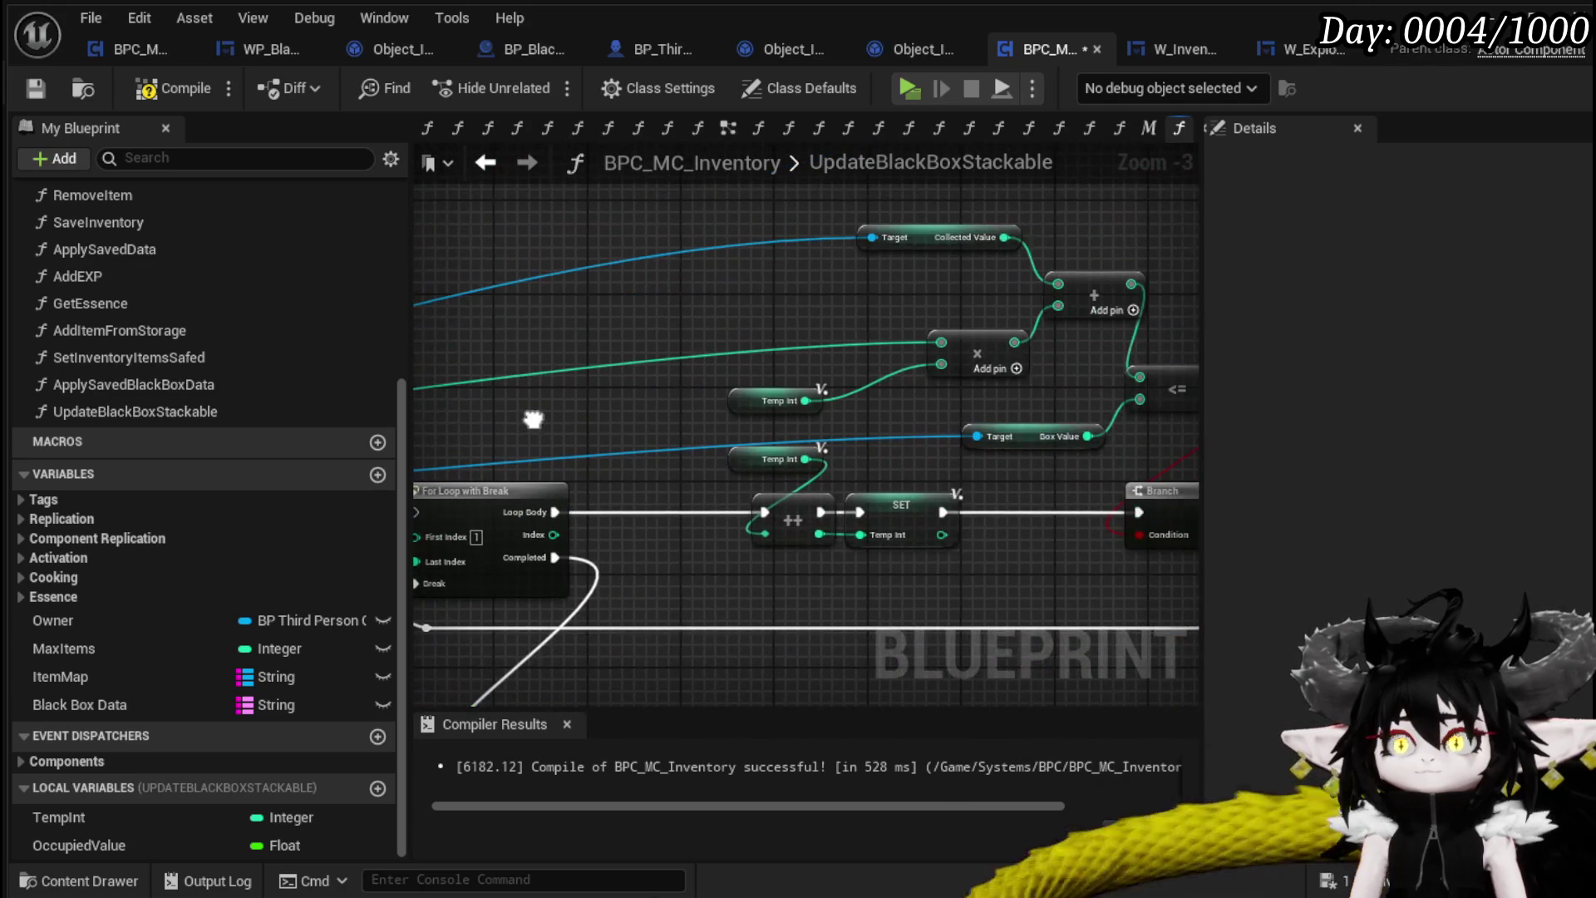
# Rearrange the Multiply, Temp Int, ++ and SET counter nodes
pyautogui.moveTo(825, 332)
pyautogui.mouseDown()
pyautogui.moveTo(606, 388)
pyautogui.moveTo(697, 324)
pyautogui.mouseUp()
pyautogui.scroll(2, 697, 324)
pyautogui.moveTo(745, 400)
pyautogui.mouseDown()
pyautogui.moveTo(792, 238)
pyautogui.moveTo(685, 338)
pyautogui.moveTo(645, 322)
pyautogui.moveTo(795, 410)
pyautogui.mouseUp()
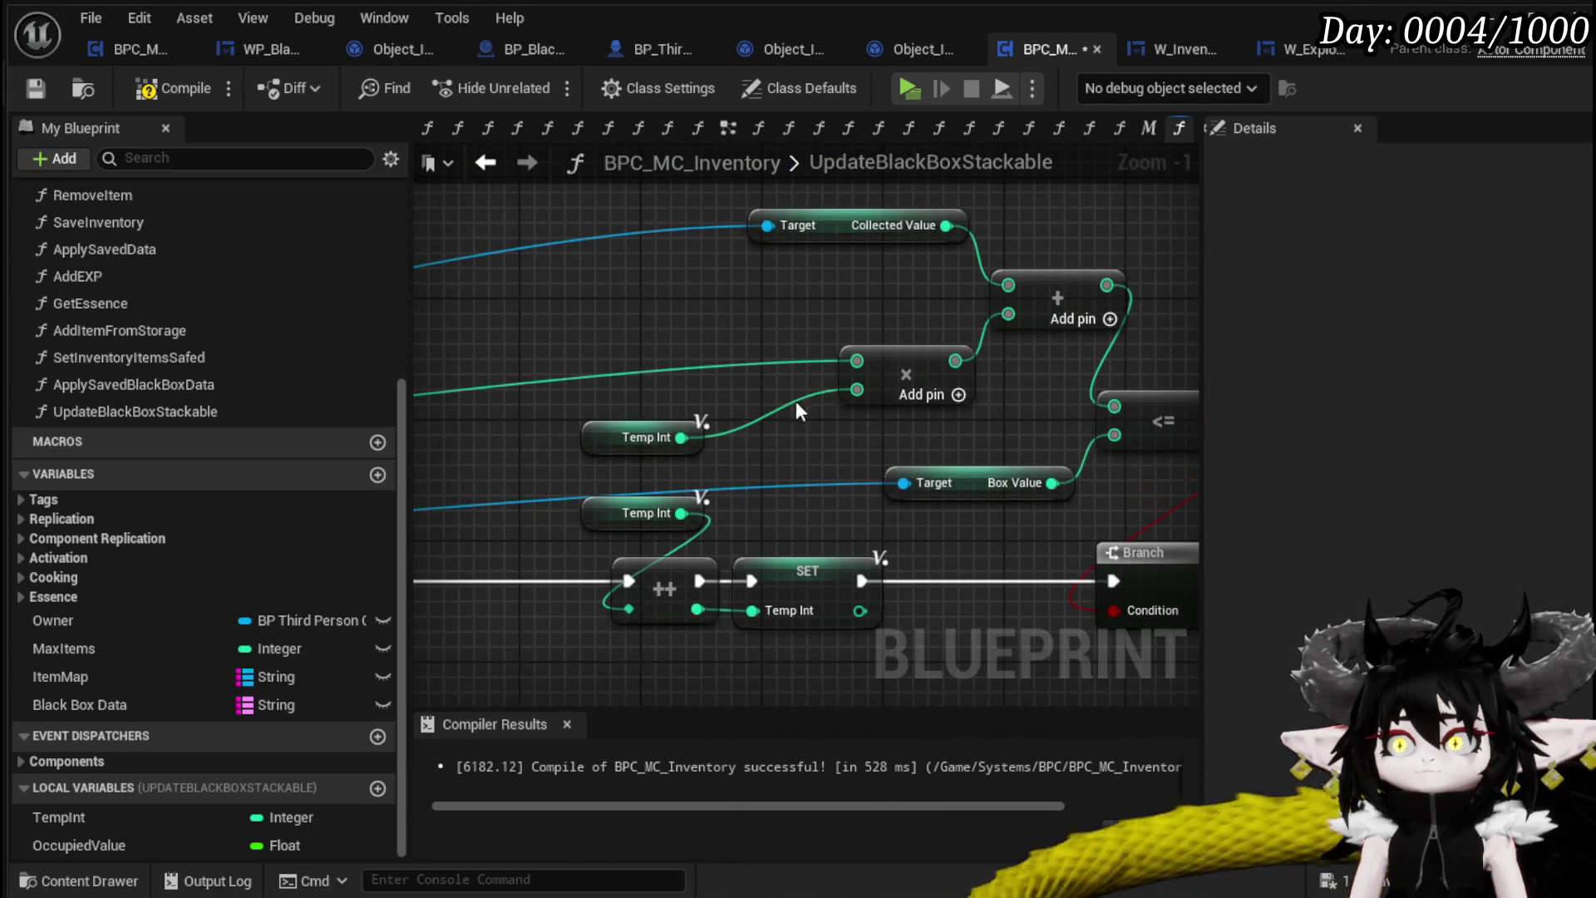
pyautogui.moveTo(901, 362)
pyautogui.mouseDown()
pyautogui.moveTo(821, 307)
pyautogui.moveTo(796, 322)
pyautogui.mouseUp()
pyautogui.click(885, 401)
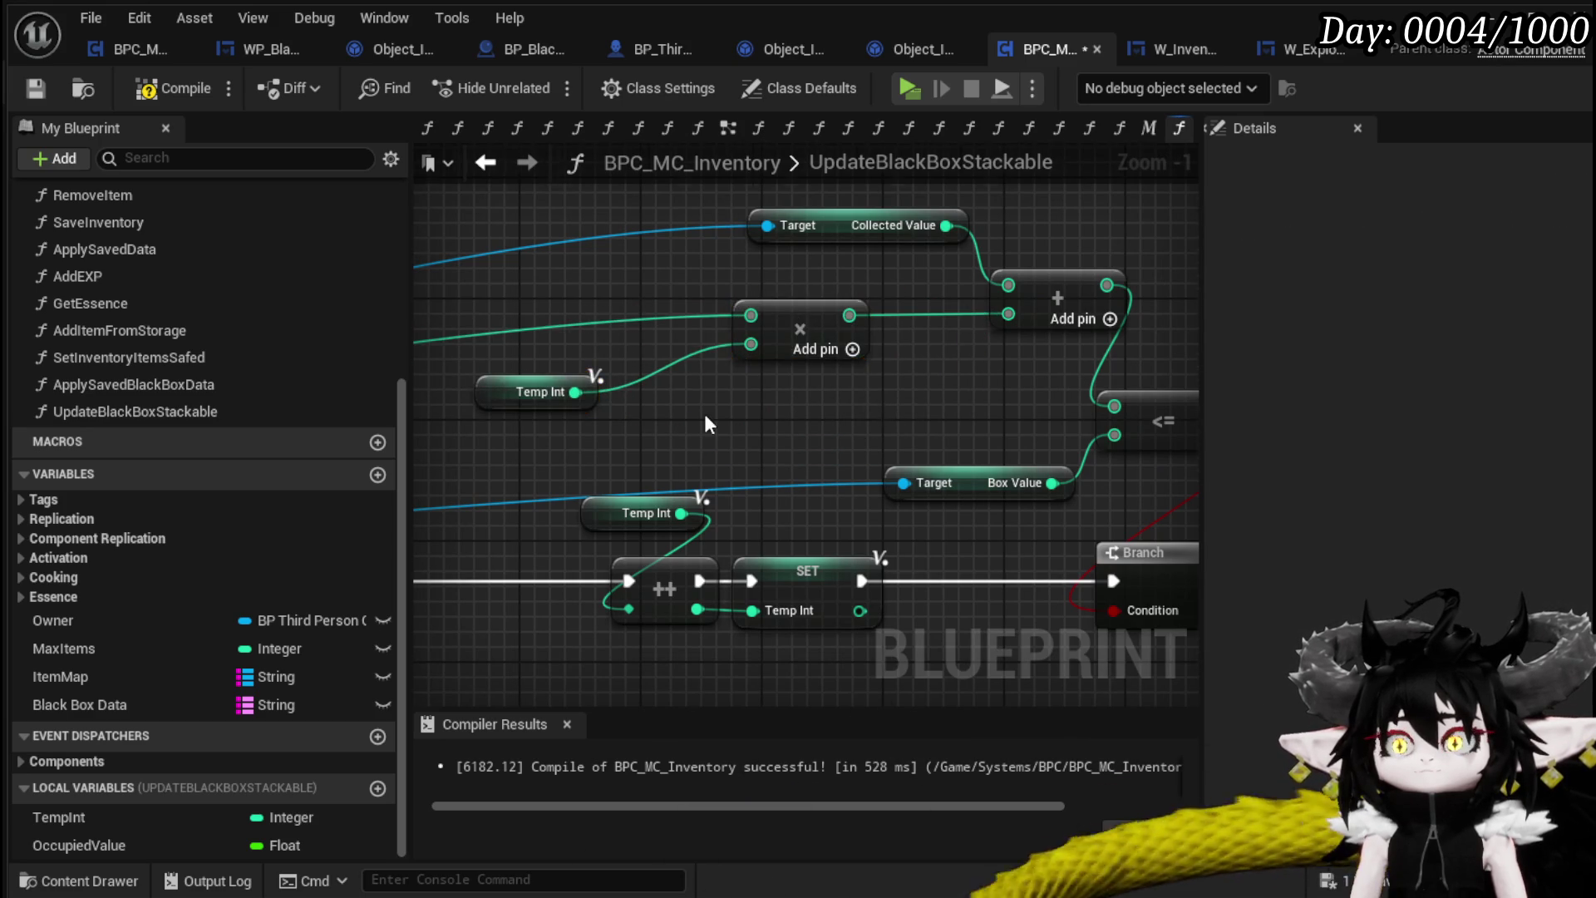
pyautogui.scroll(-1, 705, 418)
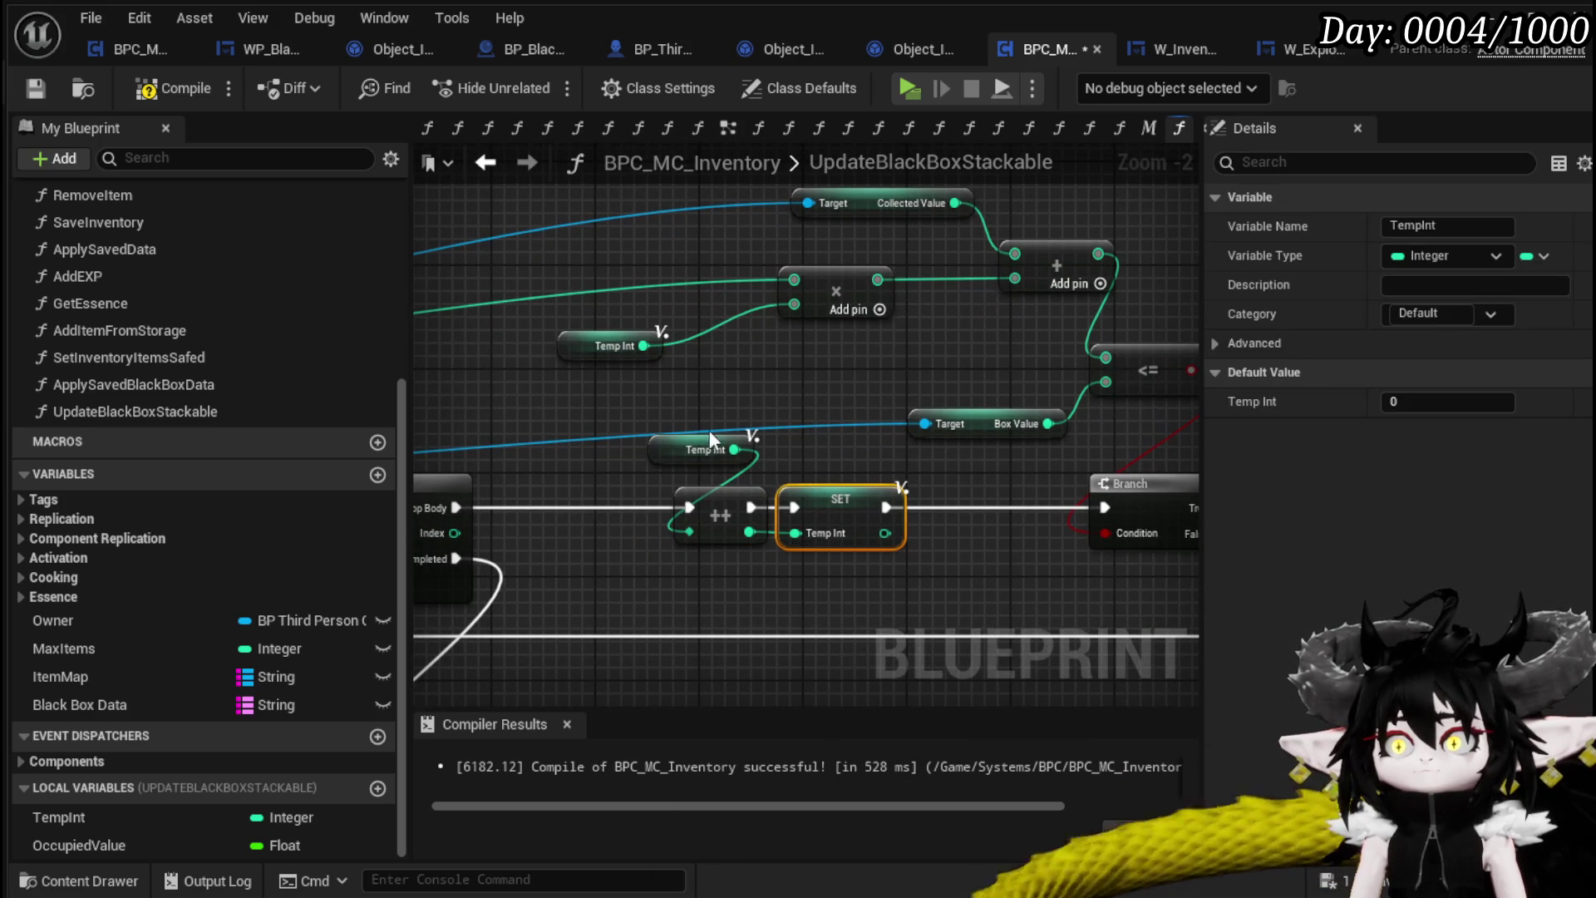
pyautogui.moveTo(839, 549); pyautogui.dragTo(838, 546)
pyautogui.moveTo(829, 493)
pyautogui.mouseDown()
pyautogui.moveTo(830, 507)
pyautogui.moveTo(828, 367)
pyautogui.moveTo(796, 239)
pyautogui.mouseUp()
pyautogui.click(817, 457)
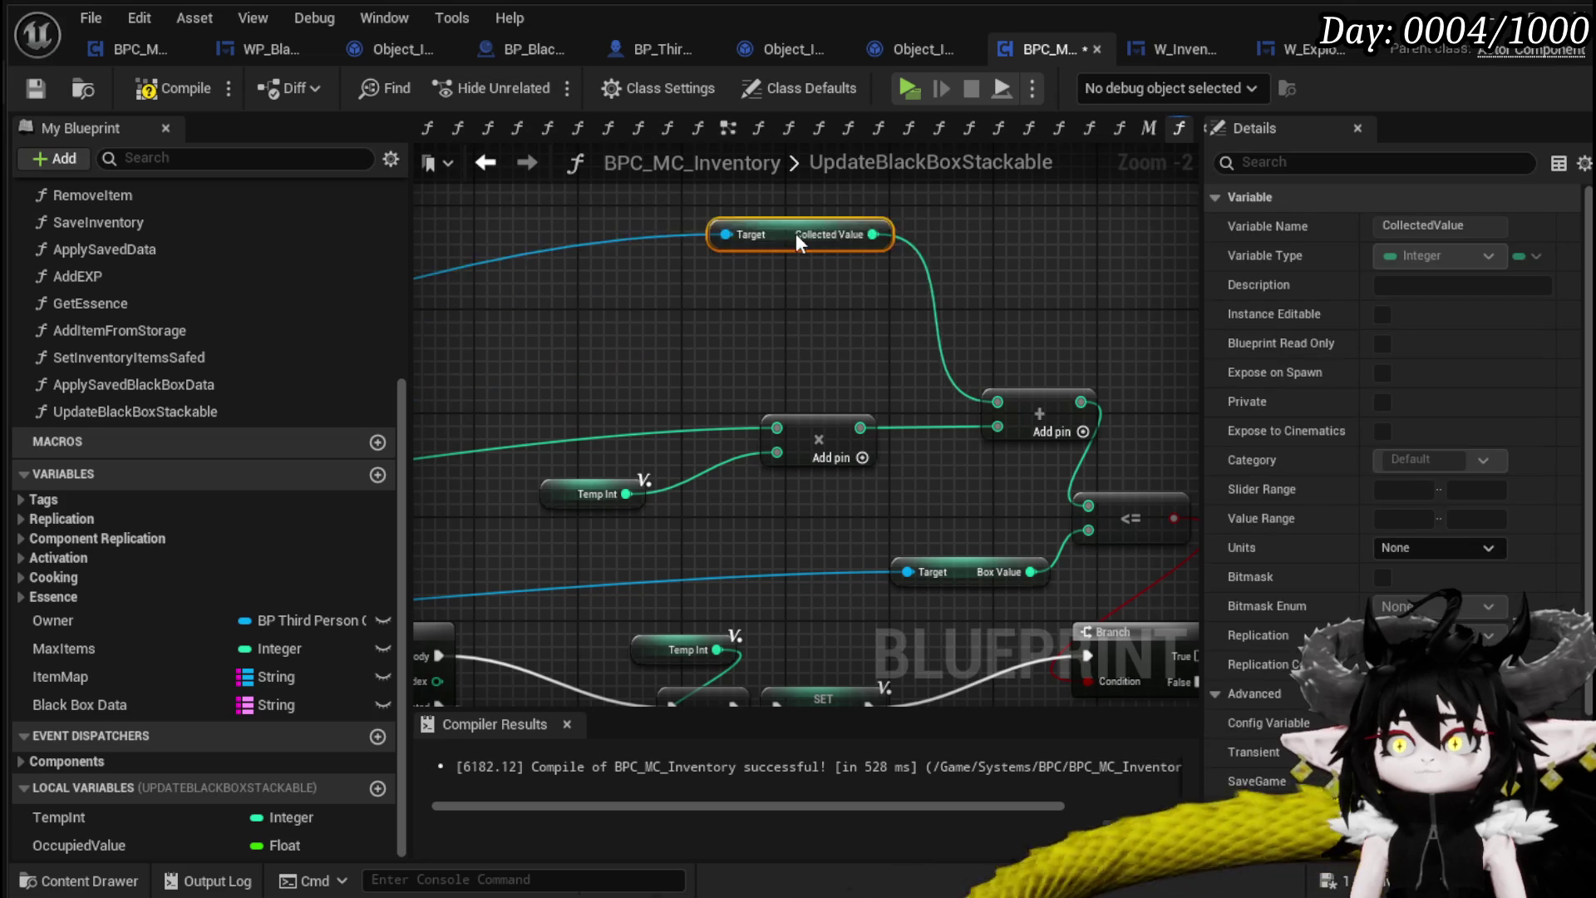
# Subtract OccupiedValue from Collected Value, replacing the old link into the addition, then compile
pyautogui.moveTo(112, 842); pyautogui.dragTo(744, 276)
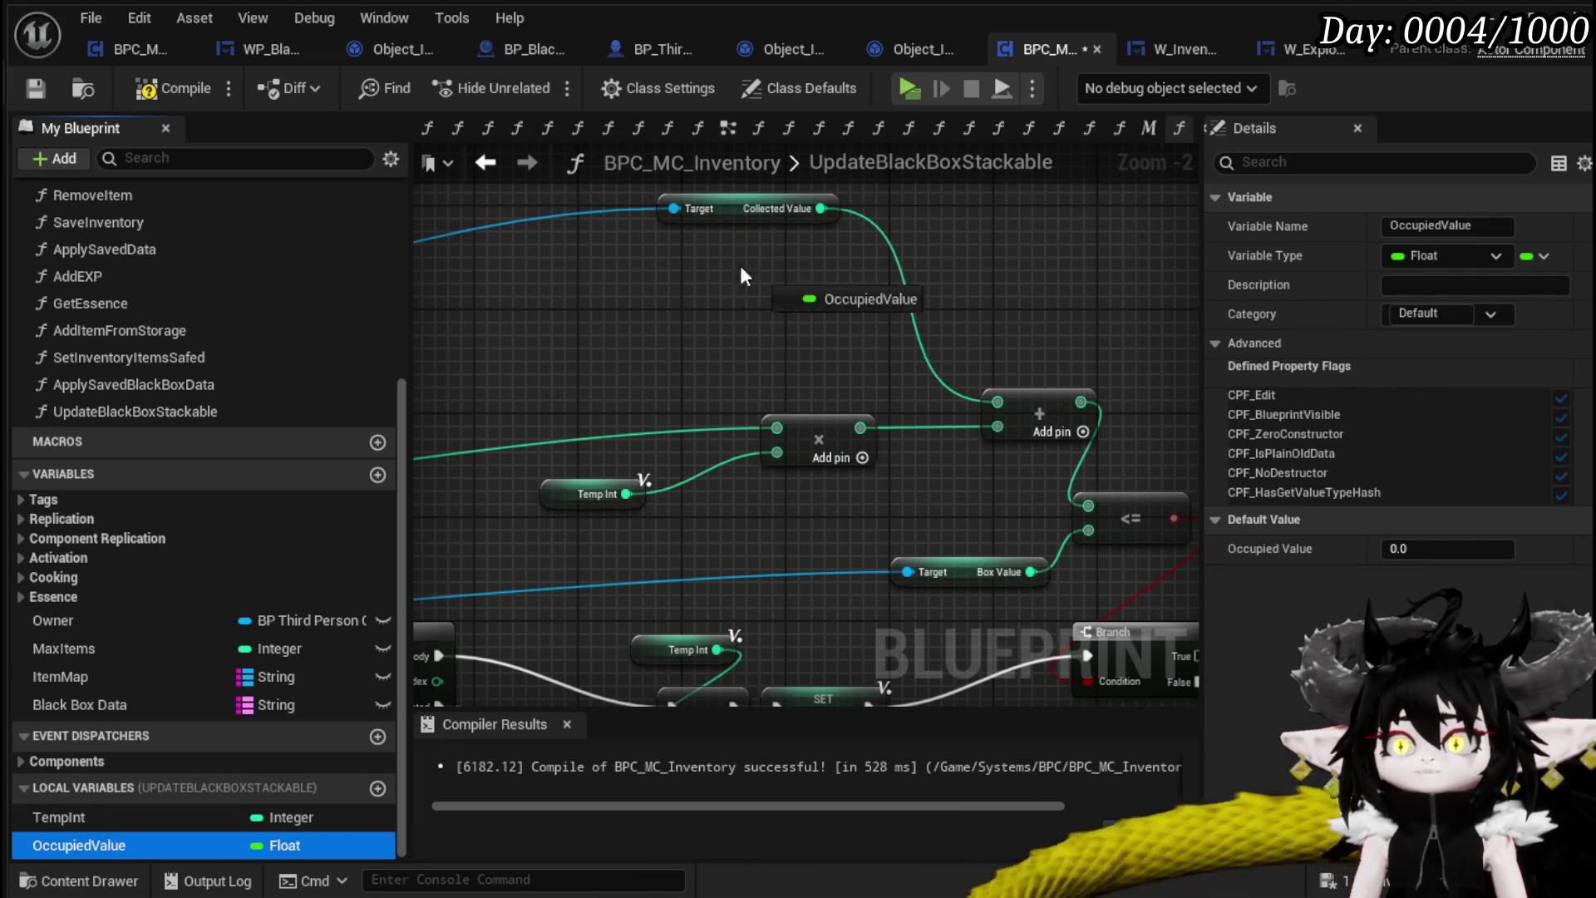
pyautogui.click(745, 297)
pyautogui.moveTo(821, 209)
pyautogui.mouseDown()
pyautogui.moveTo(864, 227)
pyautogui.moveTo(867, 259)
pyautogui.mouseUp()
pyautogui.write('-')
pyautogui.click(948, 497)
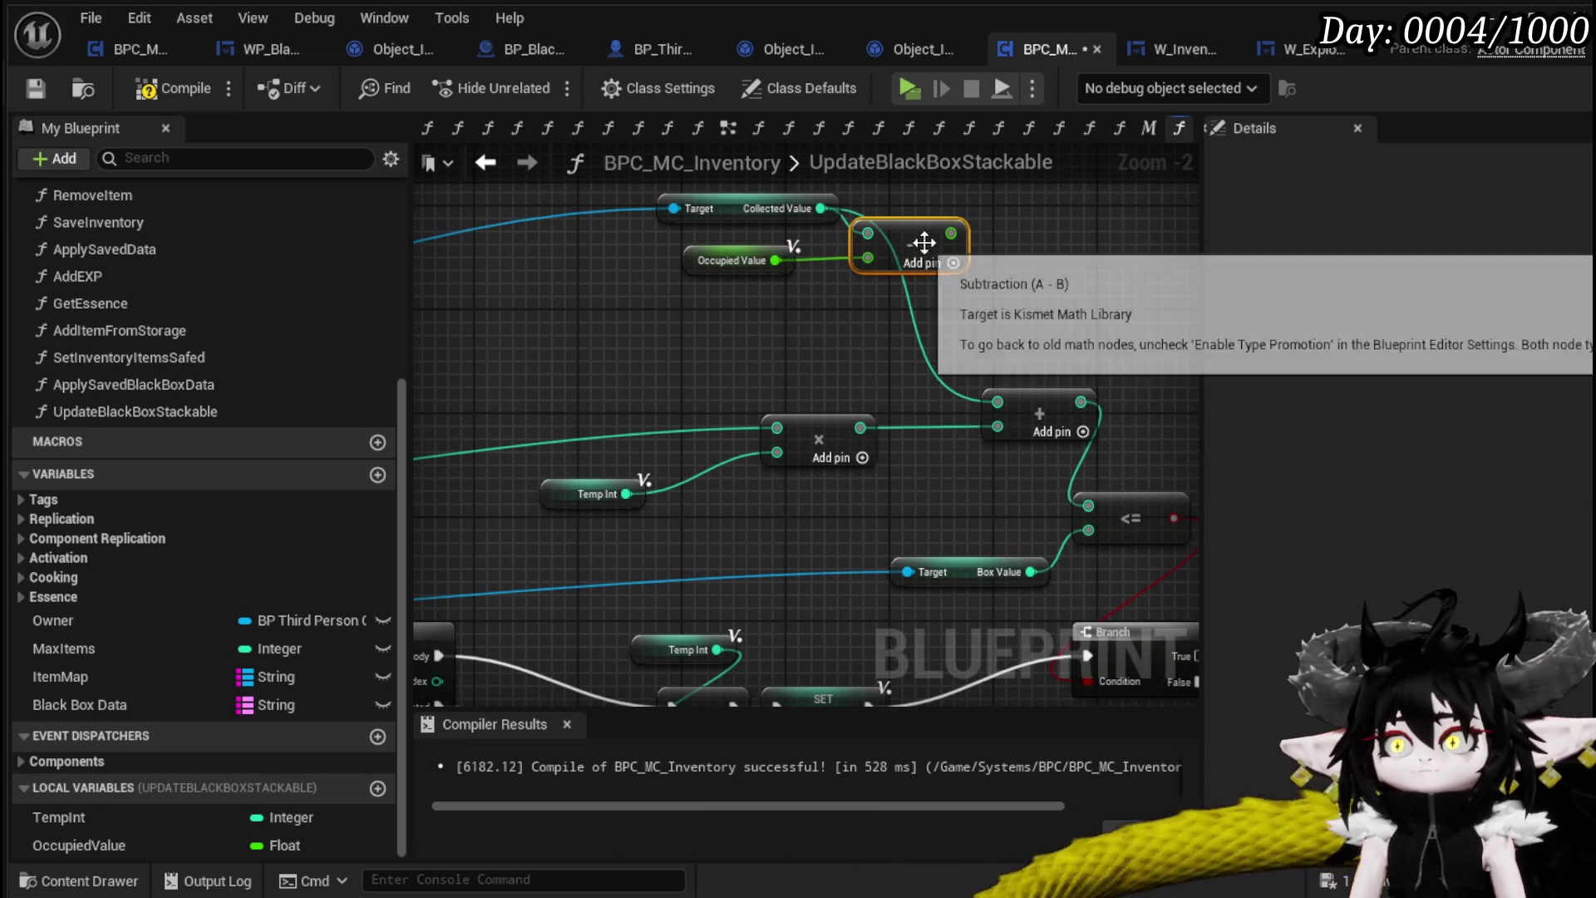
pyautogui.moveTo(950, 231); pyautogui.dragTo(998, 402)
pyautogui.click(898, 416)
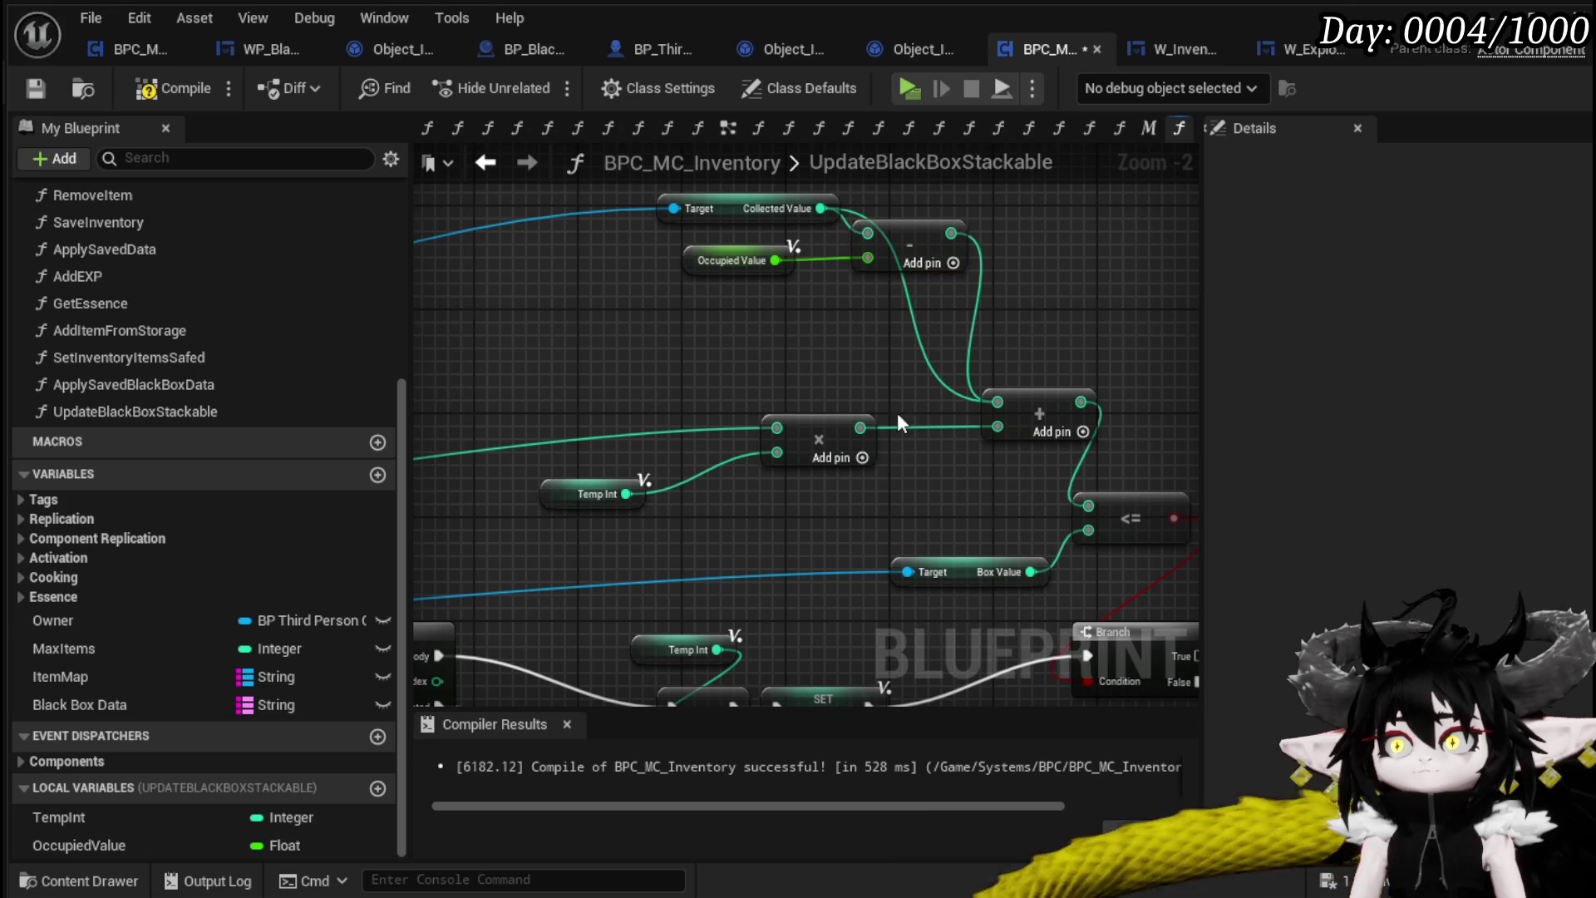
pyautogui.keyDown('alt'); pyautogui.click(933, 363); pyautogui.keyUp('alt')
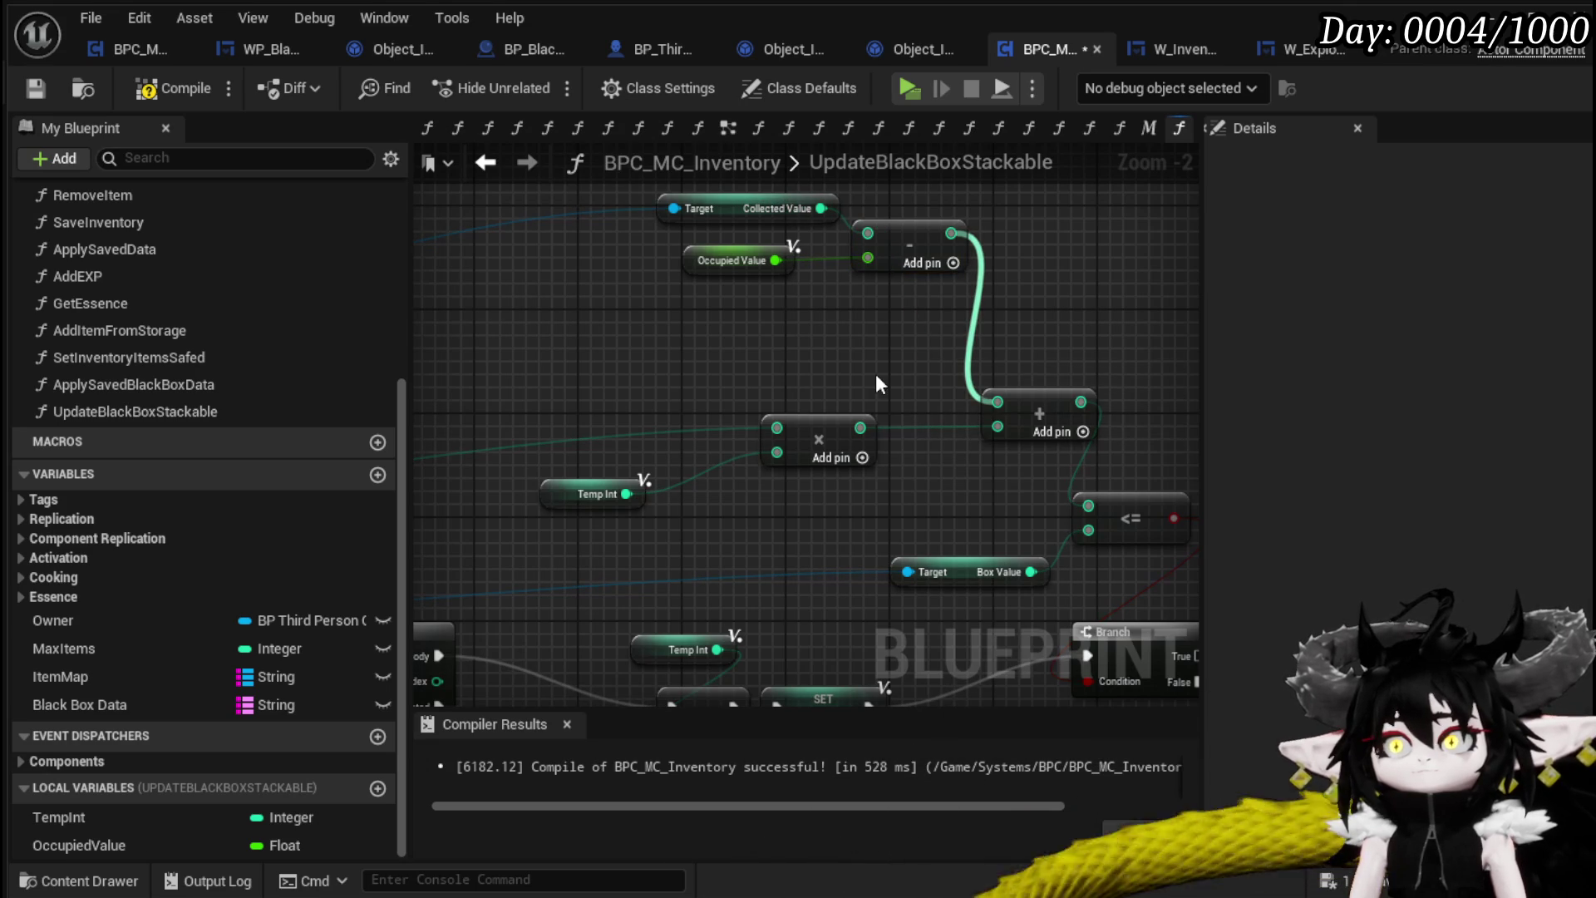
pyautogui.click(26, 91)
pyautogui.scroll(-1, 896, 337)
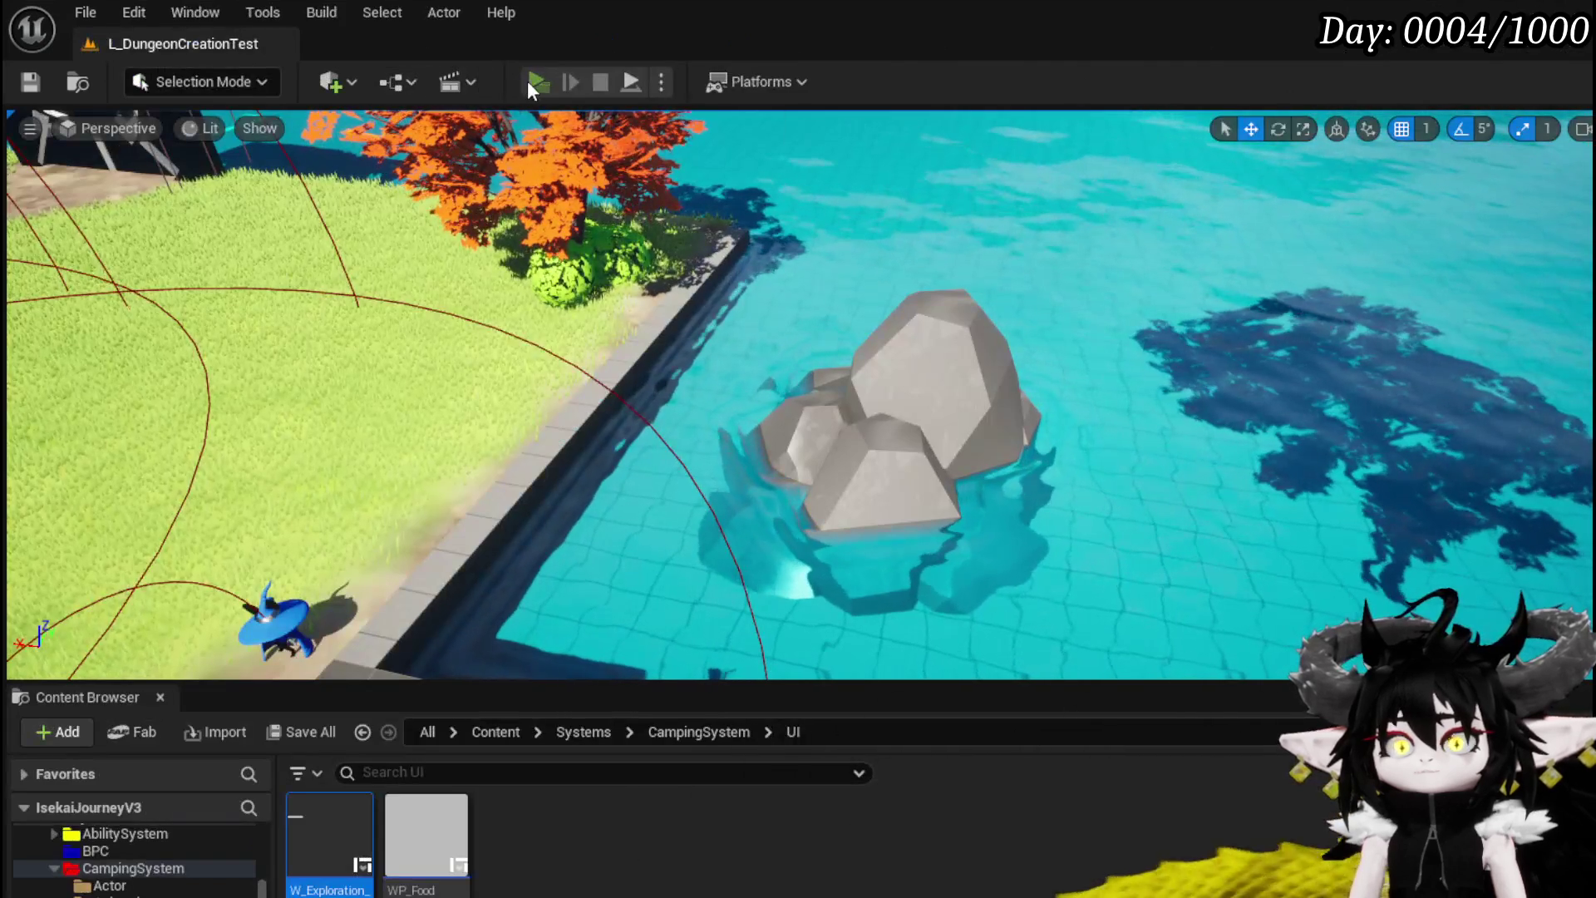
# Launch the game preview and take all loot from a chest
pyautogui.click(532, 80)
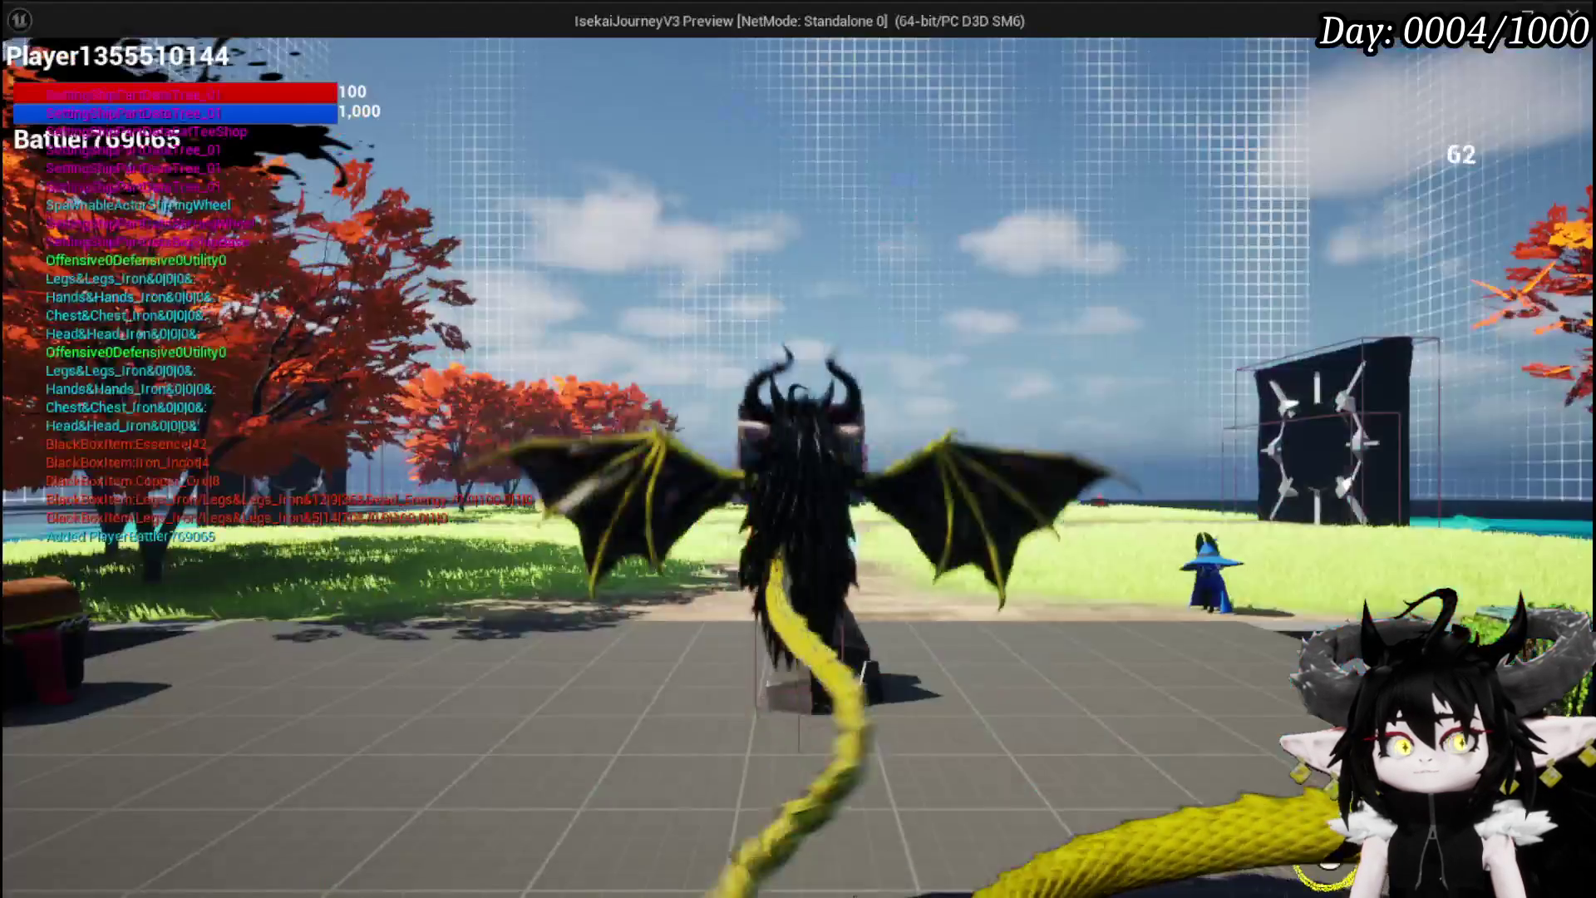
pyautogui.press('w')
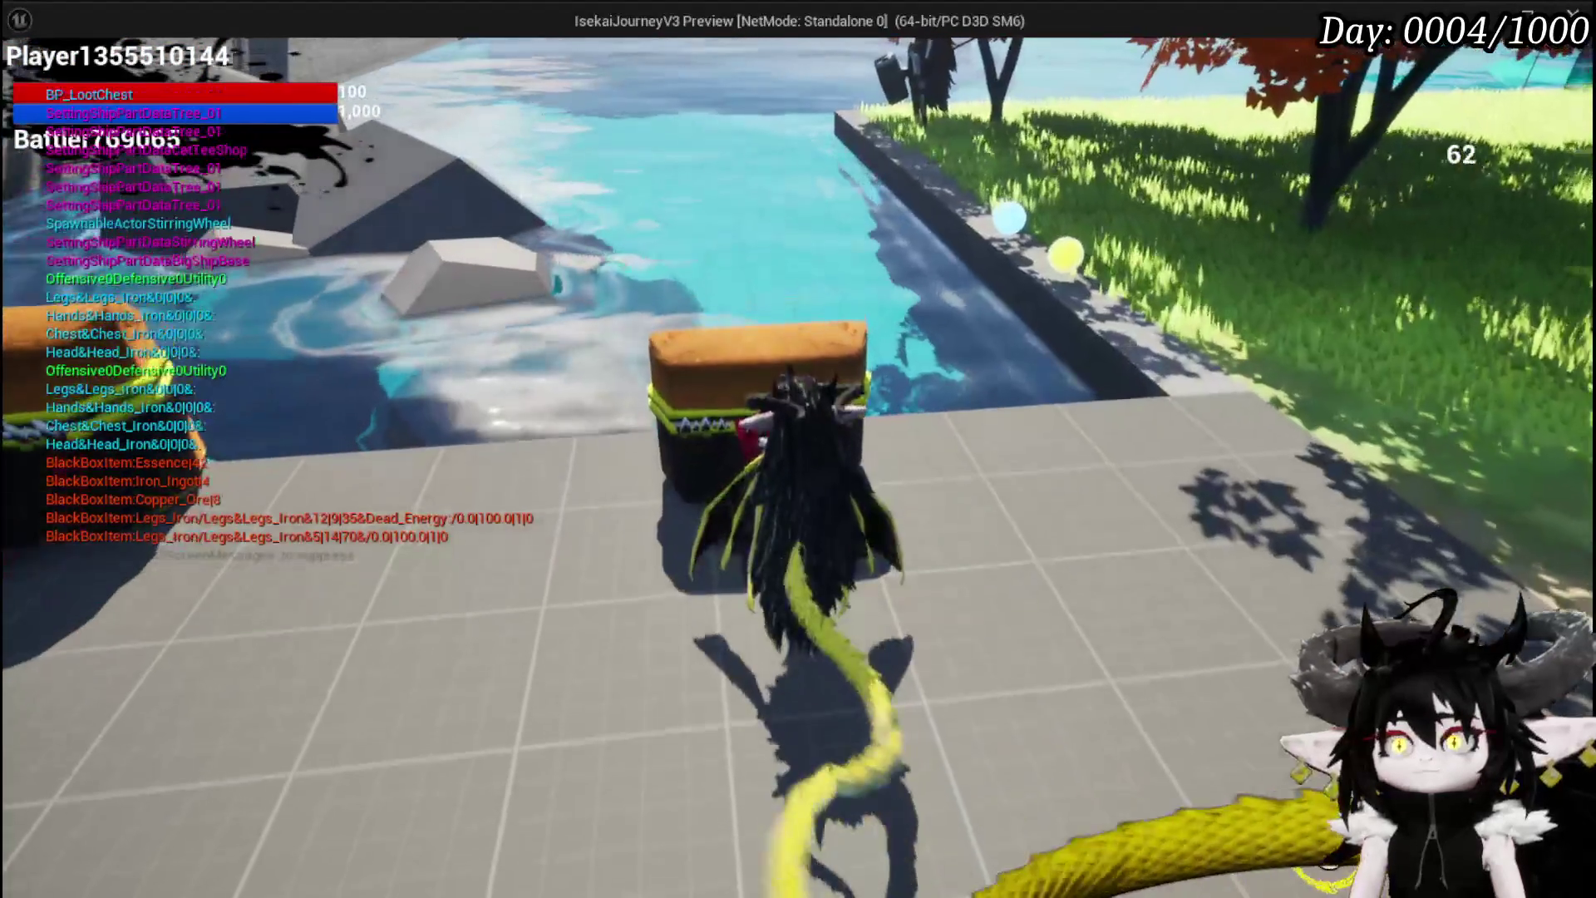
pyautogui.press('e')
pyautogui.click(761, 837)
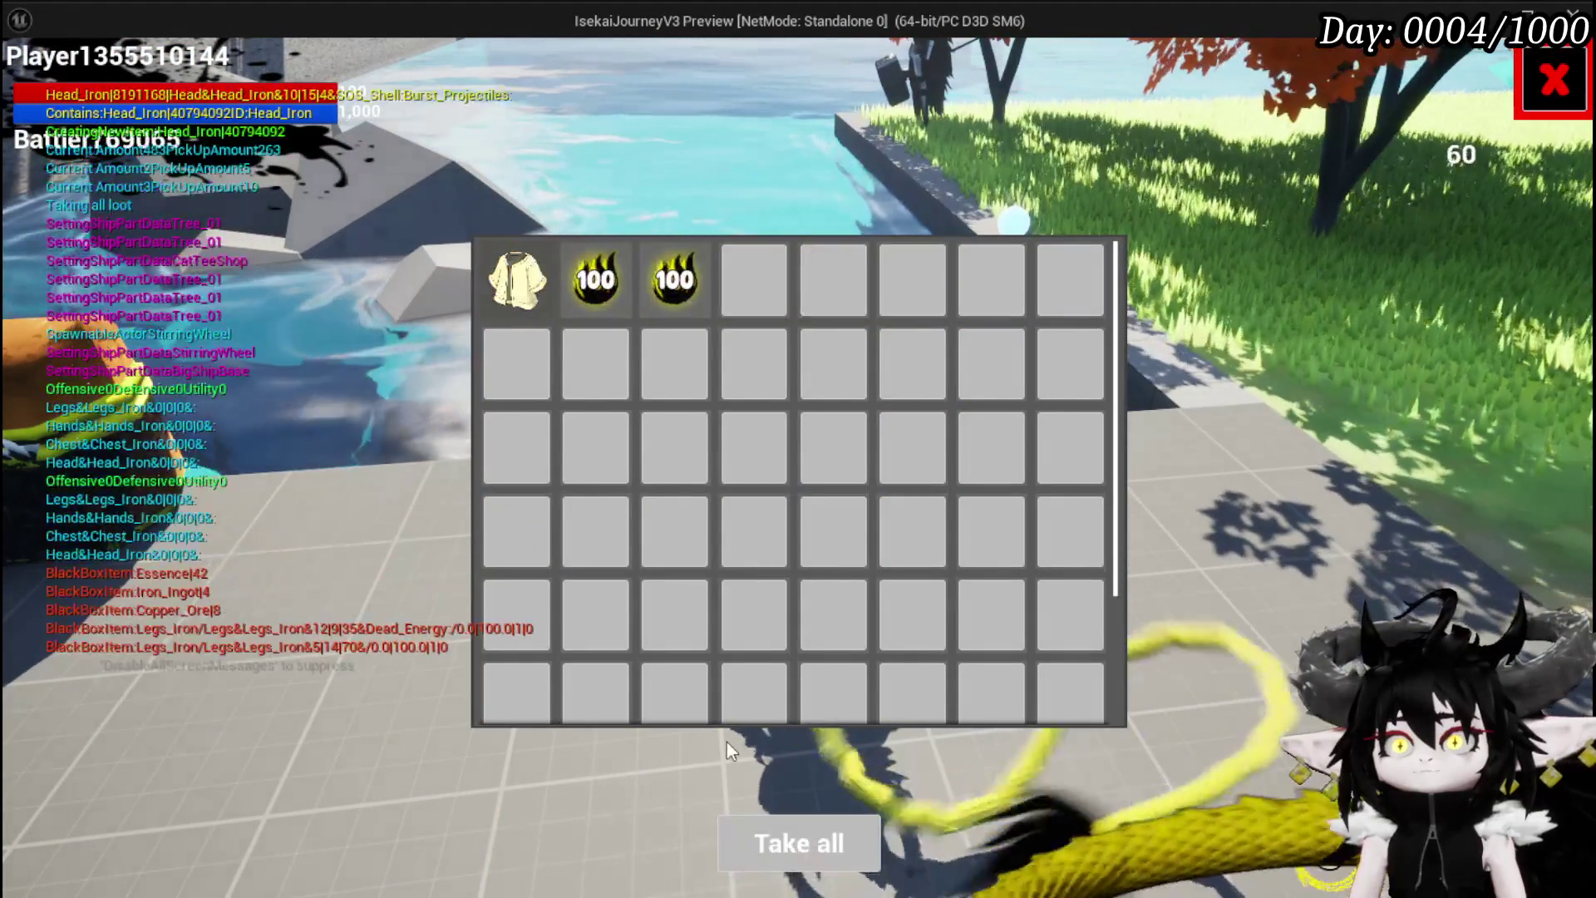
pyautogui.press('e')
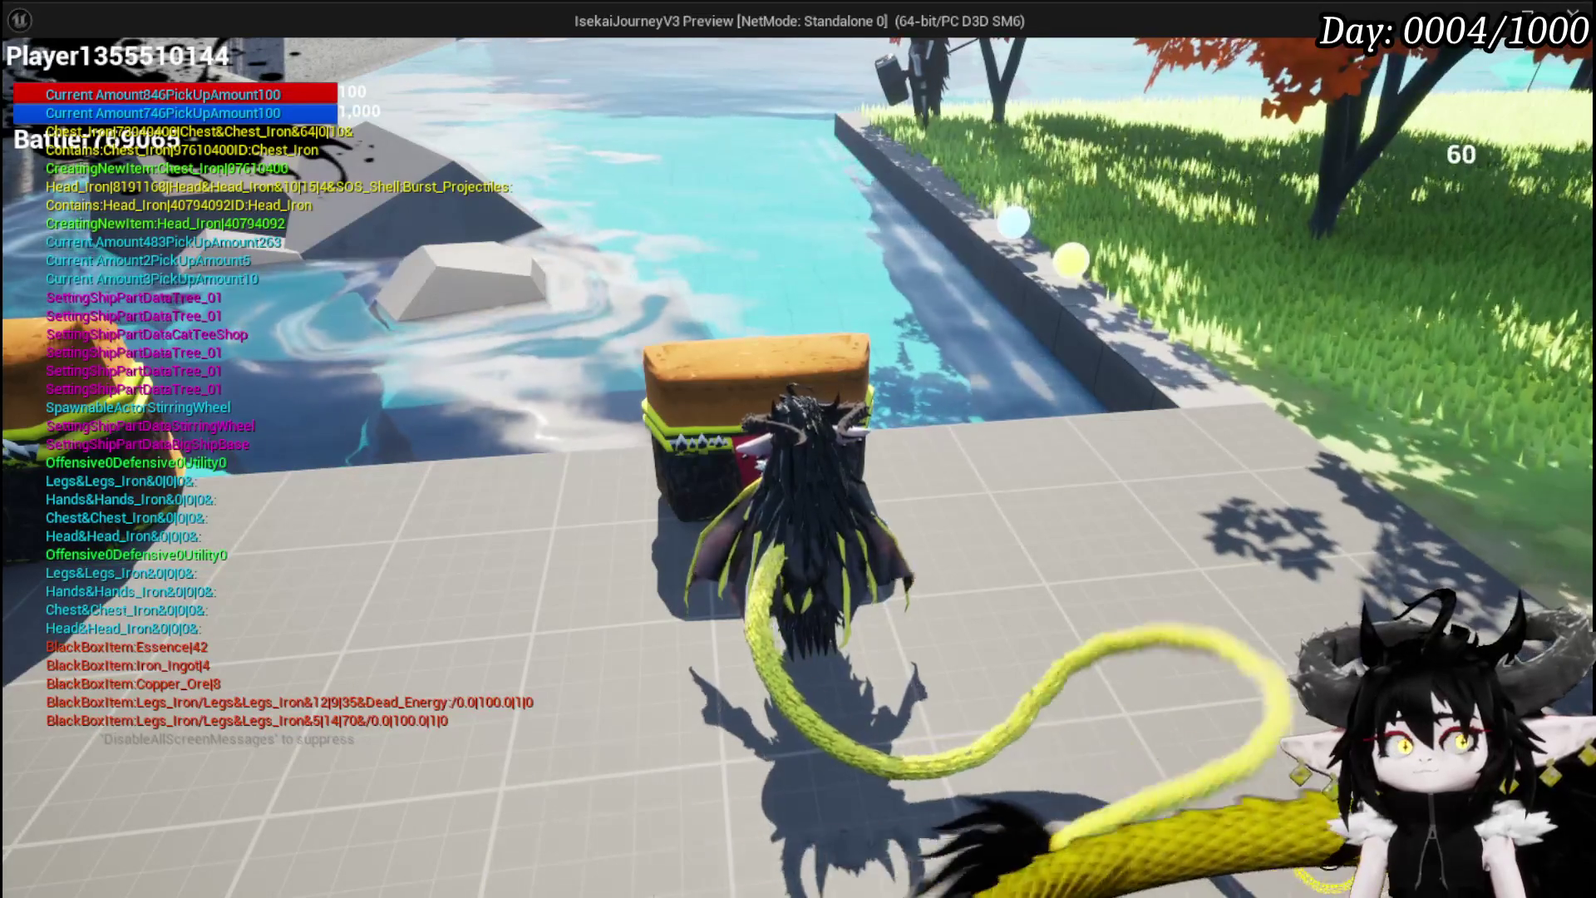
# Check the Material tab shows 946 Essence, 7 ingots and 13 ore, then end the session
pyautogui.press('Tab')
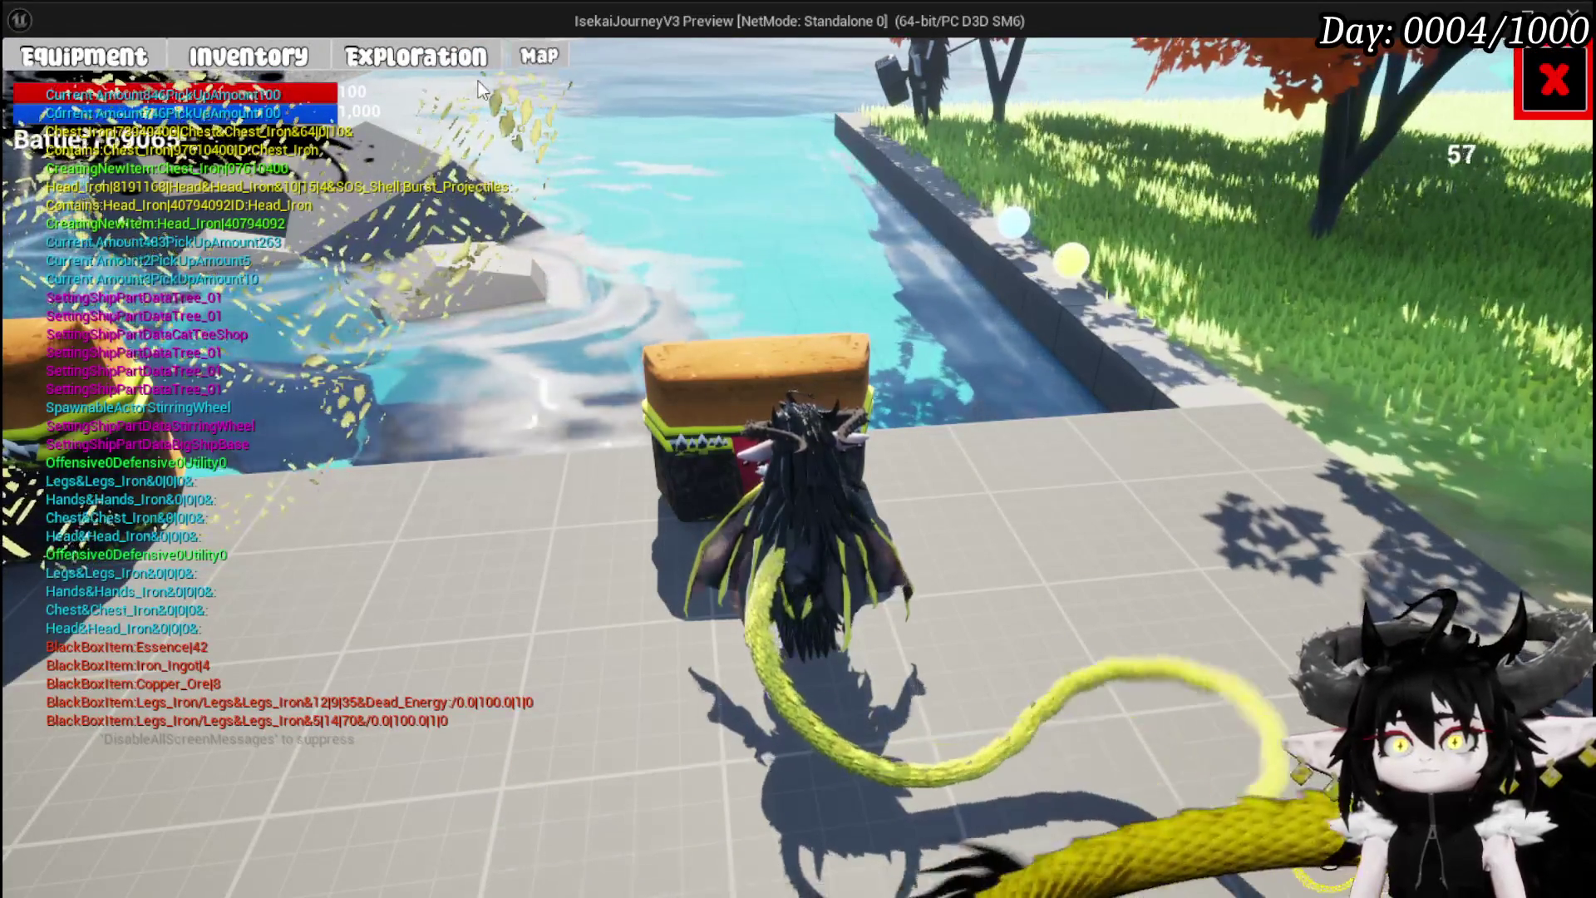
pyautogui.press('e')
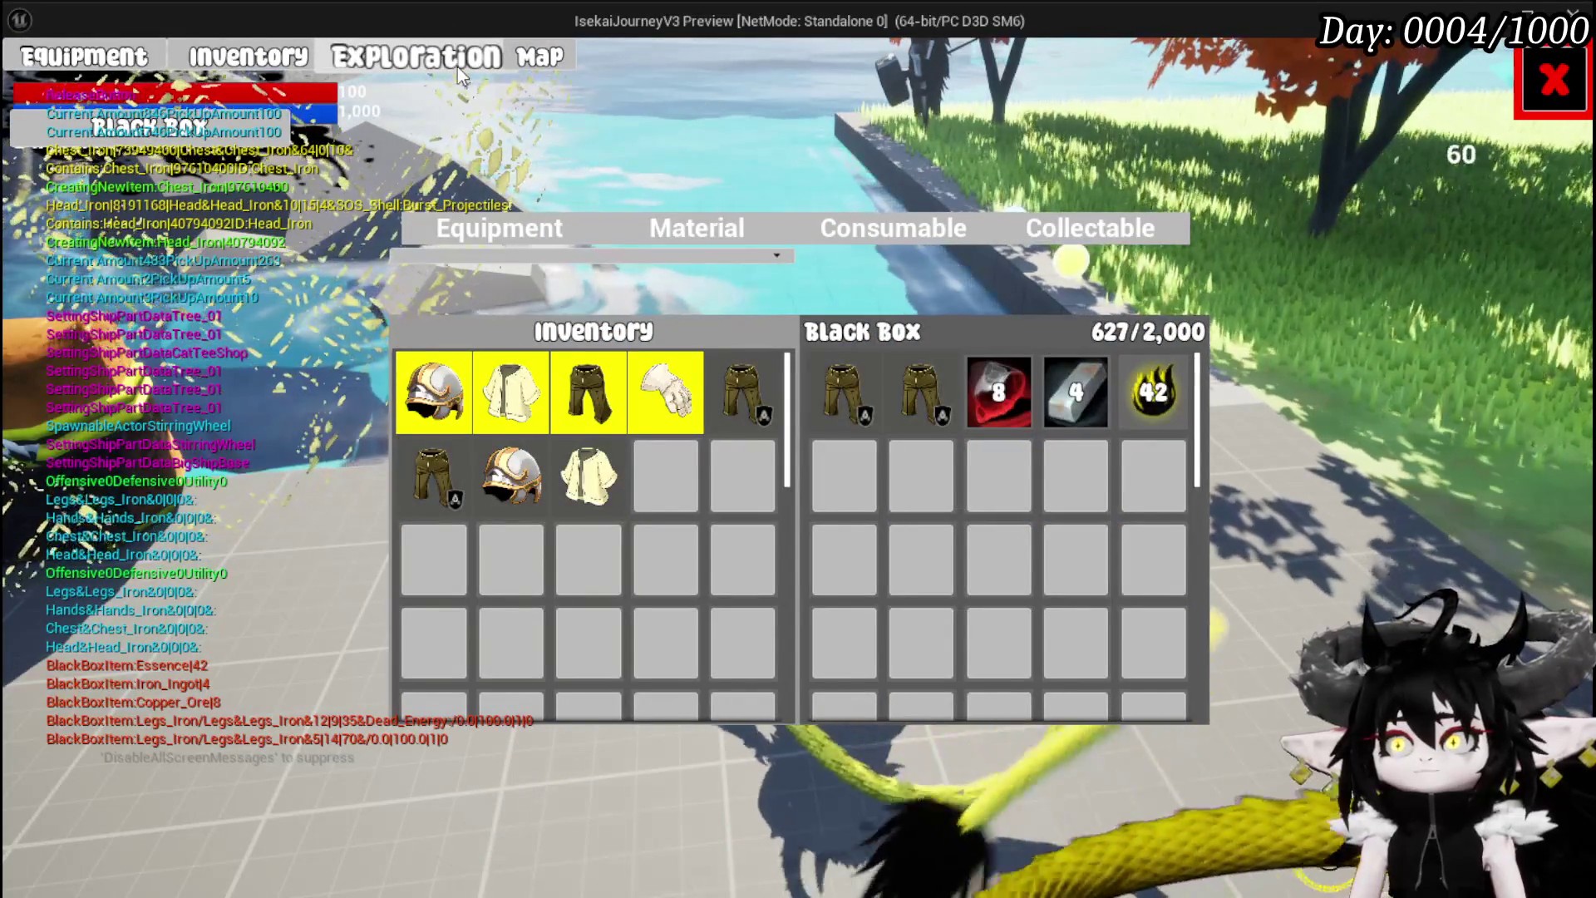
pyautogui.click(701, 221)
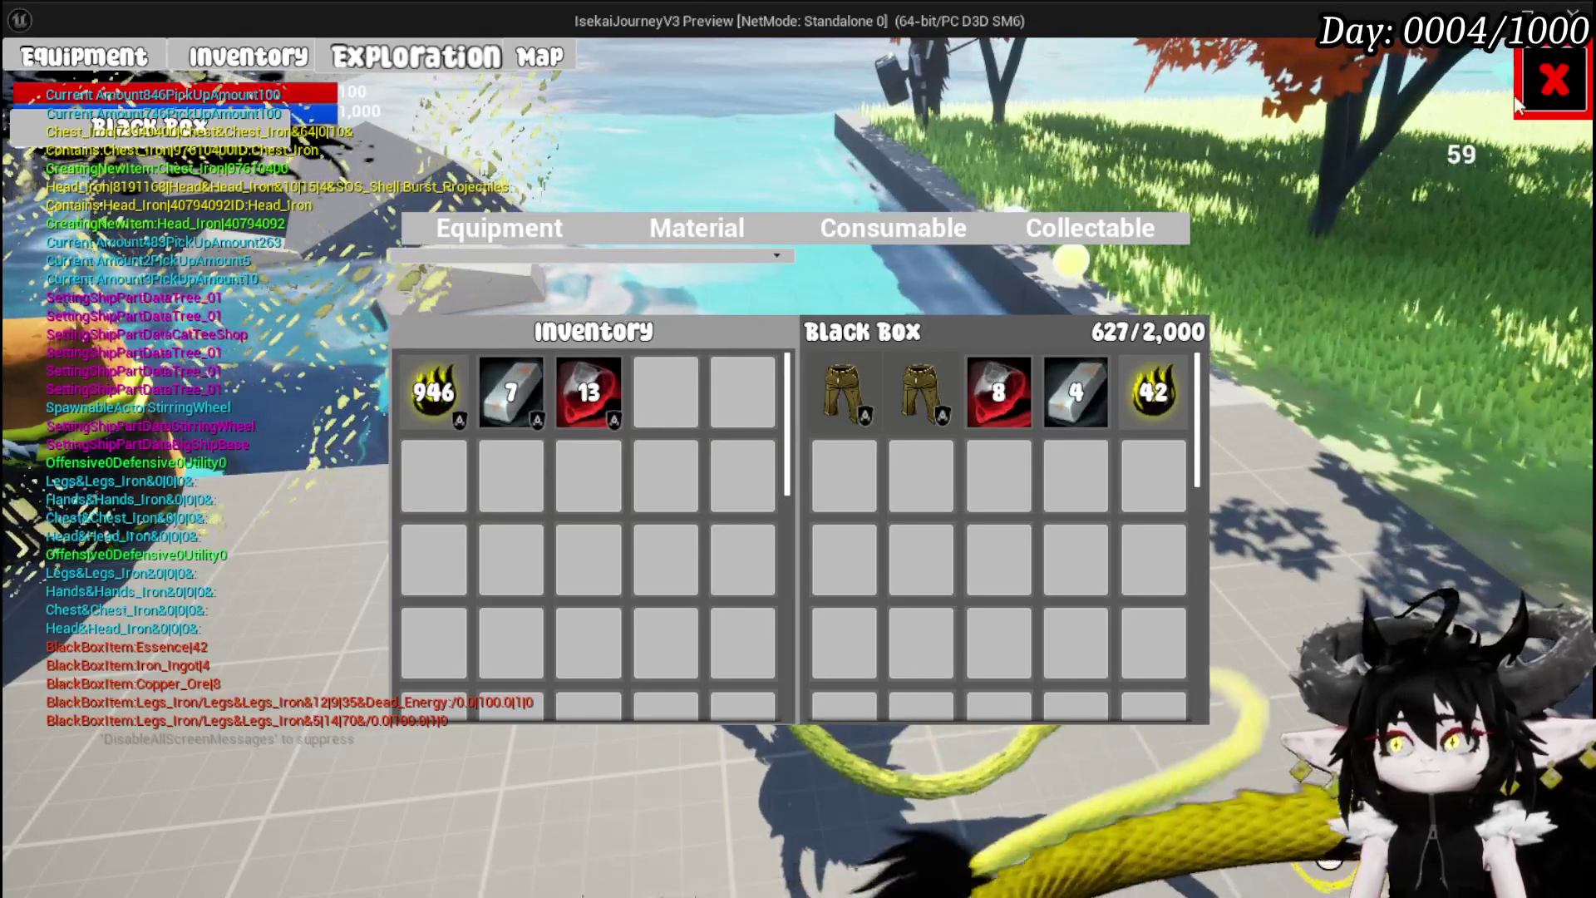
pyautogui.click(1514, 95)
pyautogui.press('Escape')
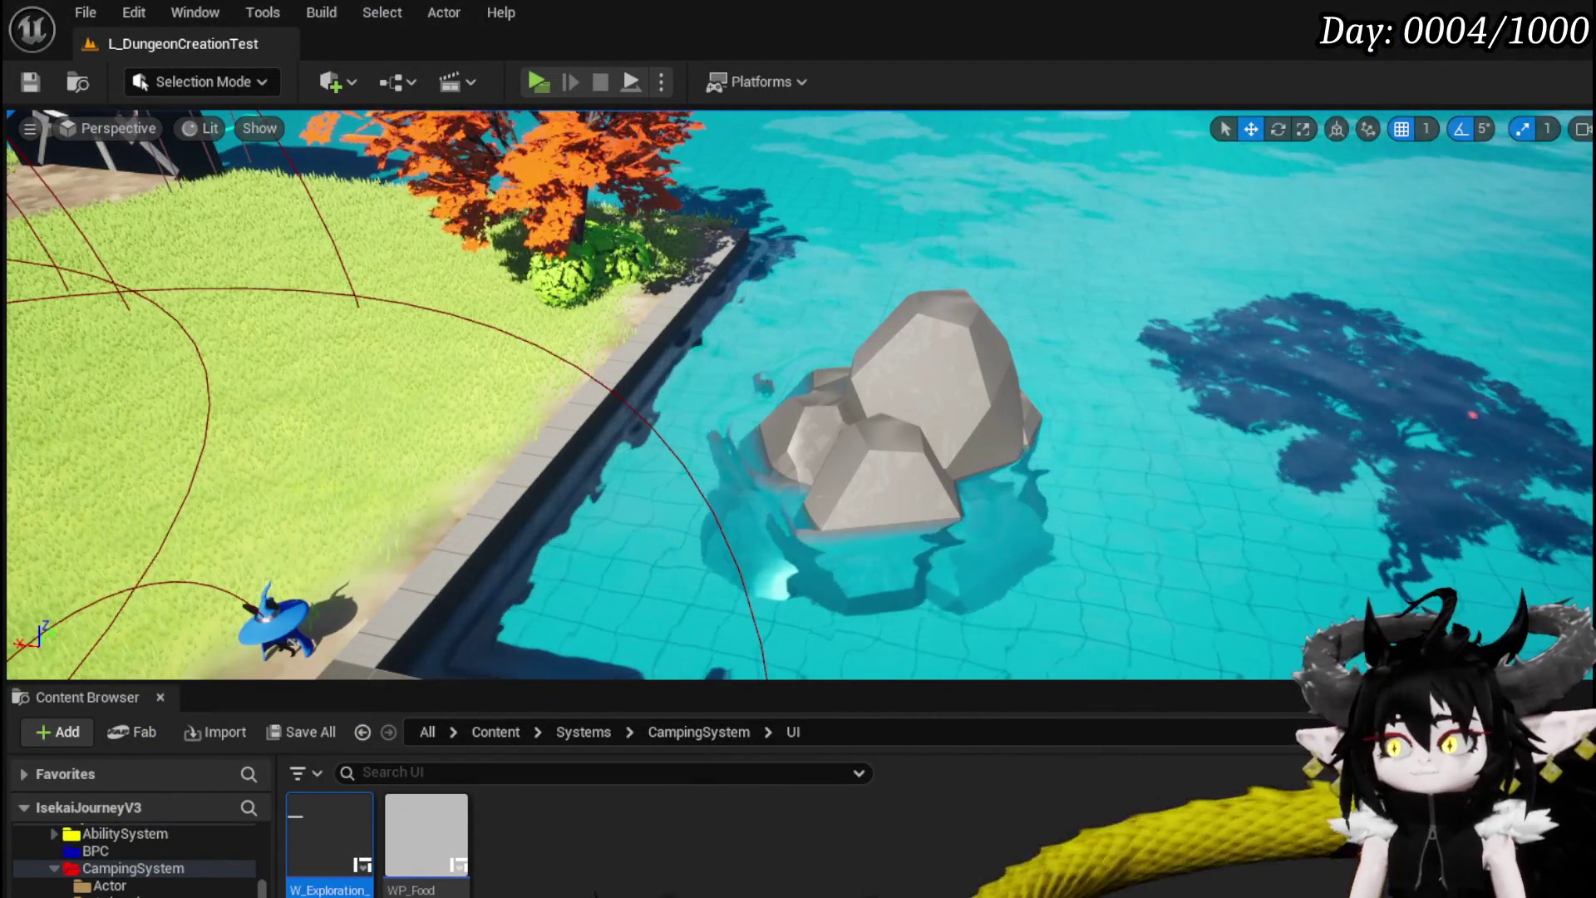
# Connect the OccupiedValue SET to For Loop with Break and recompile the blueprint
pyautogui.hotkey('alt', 'Tab')
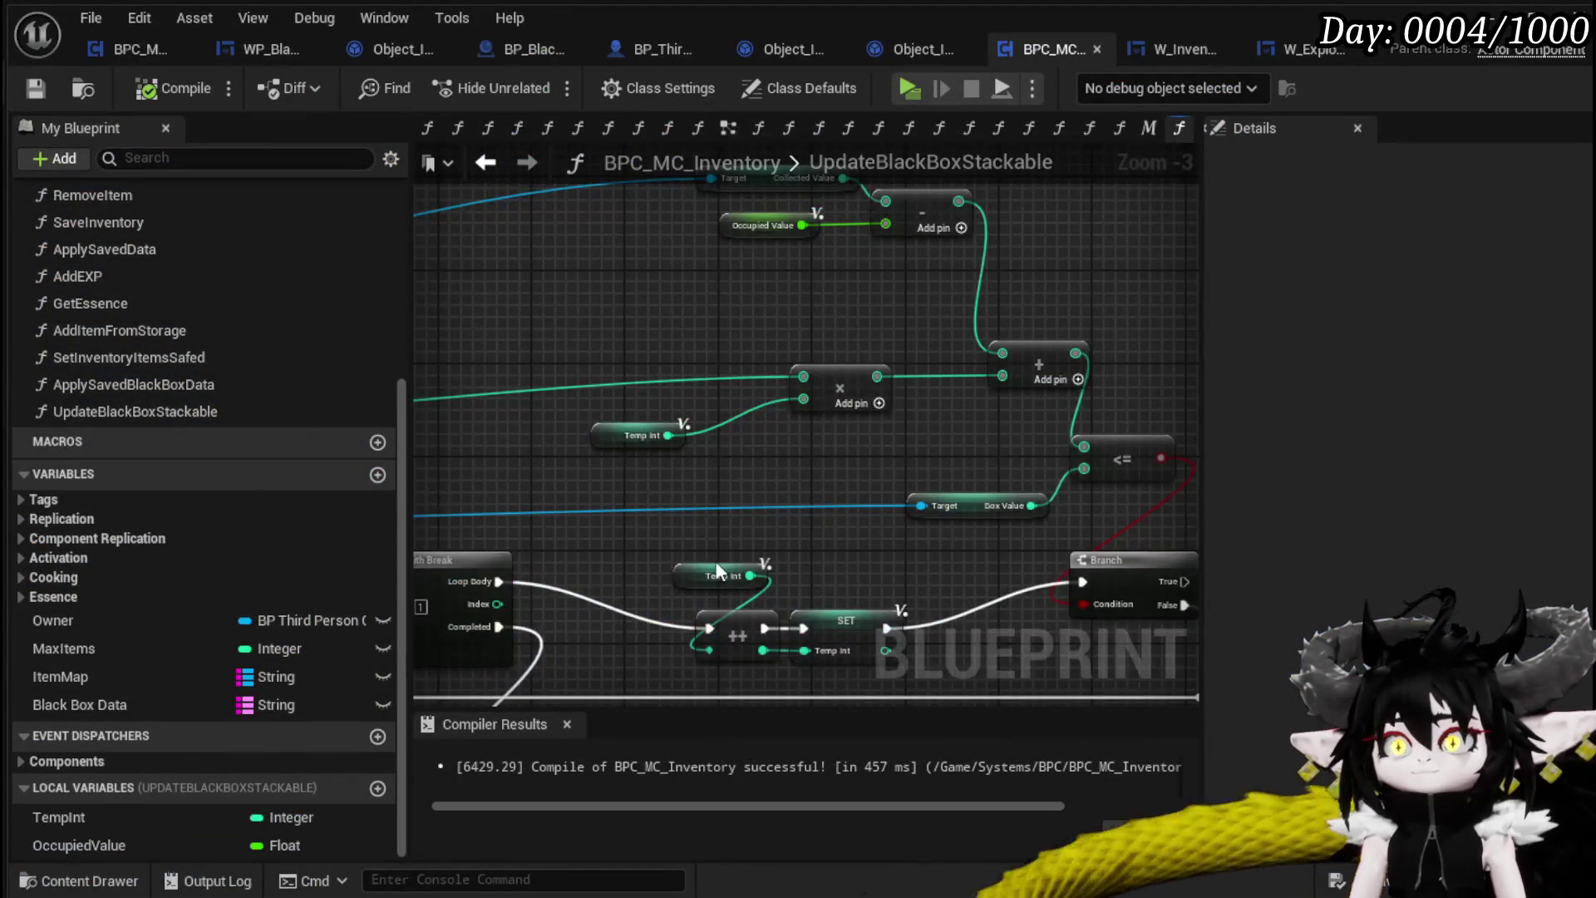
pyautogui.scroll(-3, 715, 570)
pyautogui.scroll(3, 811, 535)
pyautogui.moveTo(743, 577)
pyautogui.mouseDown()
pyautogui.moveTo(995, 558)
pyautogui.moveTo(1094, 568)
pyautogui.moveTo(635, 580)
pyautogui.moveTo(569, 510)
pyautogui.mouseUp()
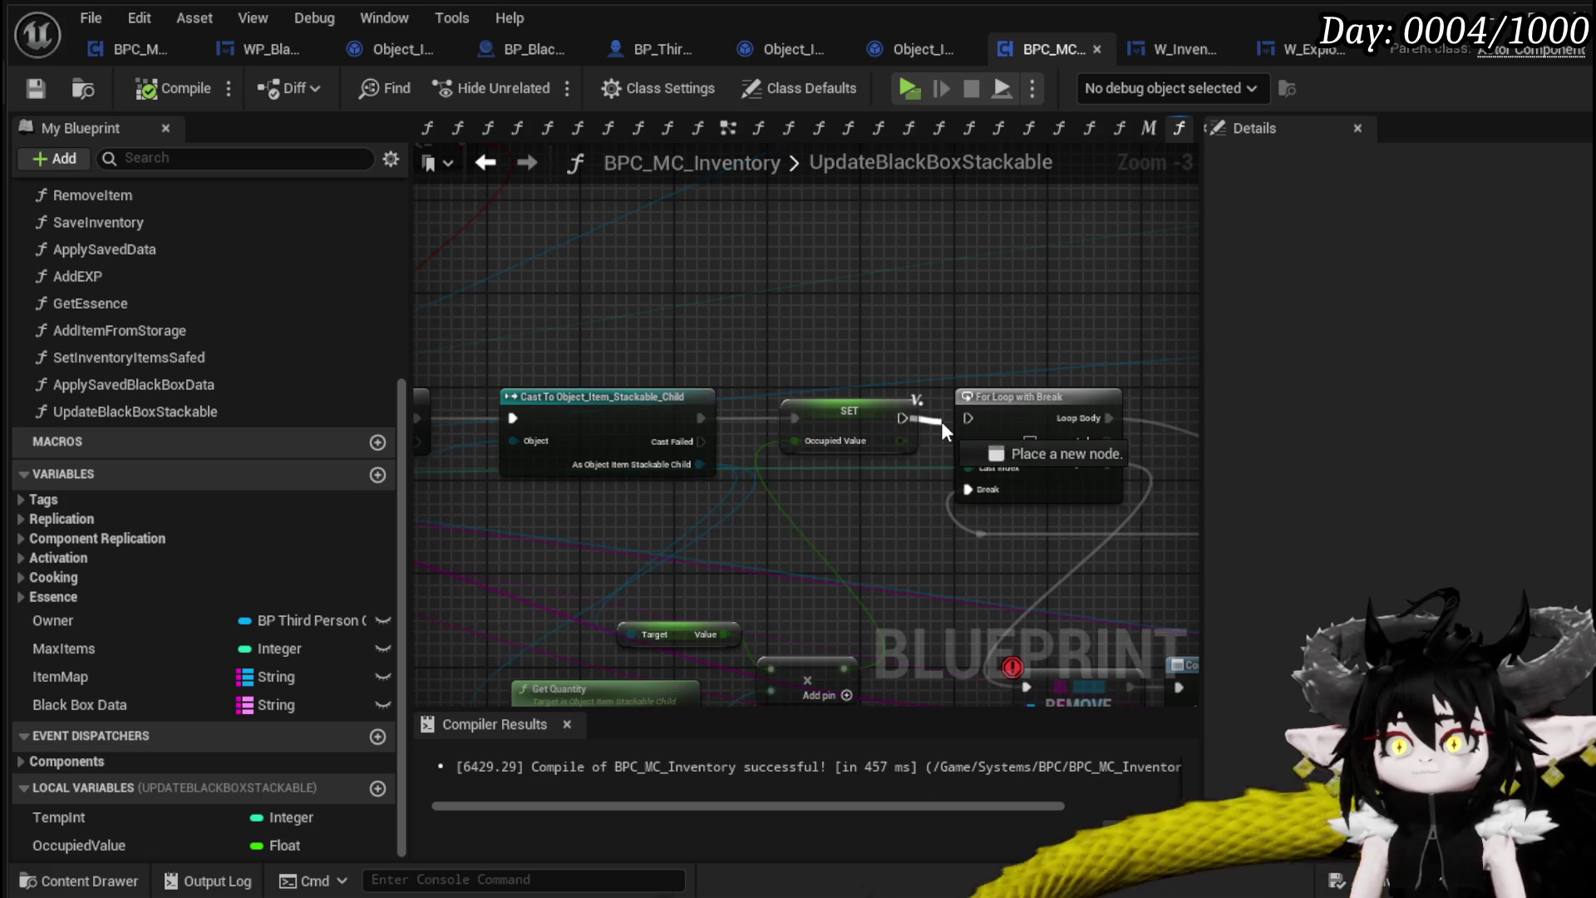
pyautogui.moveTo(976, 421); pyautogui.dragTo(973, 419)
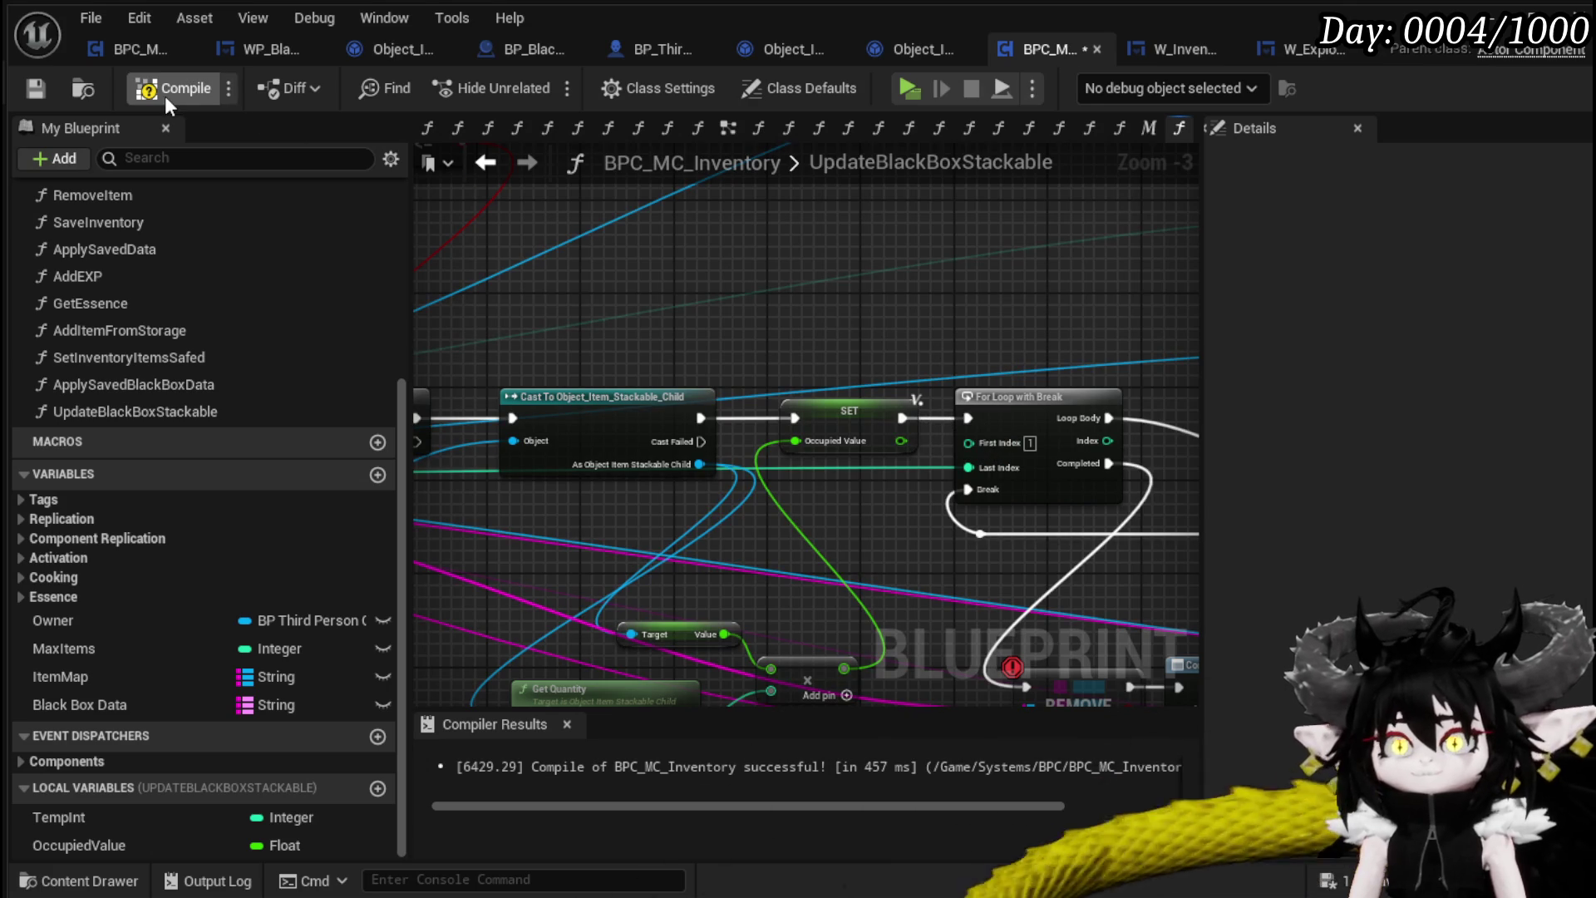
pyautogui.click(35, 89)
# Disable the REMOVE node's breakpoint and start another play-test
pyautogui.moveTo(976, 286); pyautogui.dragTo(685, 231)
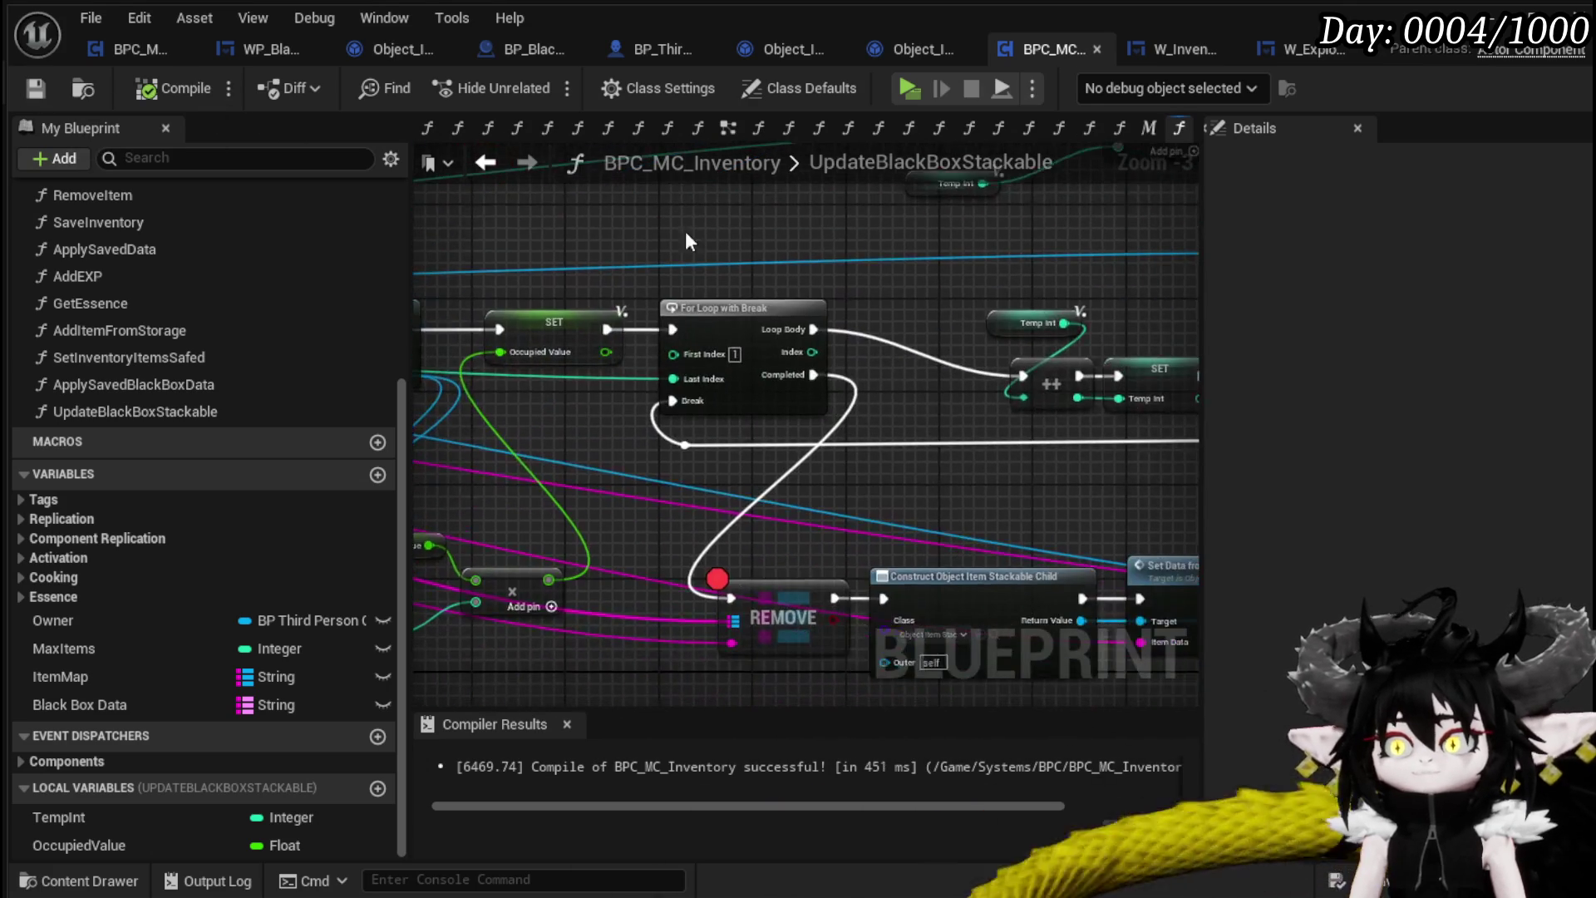
pyautogui.rightClick(807, 600)
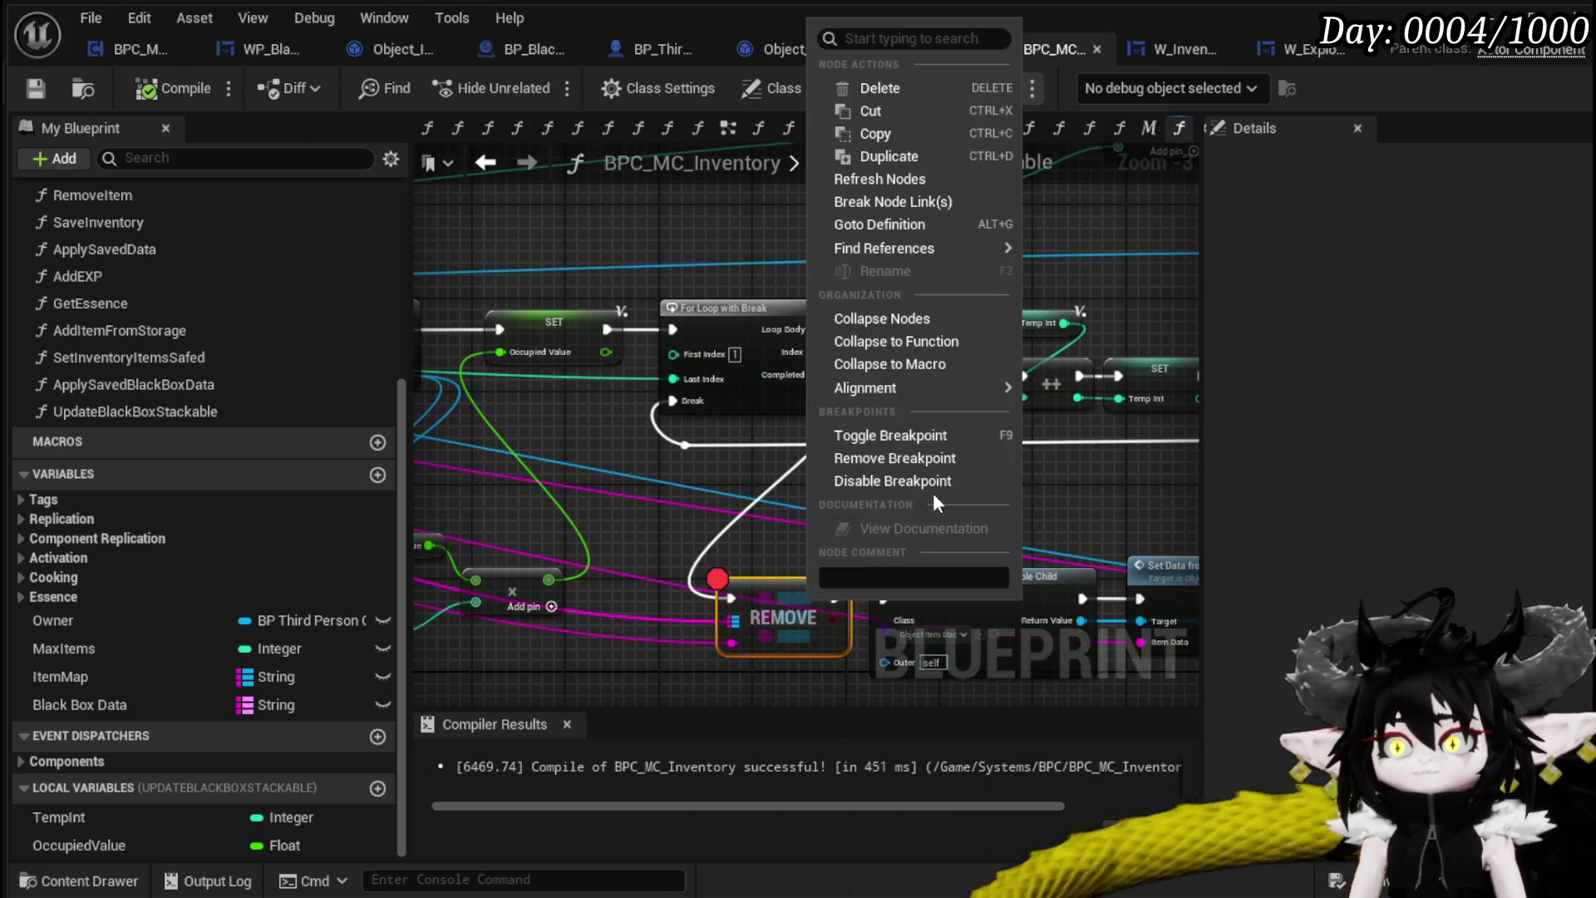
pyautogui.click(894, 474)
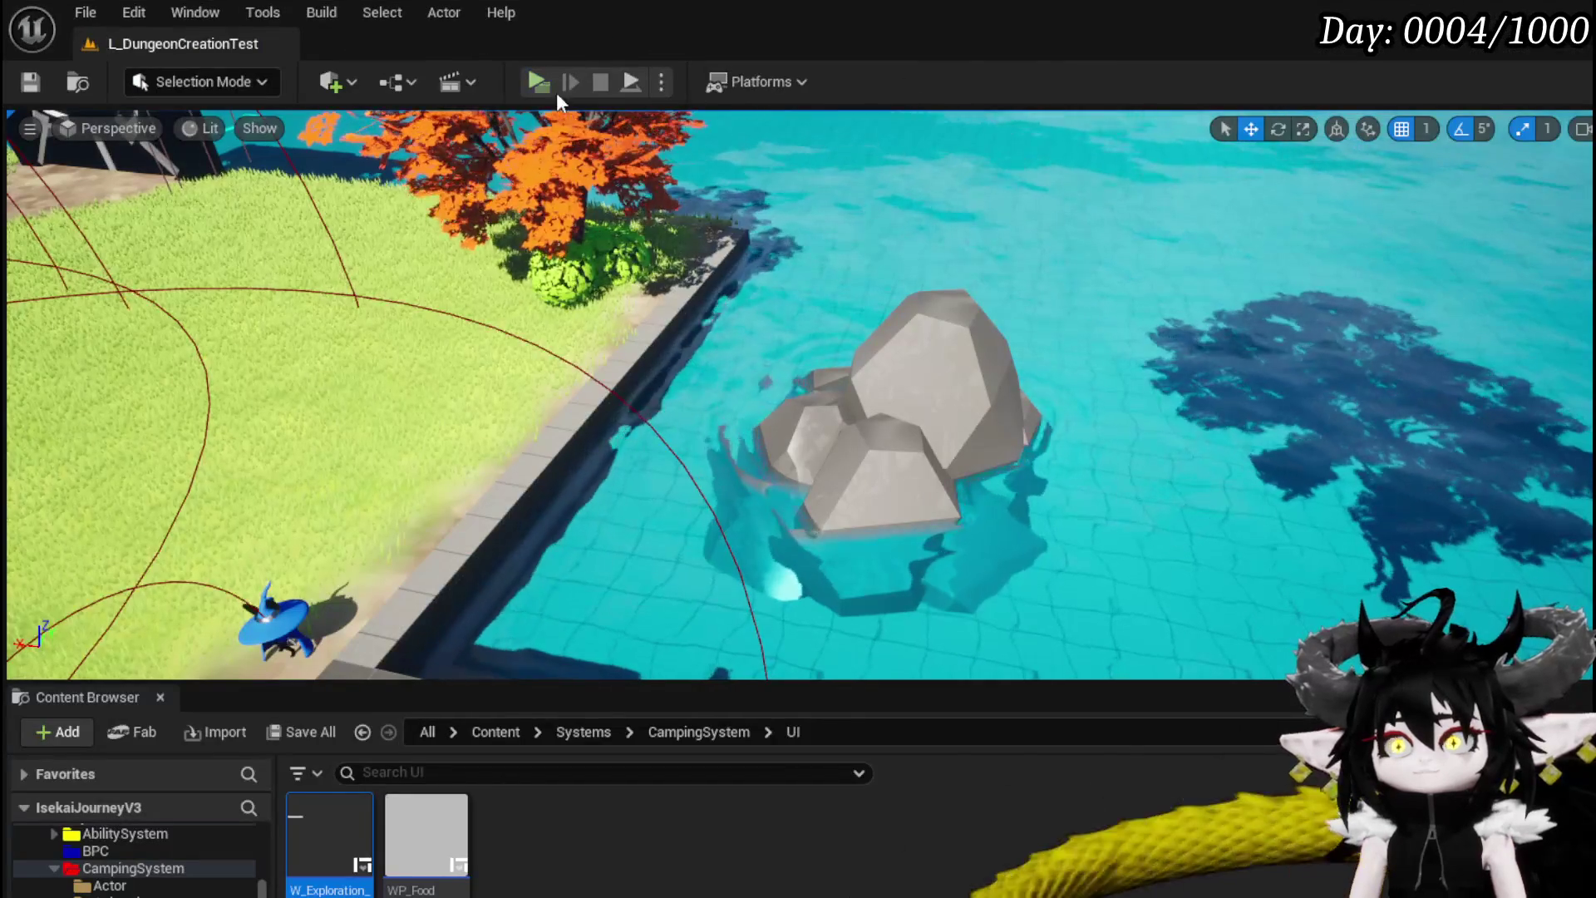
pyautogui.click(539, 83)
# Take all loot from another chest and view the merged stacks on the inventory's Material tab
pyautogui.press('w')
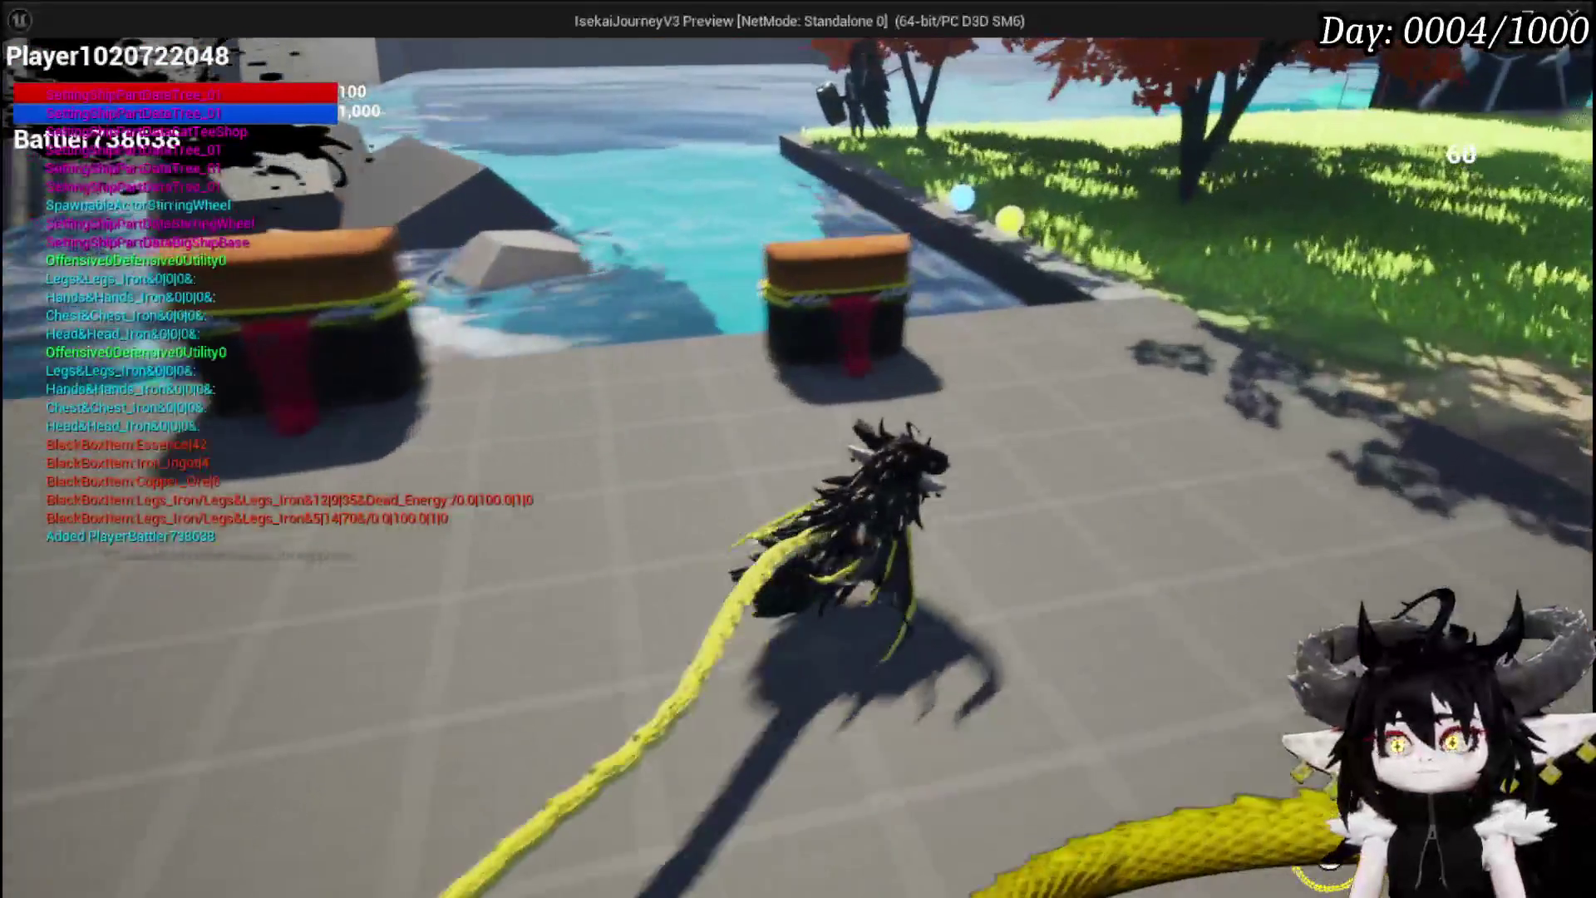
pyautogui.press('e')
pyautogui.click(770, 827)
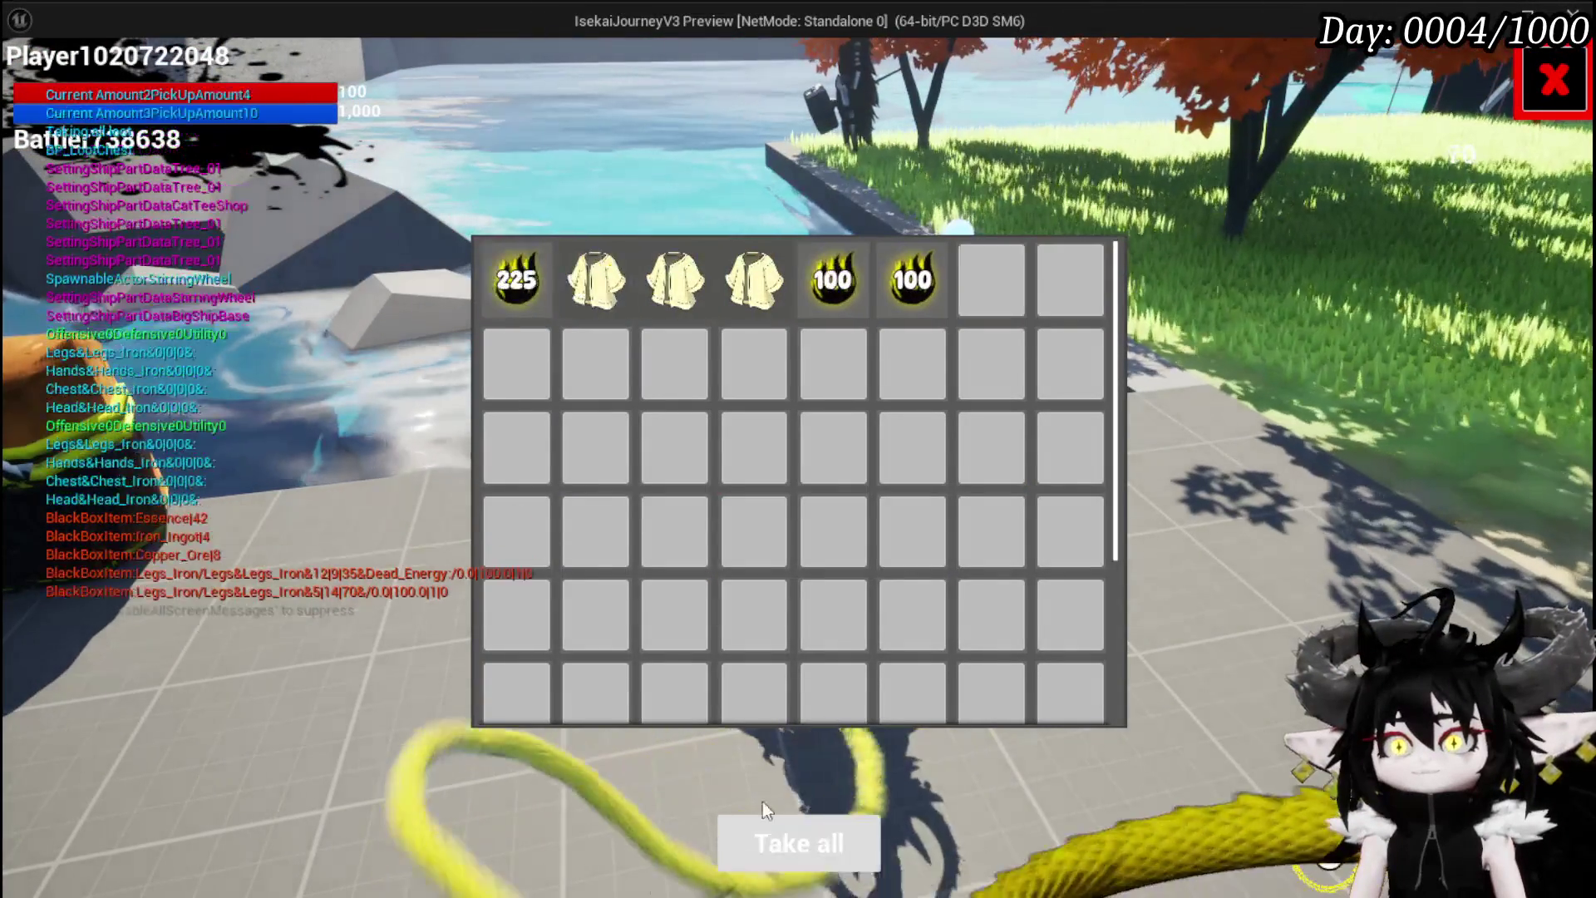
pyautogui.press('Tab')
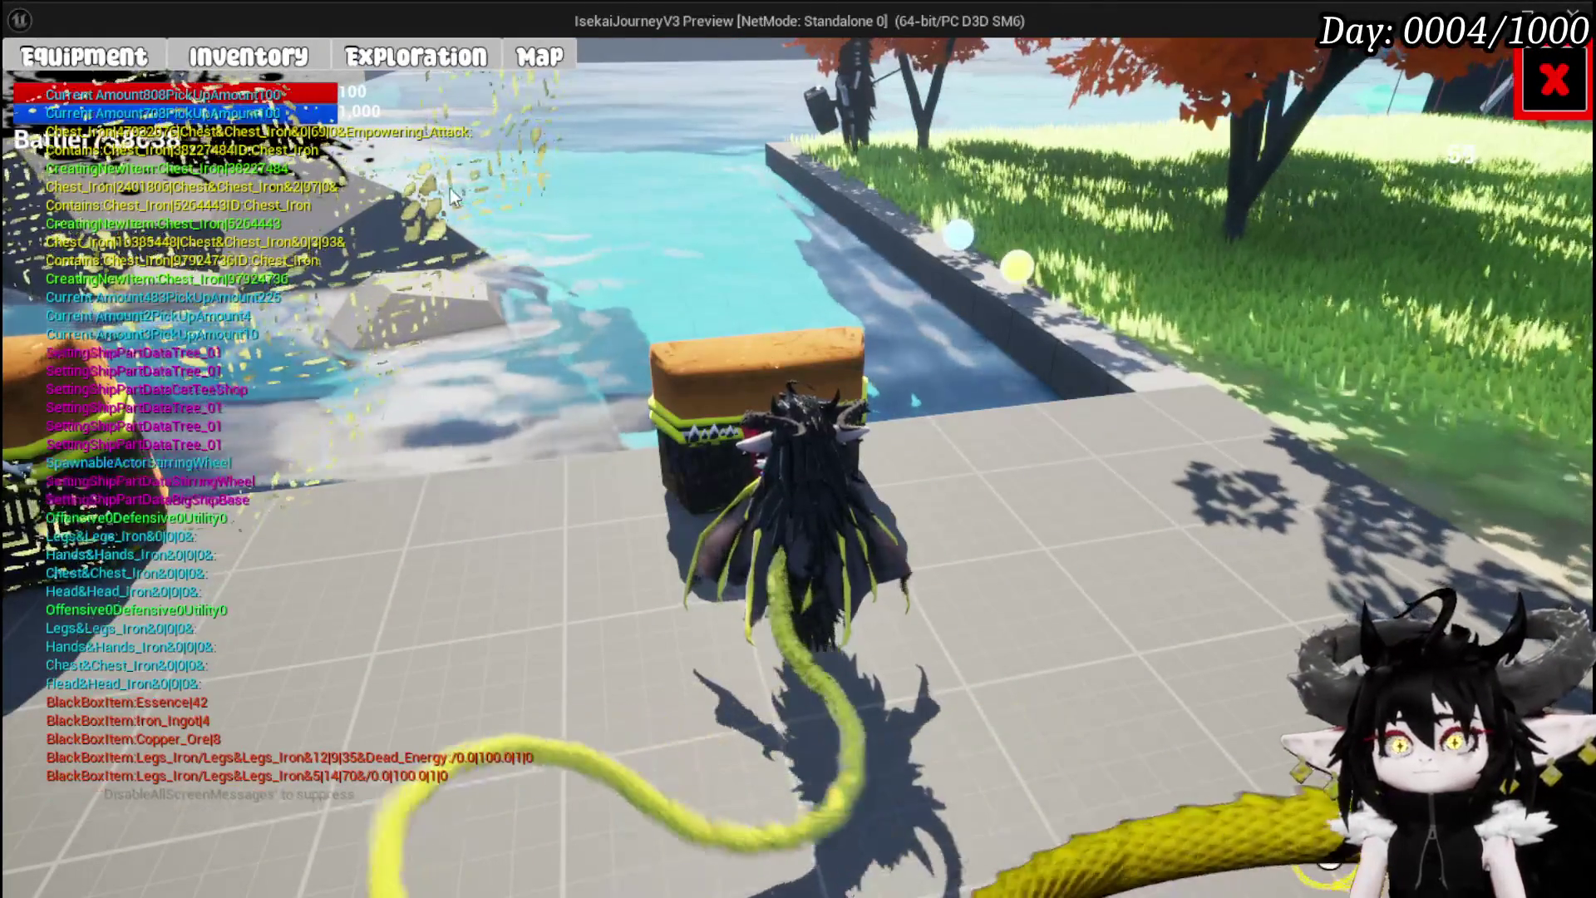
pyautogui.click(417, 64)
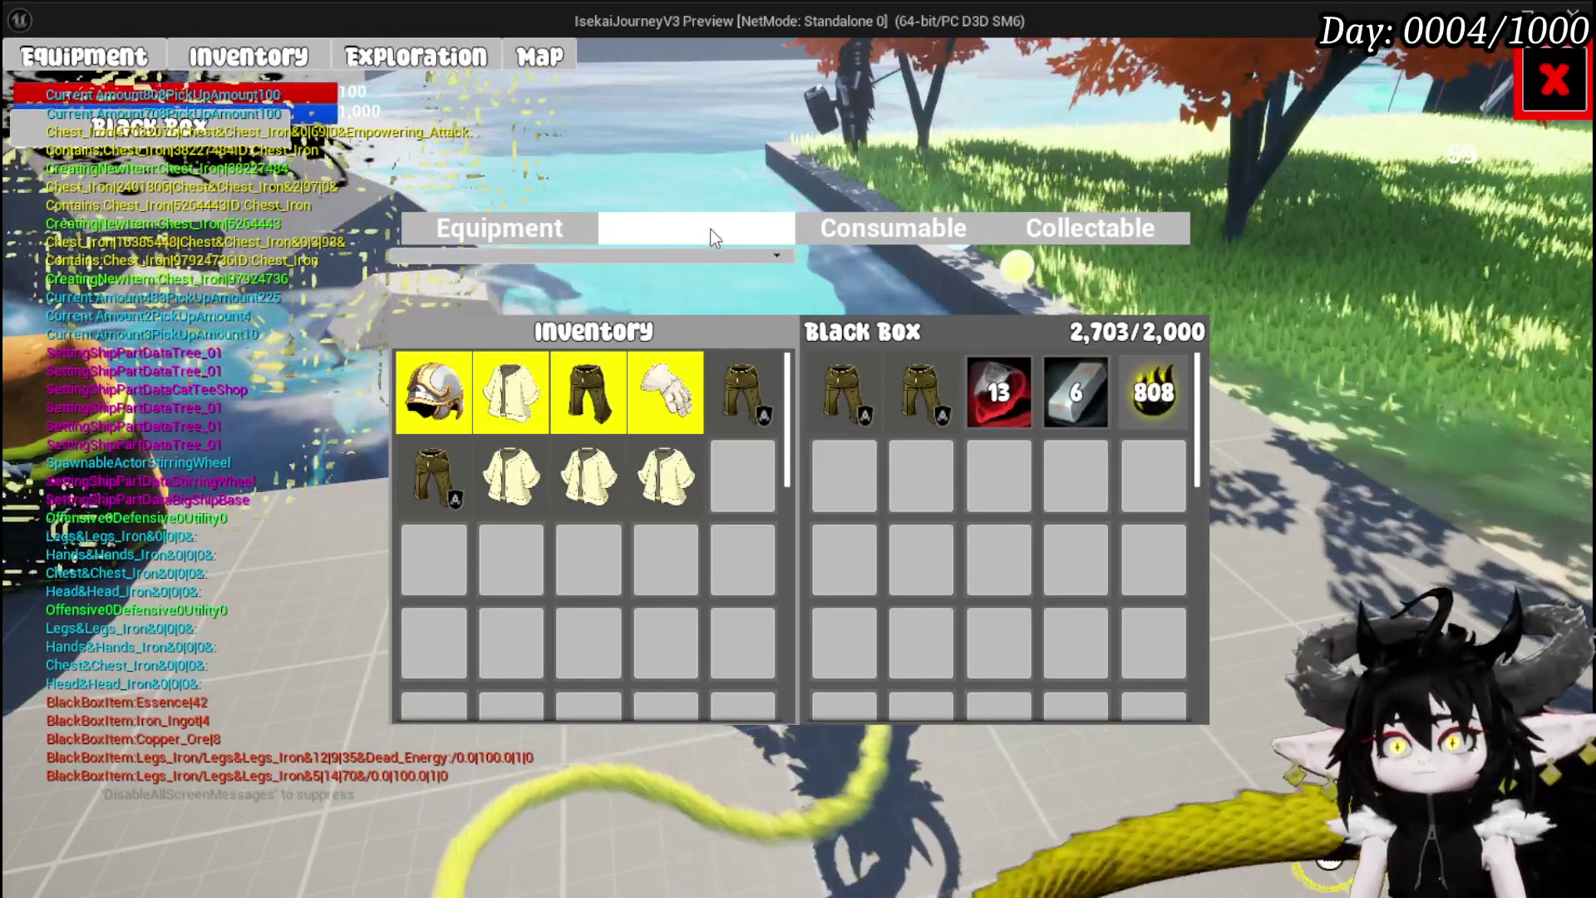
pyautogui.click(715, 235)
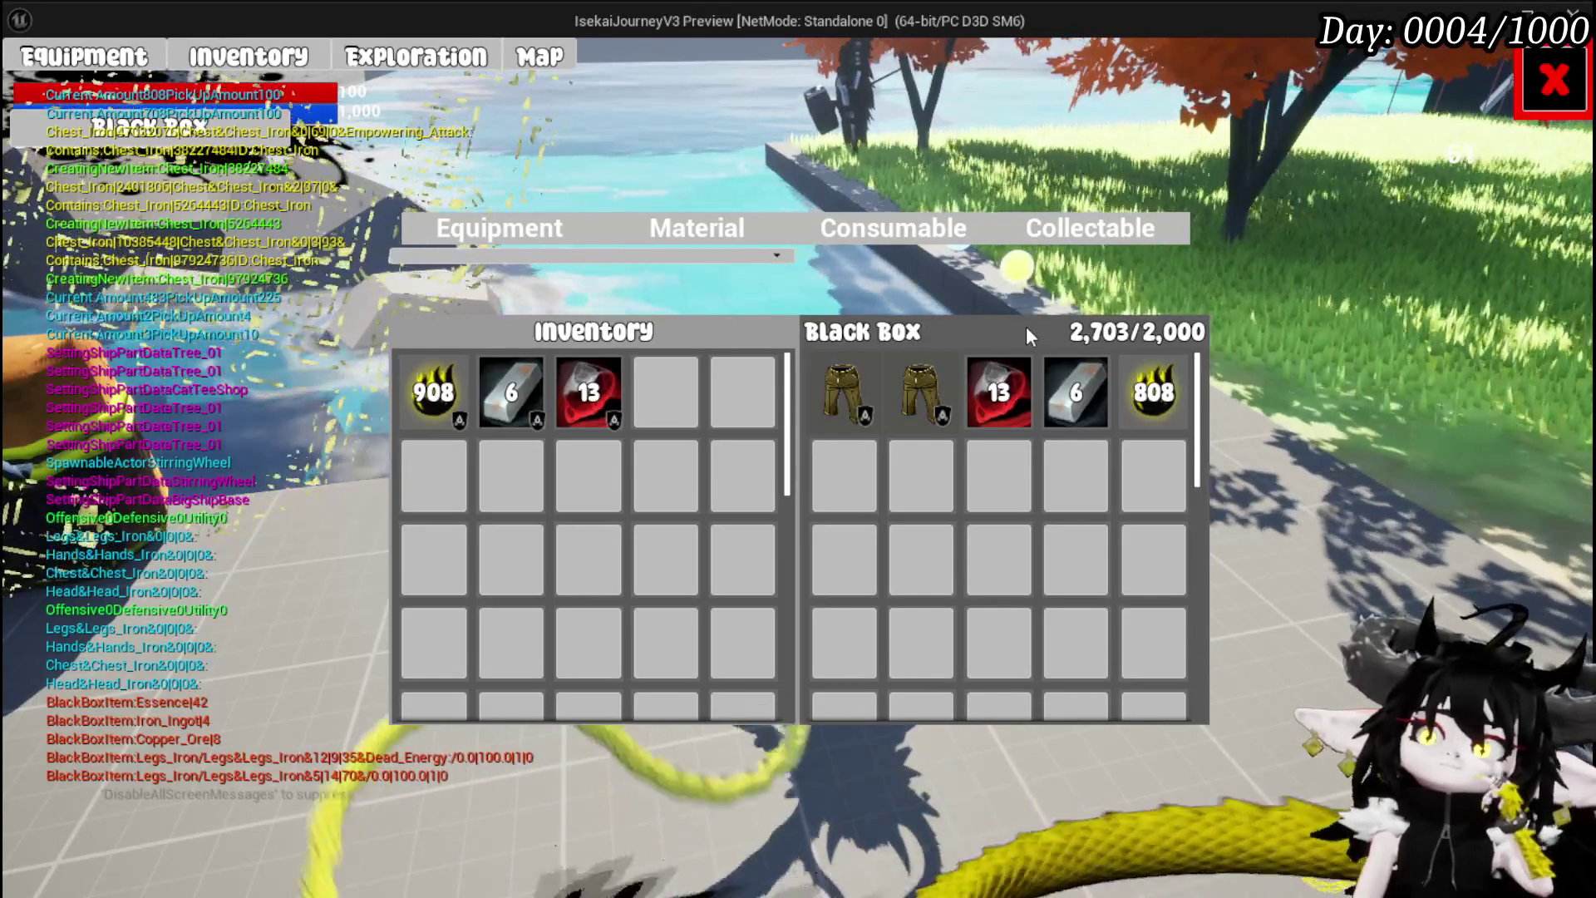
# Withdraw the 808 Essence, Iron Ingots, Copper Ore and both iron legs from the Black Box
pyautogui.click(1143, 384)
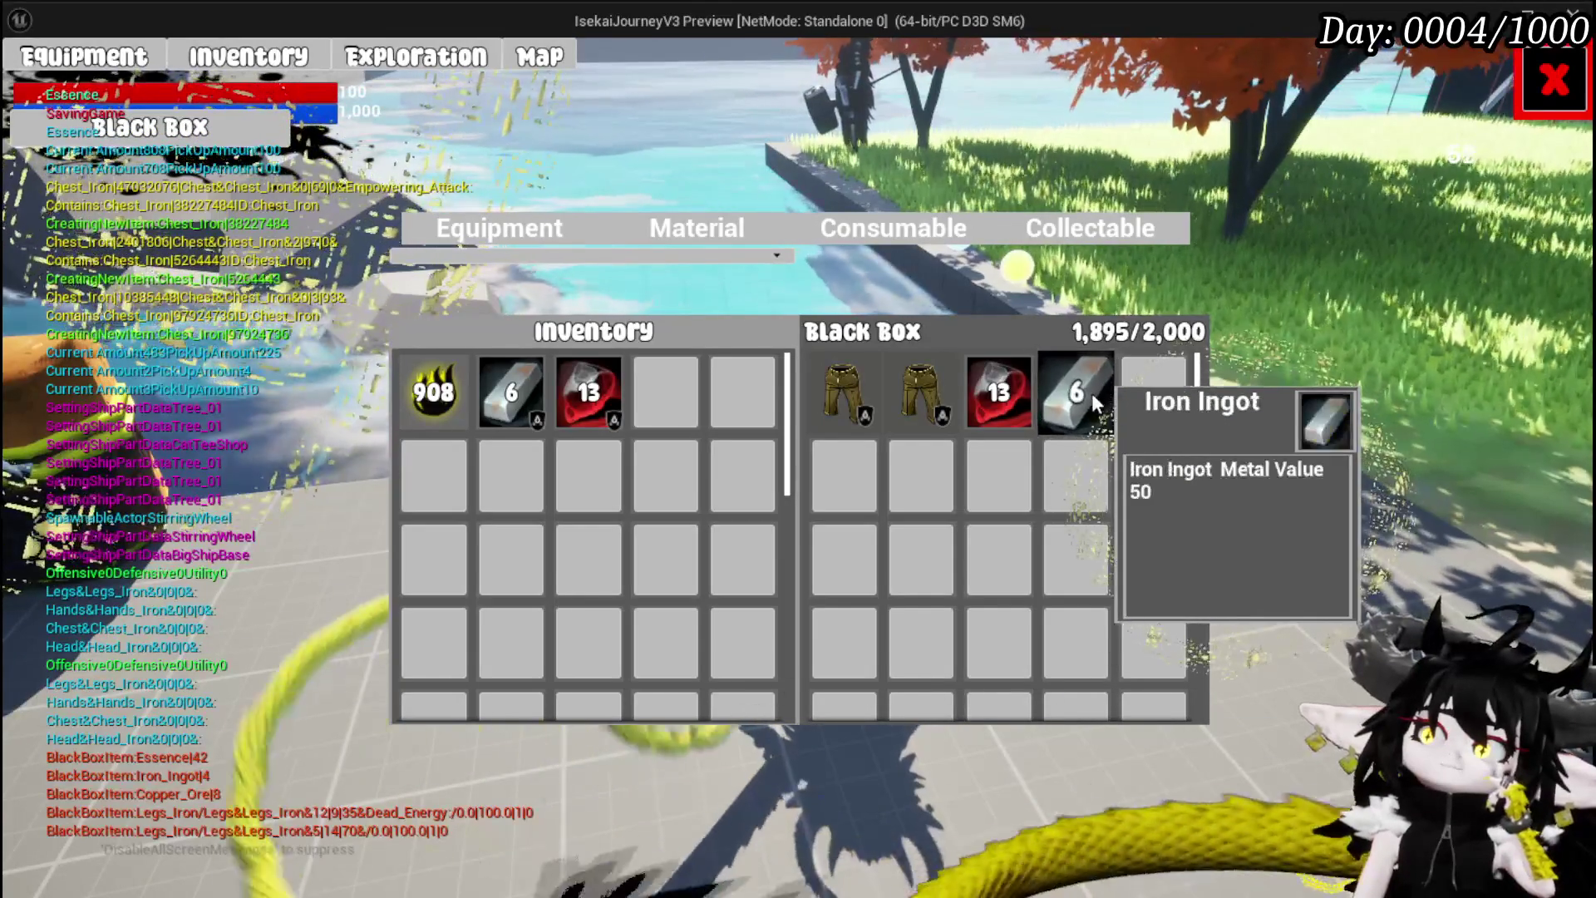
pyautogui.click(1068, 378)
pyautogui.click(1068, 379)
pyautogui.click(1069, 378)
pyautogui.click(1069, 383)
pyautogui.click(1069, 382)
pyautogui.click(1068, 379)
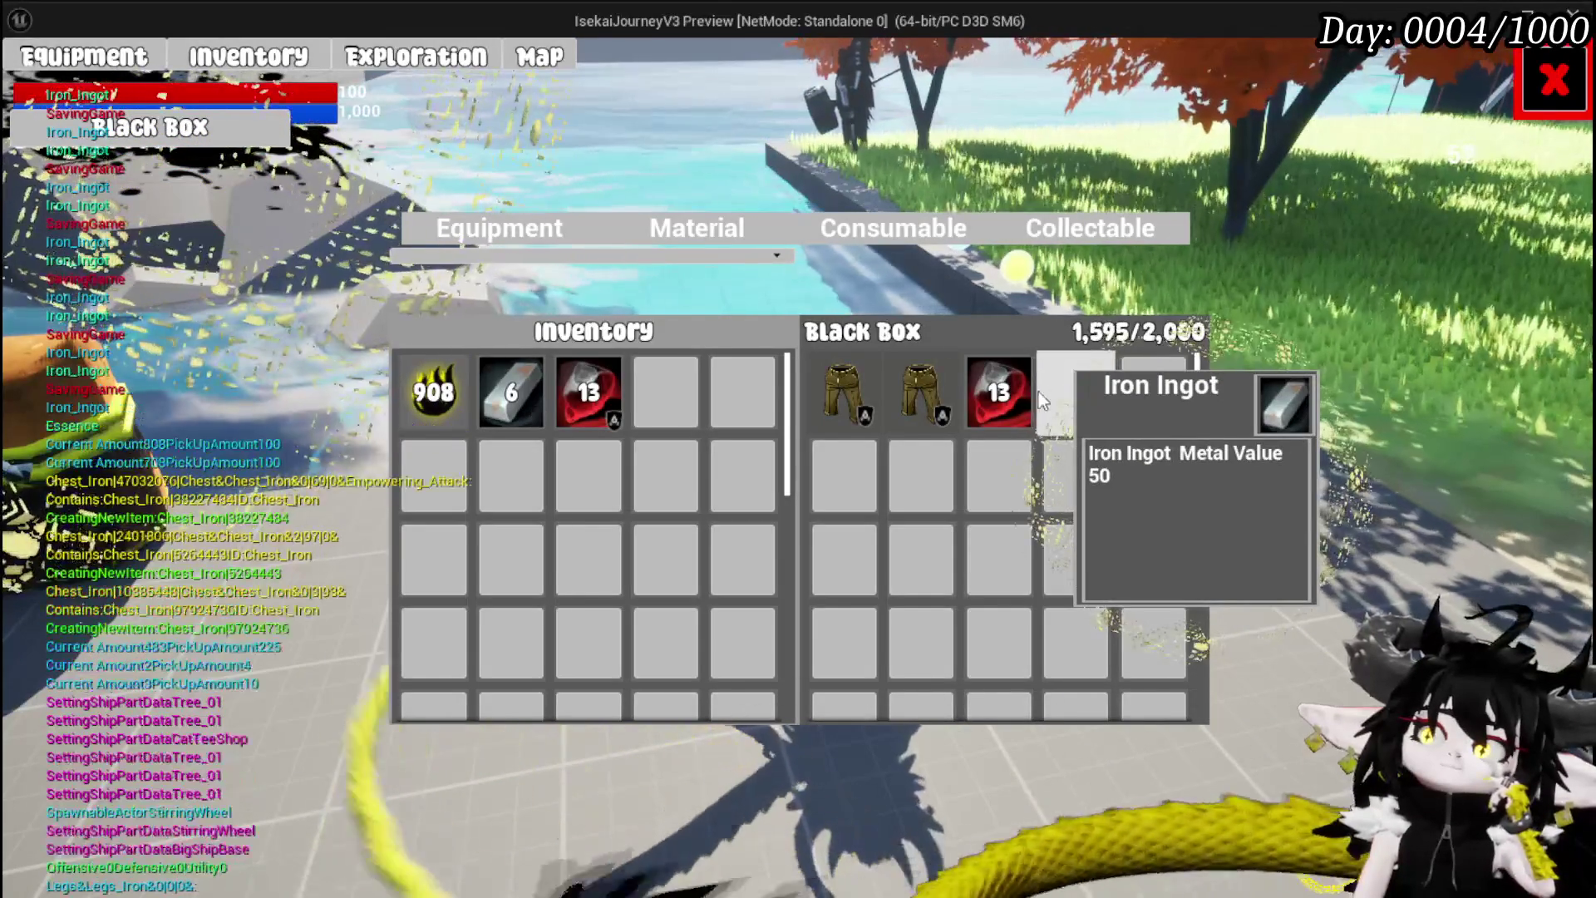
pyautogui.click(993, 399)
pyautogui.click(994, 399)
pyautogui.click(993, 399)
pyautogui.click(992, 404)
pyautogui.click(992, 404)
pyautogui.click(992, 404)
pyautogui.click(992, 404)
pyautogui.click(992, 404)
pyautogui.click(991, 404)
pyautogui.click(991, 404)
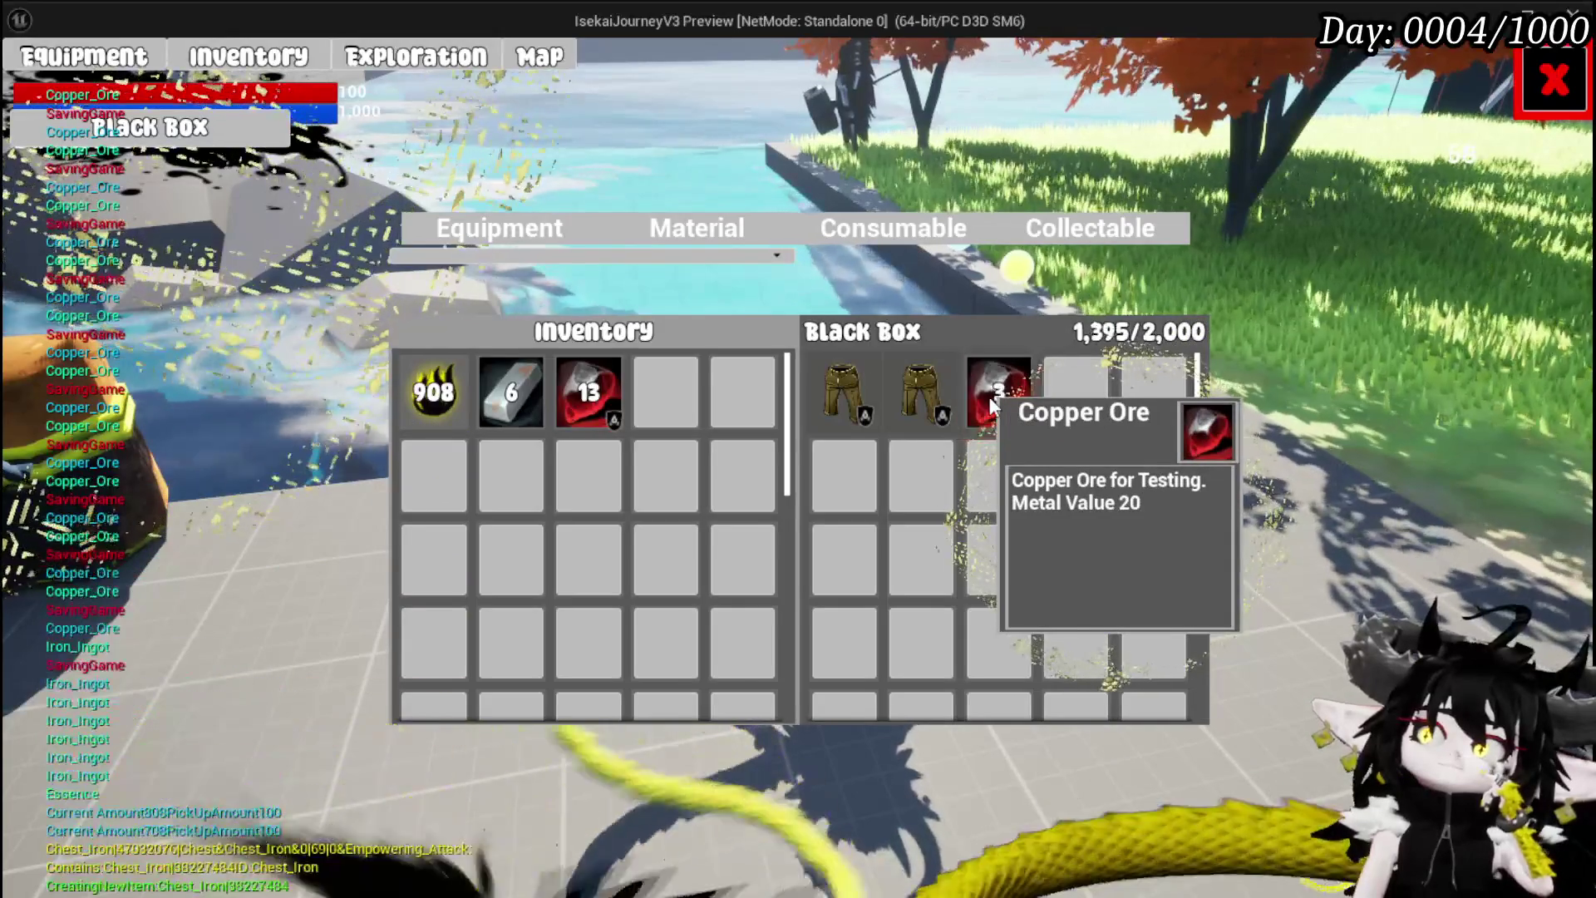
pyautogui.click(922, 403)
pyautogui.click(843, 403)
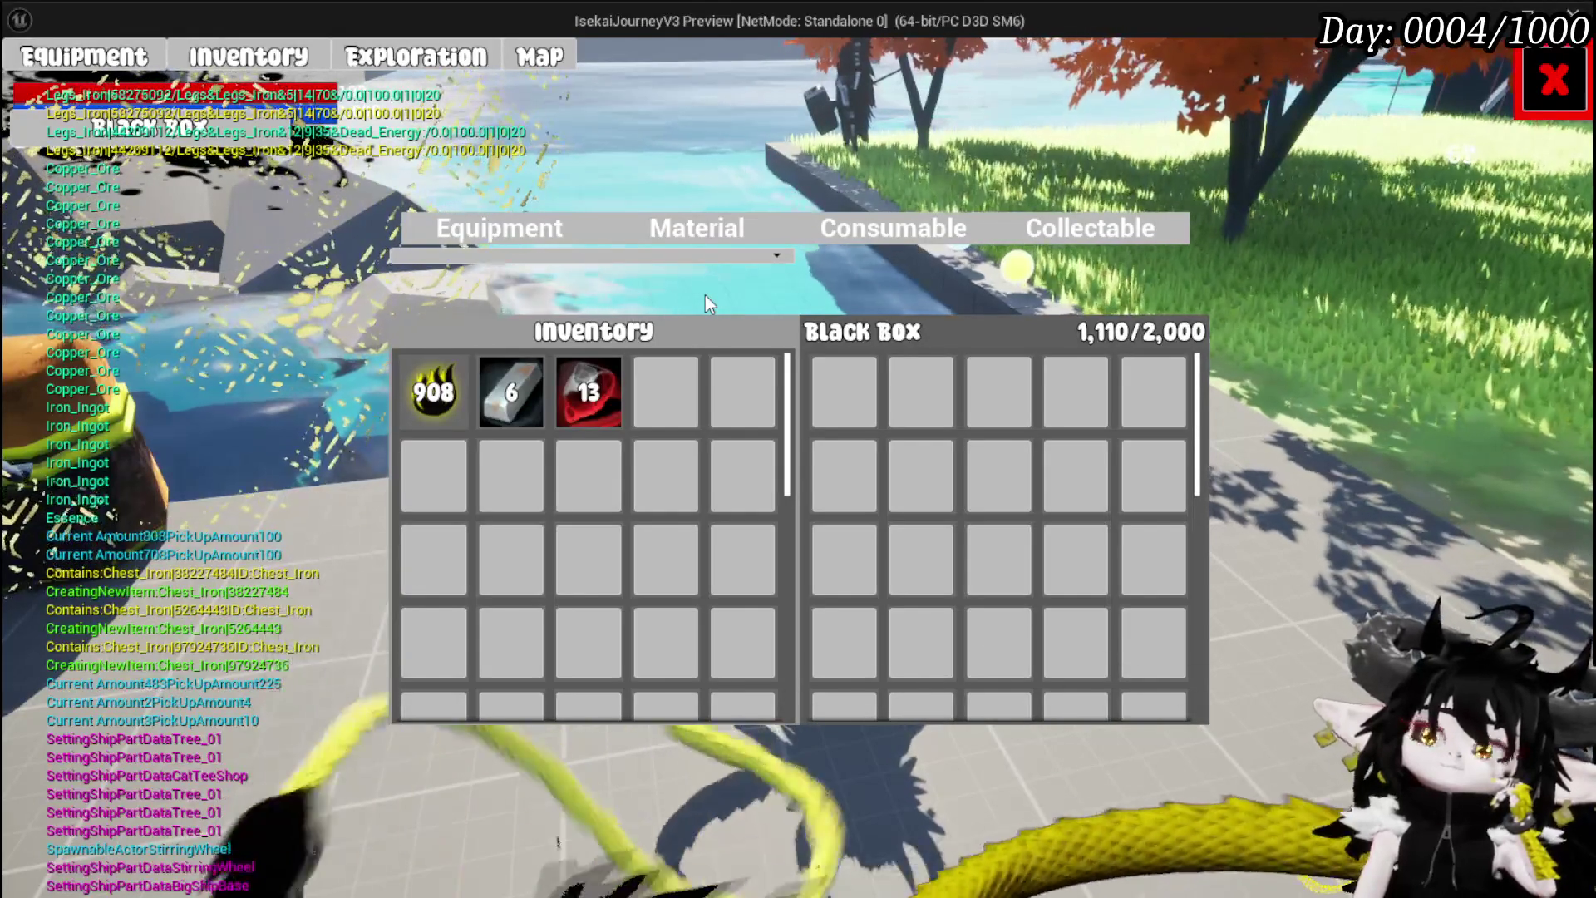
# Close the inventory panel and save the game
pyautogui.click(1581, 110)
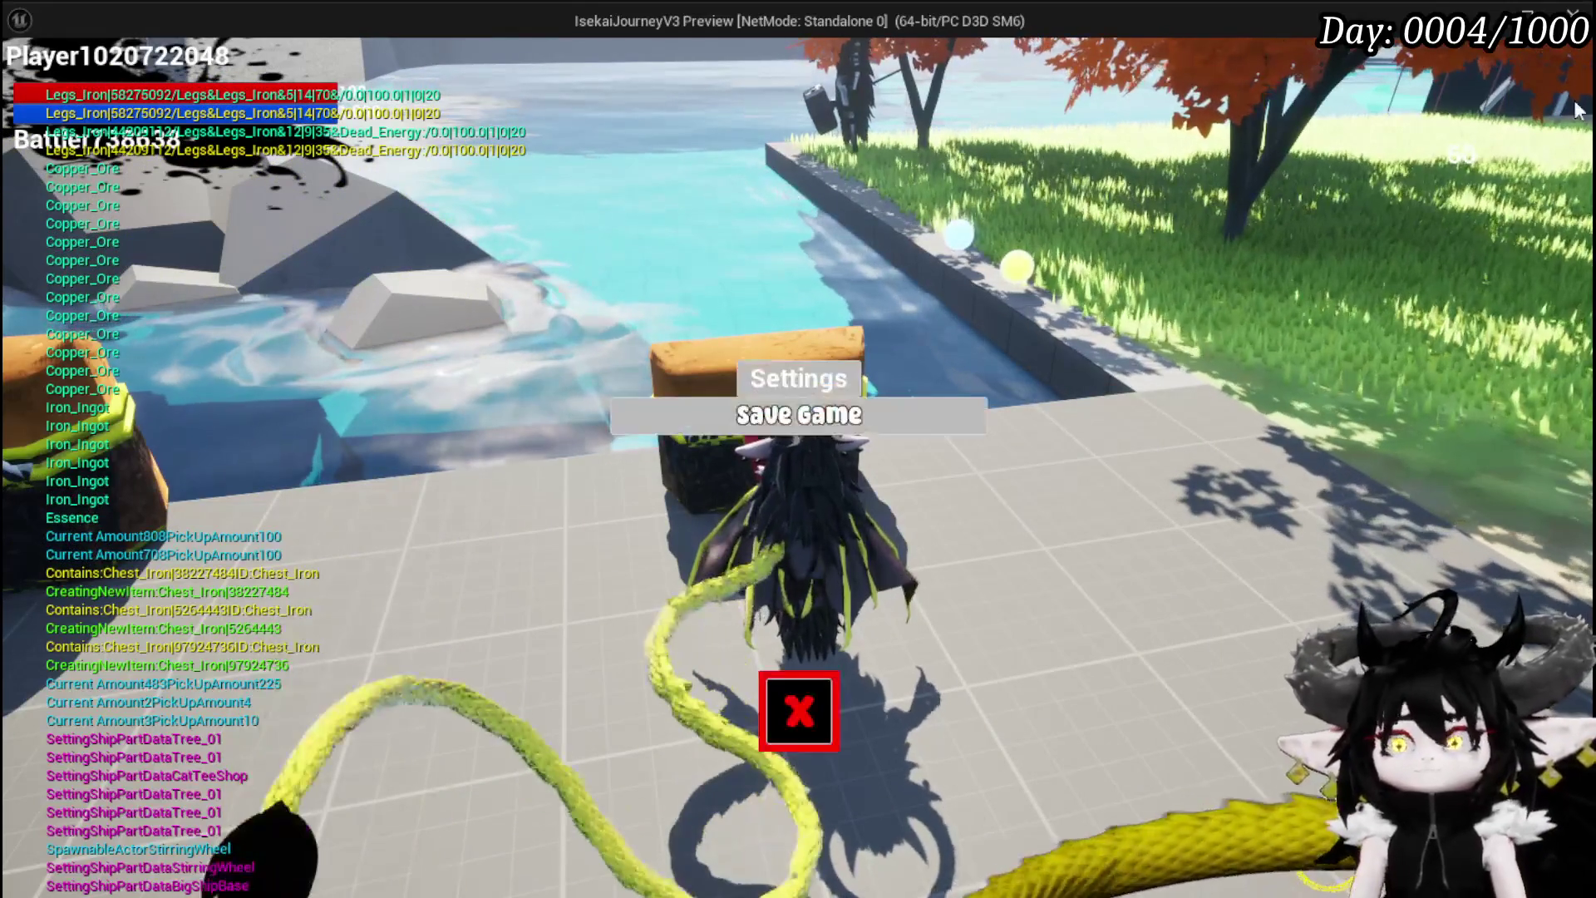
pyautogui.click(896, 433)
pyautogui.click(790, 742)
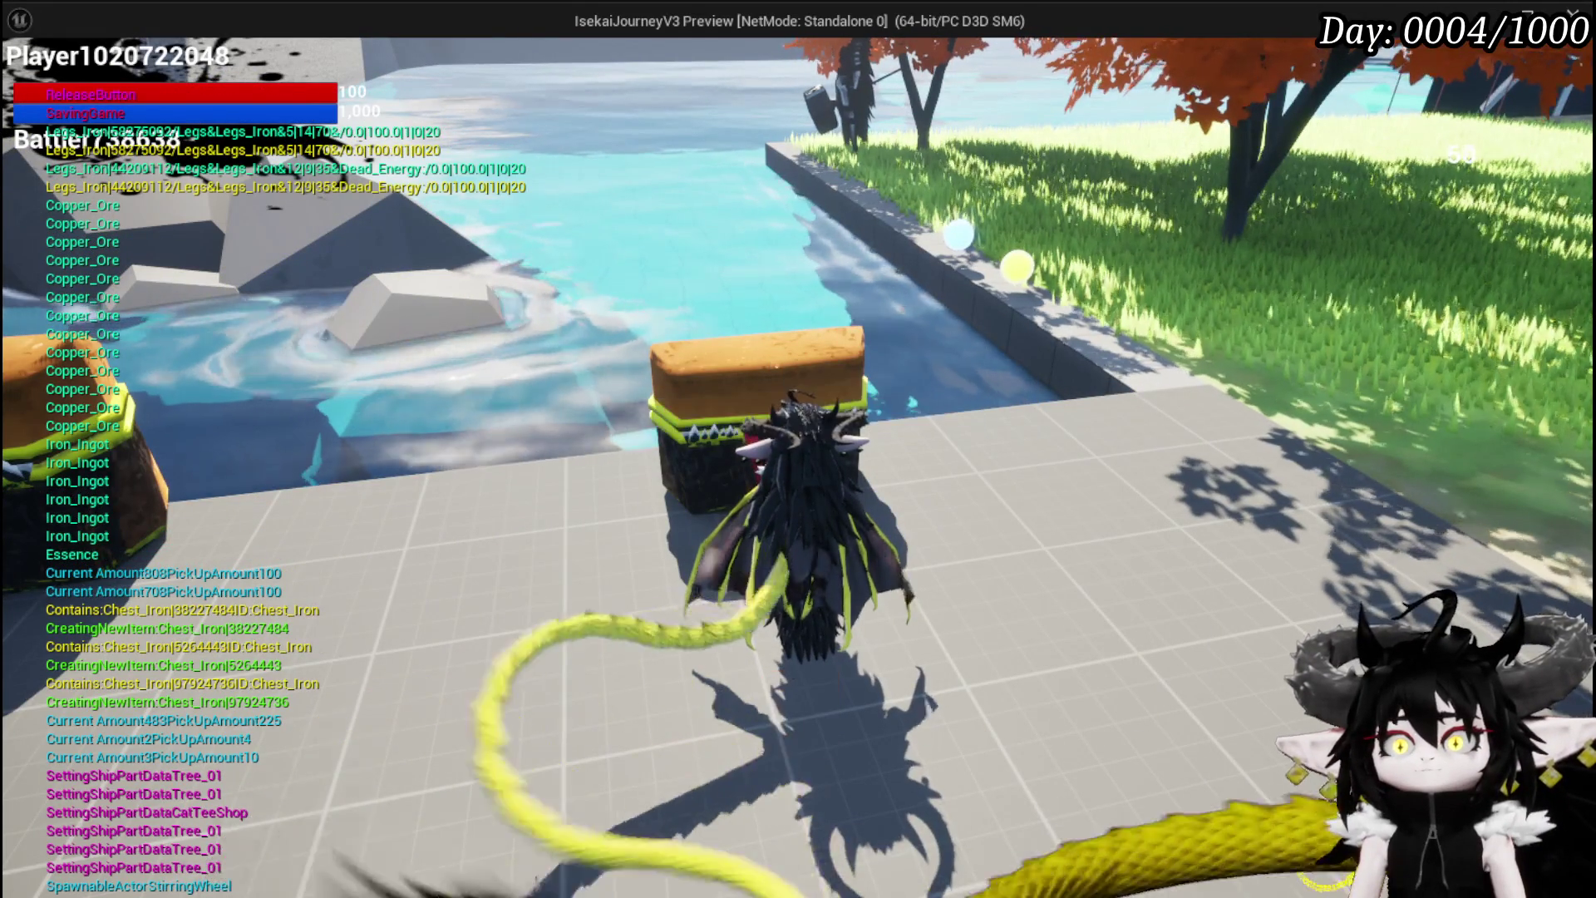
# Restart the play session and reopen the Black Box panel, now empty at 0/2,000
pyautogui.press('Escape')
pyautogui.click(545, 81)
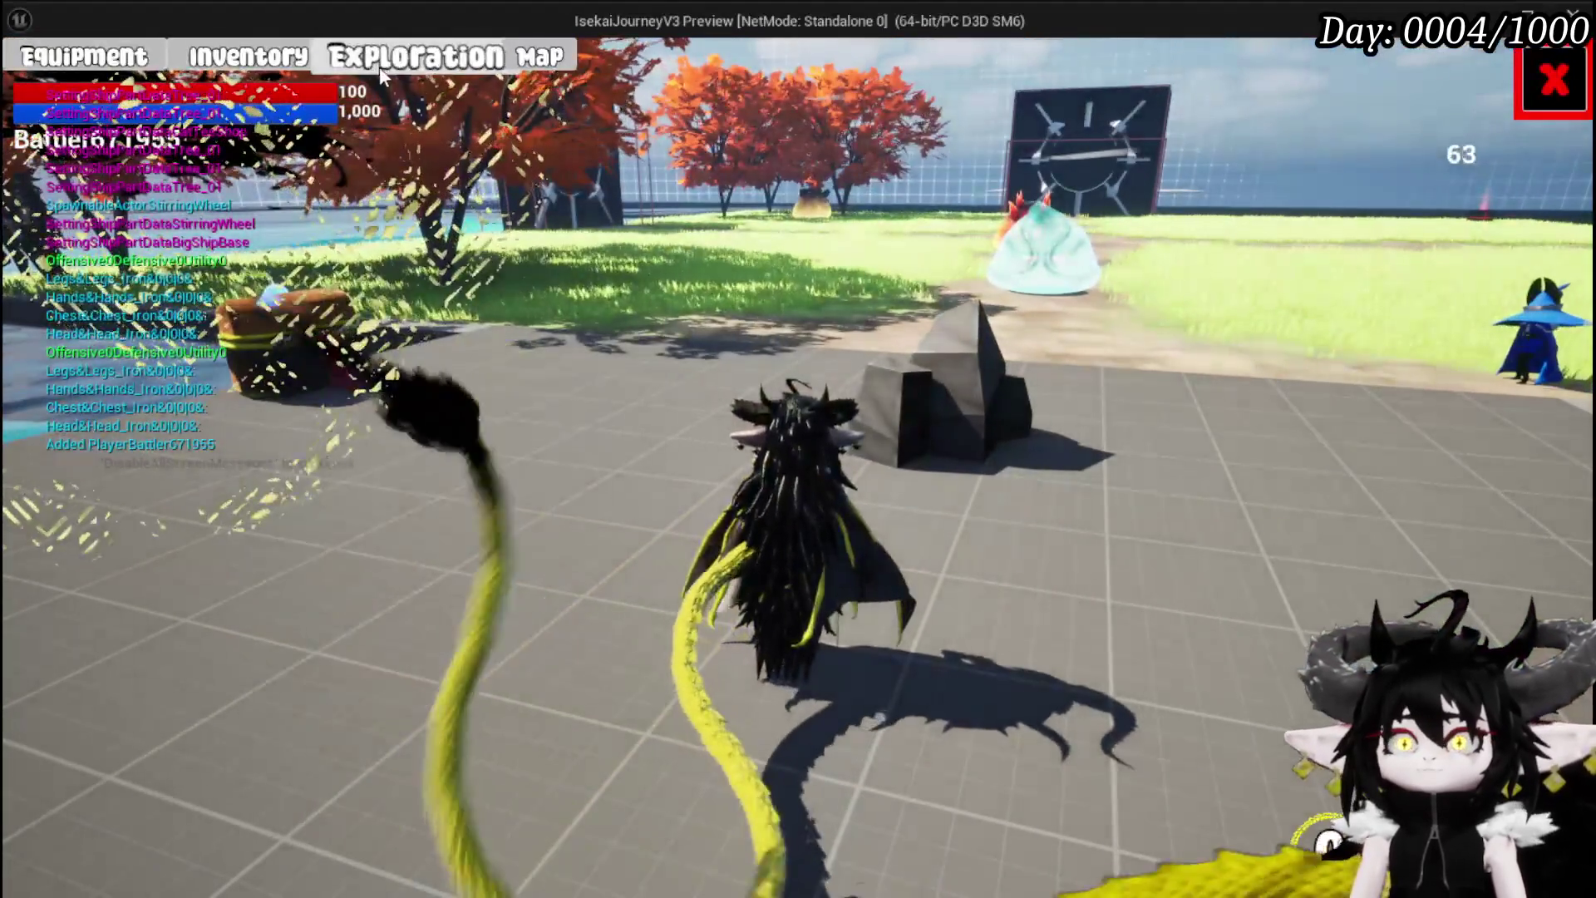
pyautogui.click(379, 67)
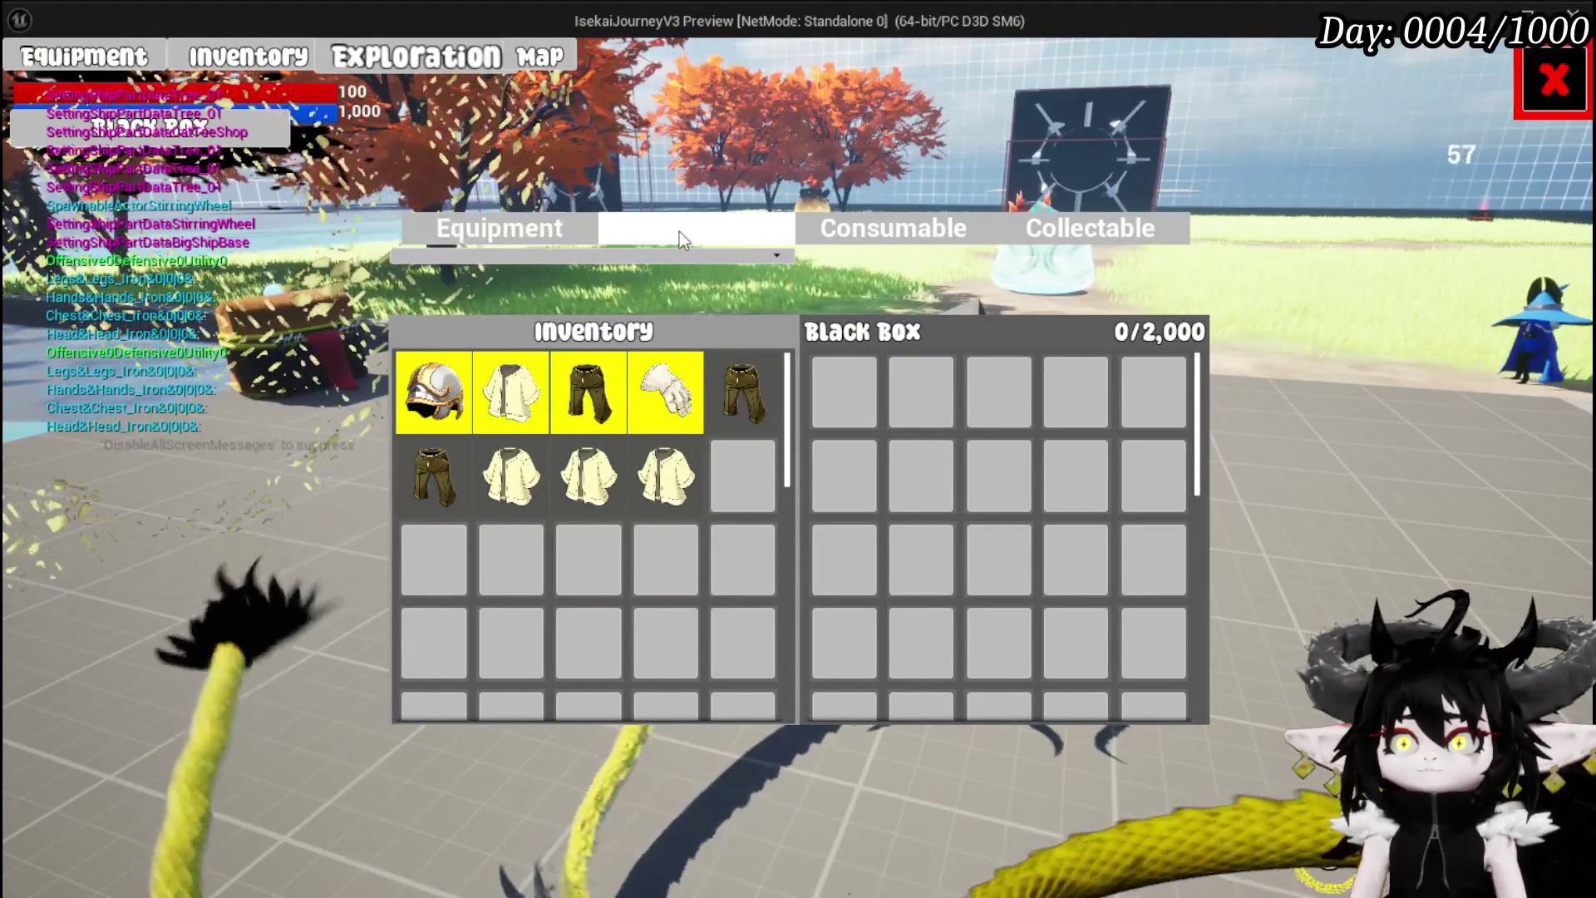
# Deposit the Copper Ore, Iron Ingots and Essence from the inventory materials into the Black Box
pyautogui.click(680, 231)
pyautogui.click(562, 372)
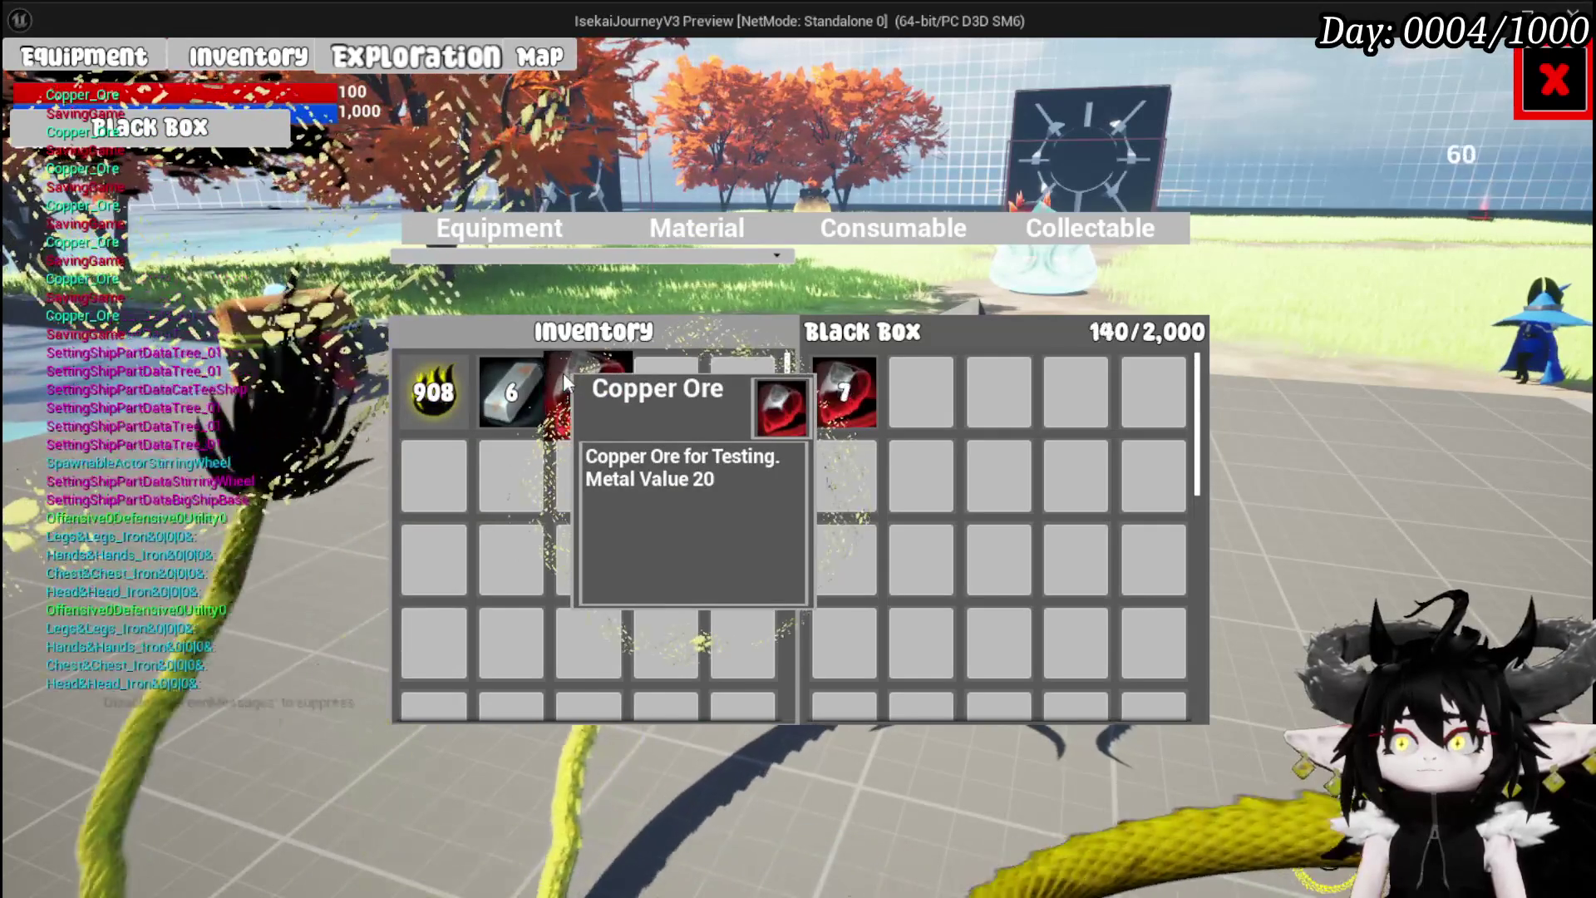
pyautogui.tripleClick(562, 372)
pyautogui.tripleClick(562, 373)
pyautogui.click(514, 392)
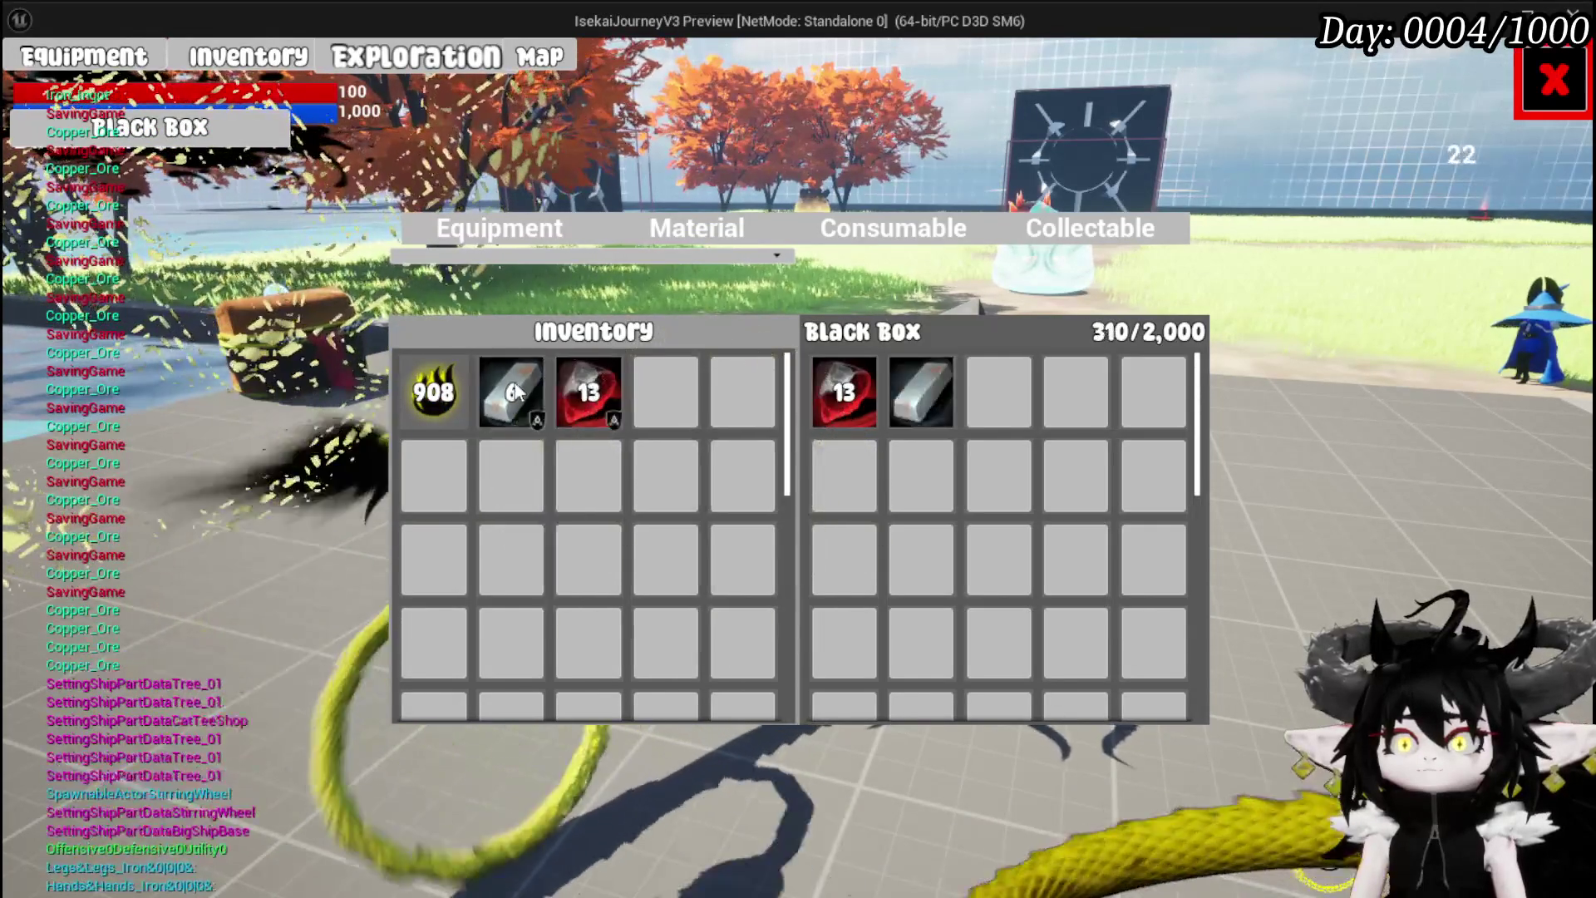
pyautogui.tripleClick(515, 393)
pyautogui.doubleClick(516, 392)
pyautogui.click(424, 392)
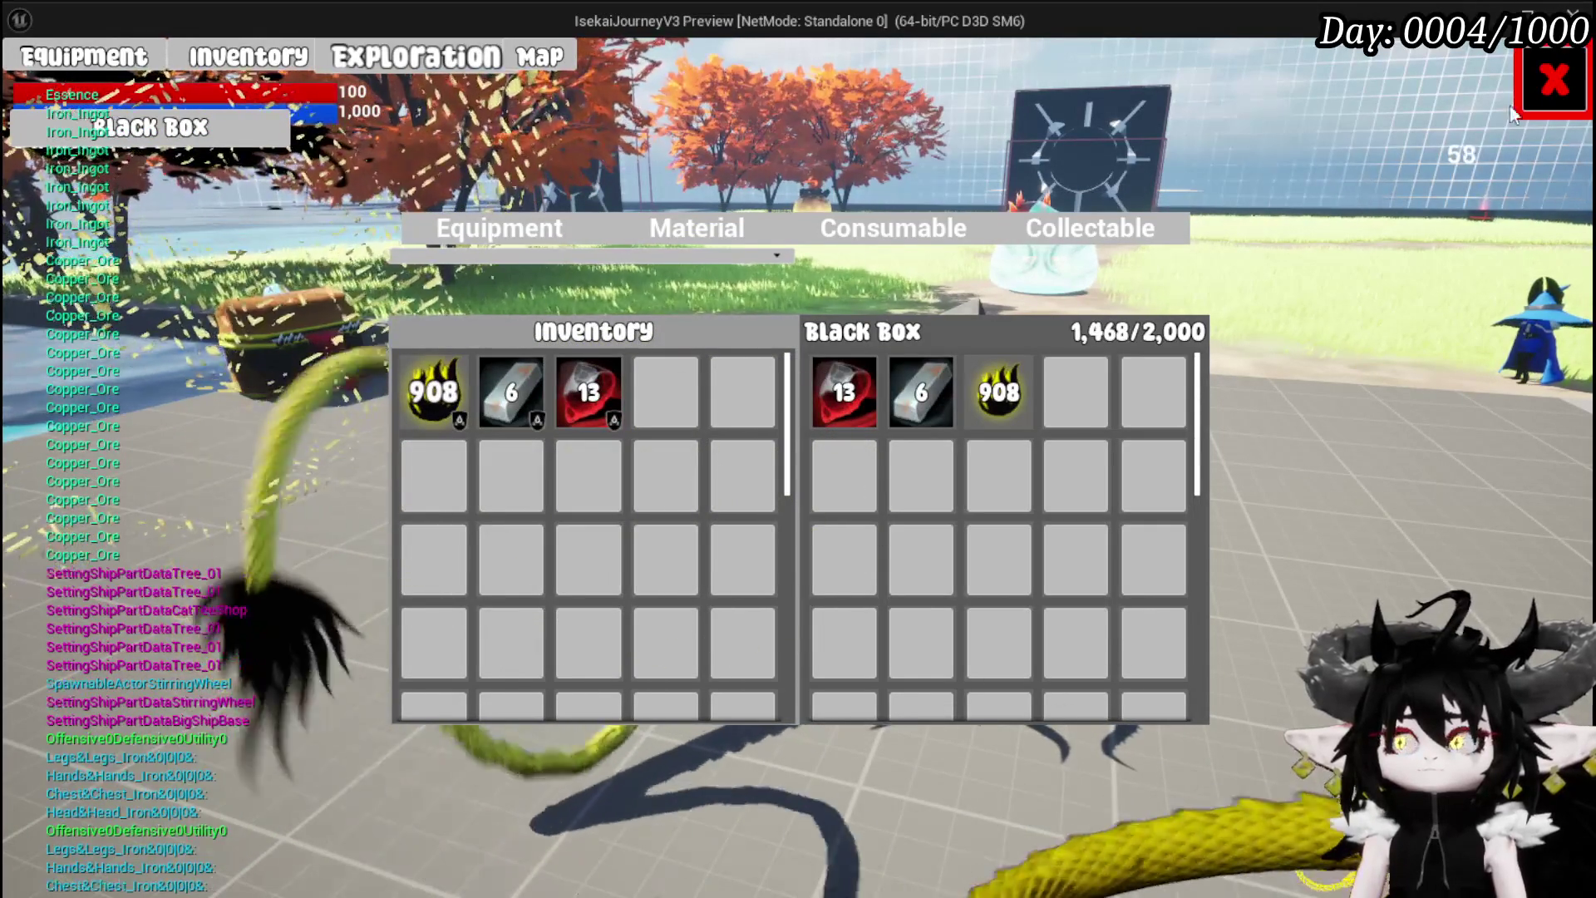
# Take all items from the nearby loot chest and show the inventory beside the Black Box, now 2,288/2,000
pyautogui.click(1551, 80)
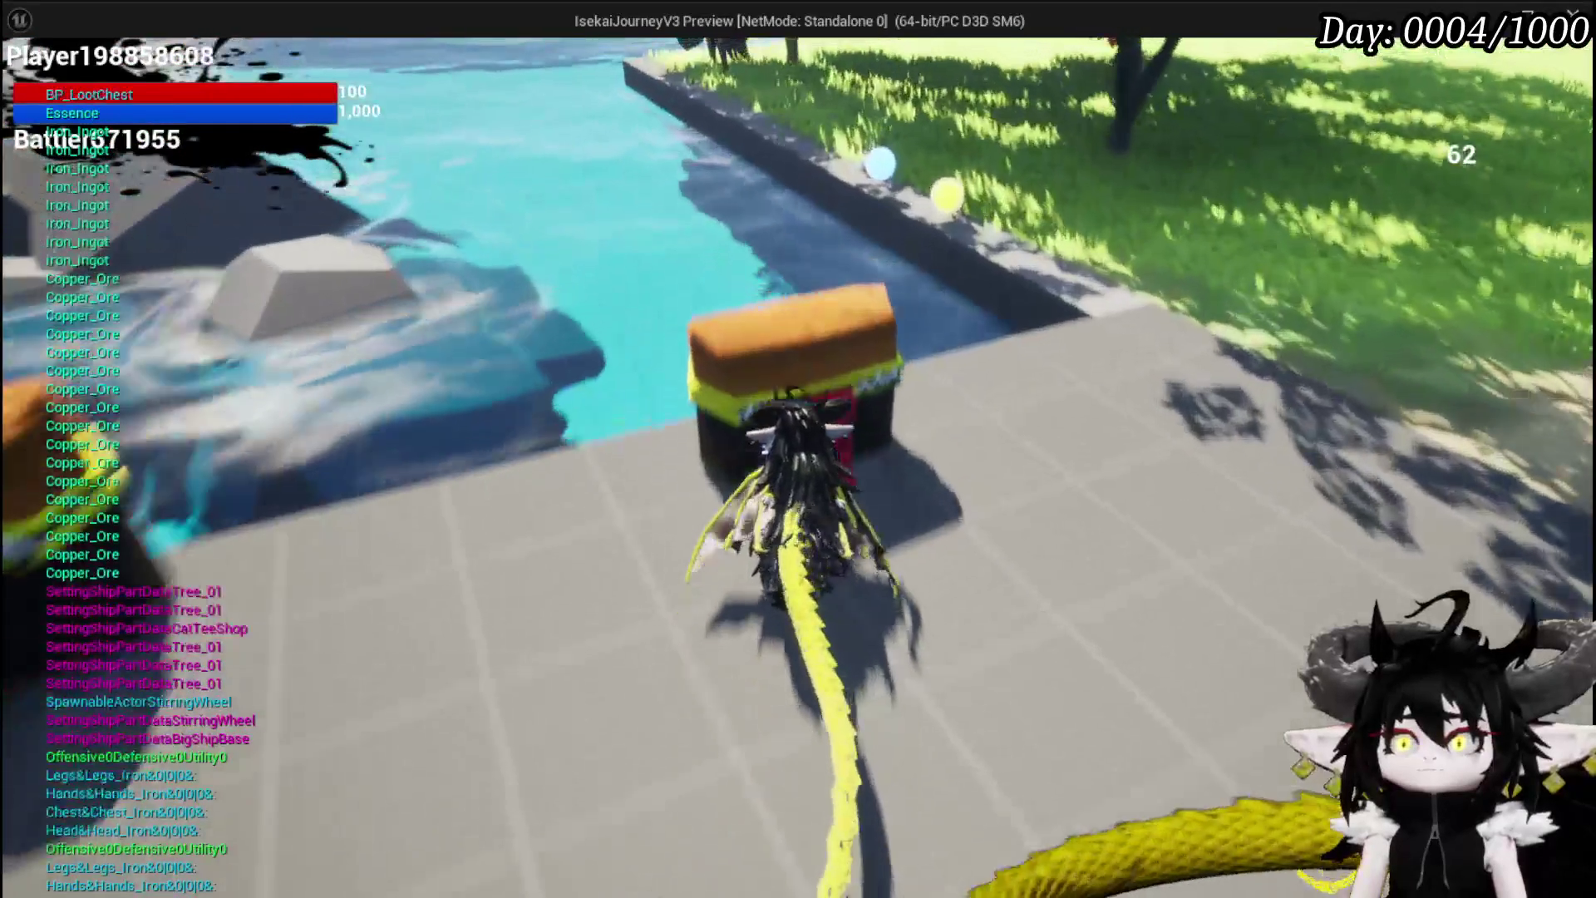
pyautogui.press('e')
pyautogui.click(869, 841)
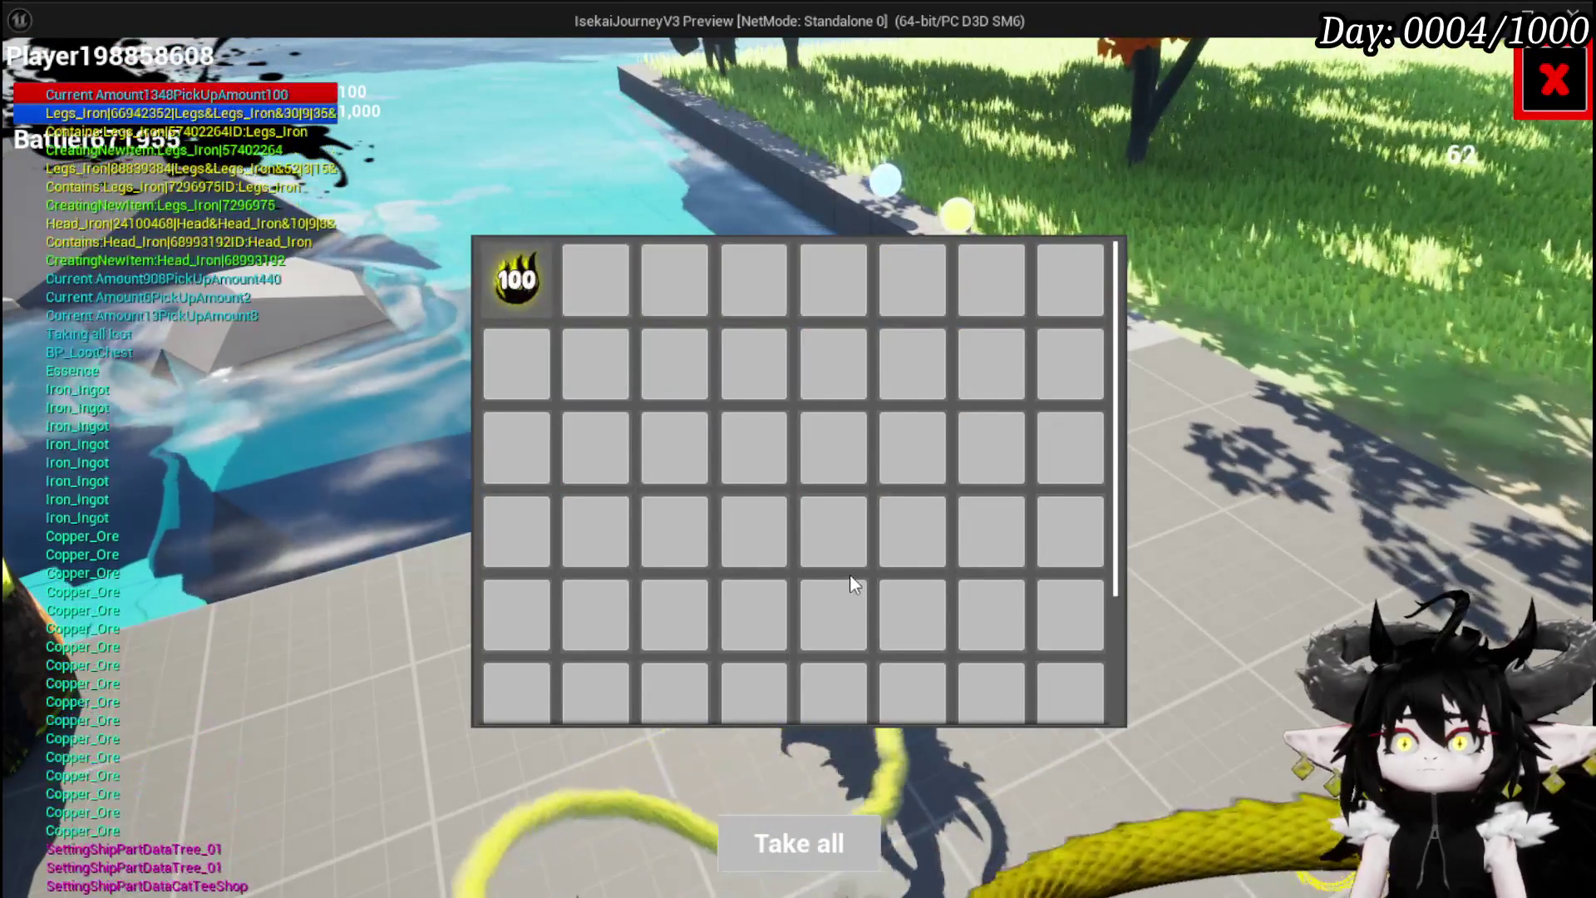
pyautogui.press('Escape')
pyautogui.press('i')
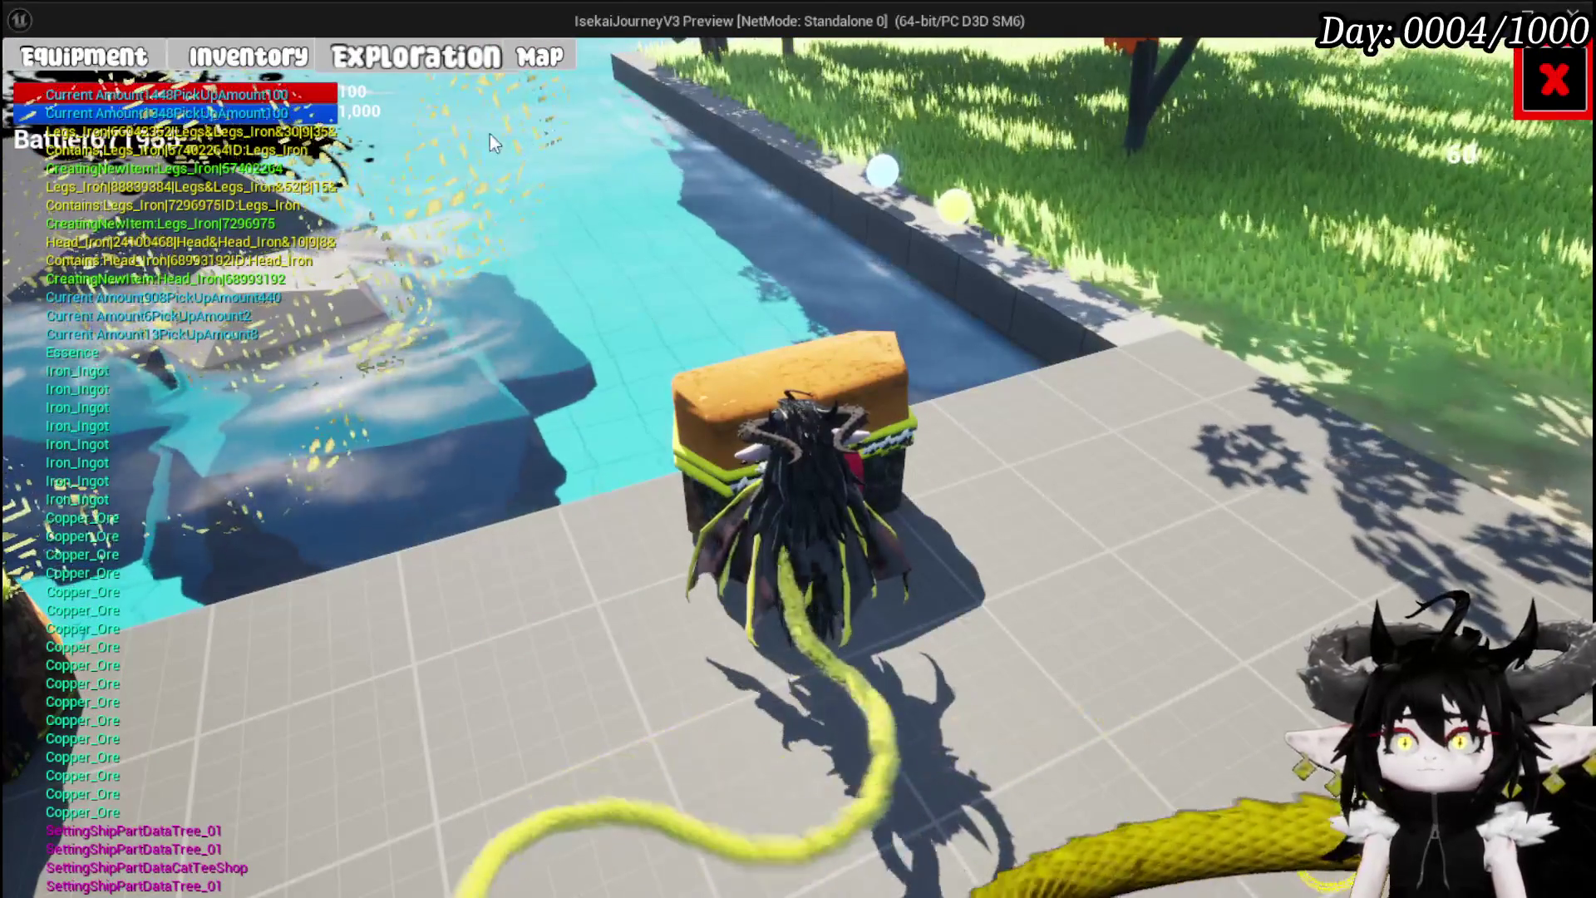
pyautogui.click(460, 63)
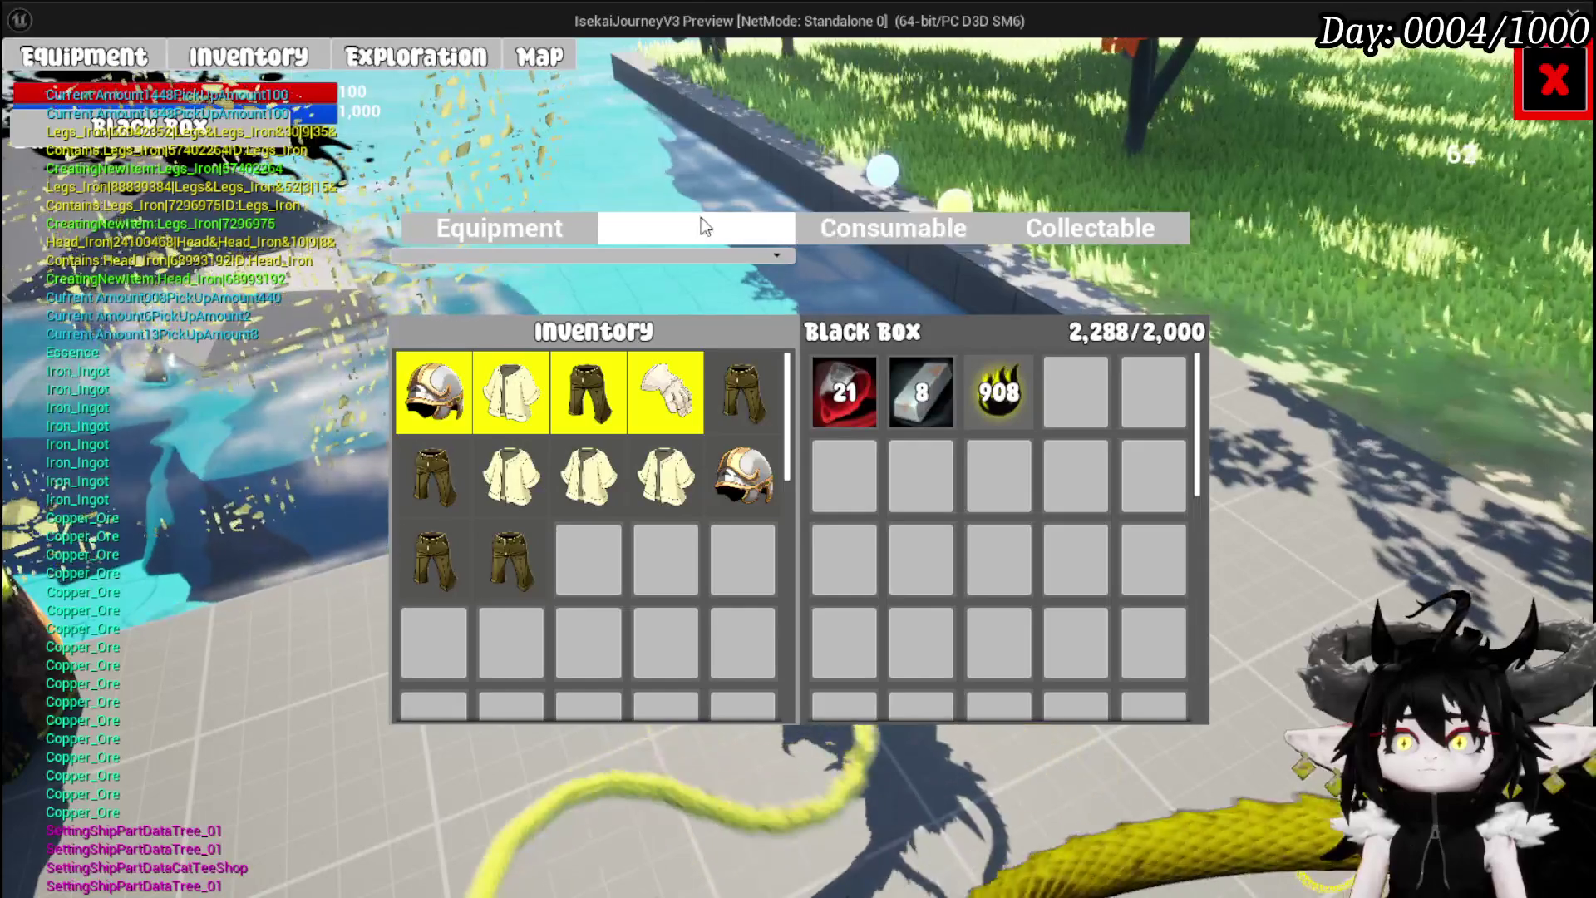
# Drag the 908 Essence from the Black Box to the inventory and back, then stop the play-test
pyautogui.click(700, 219)
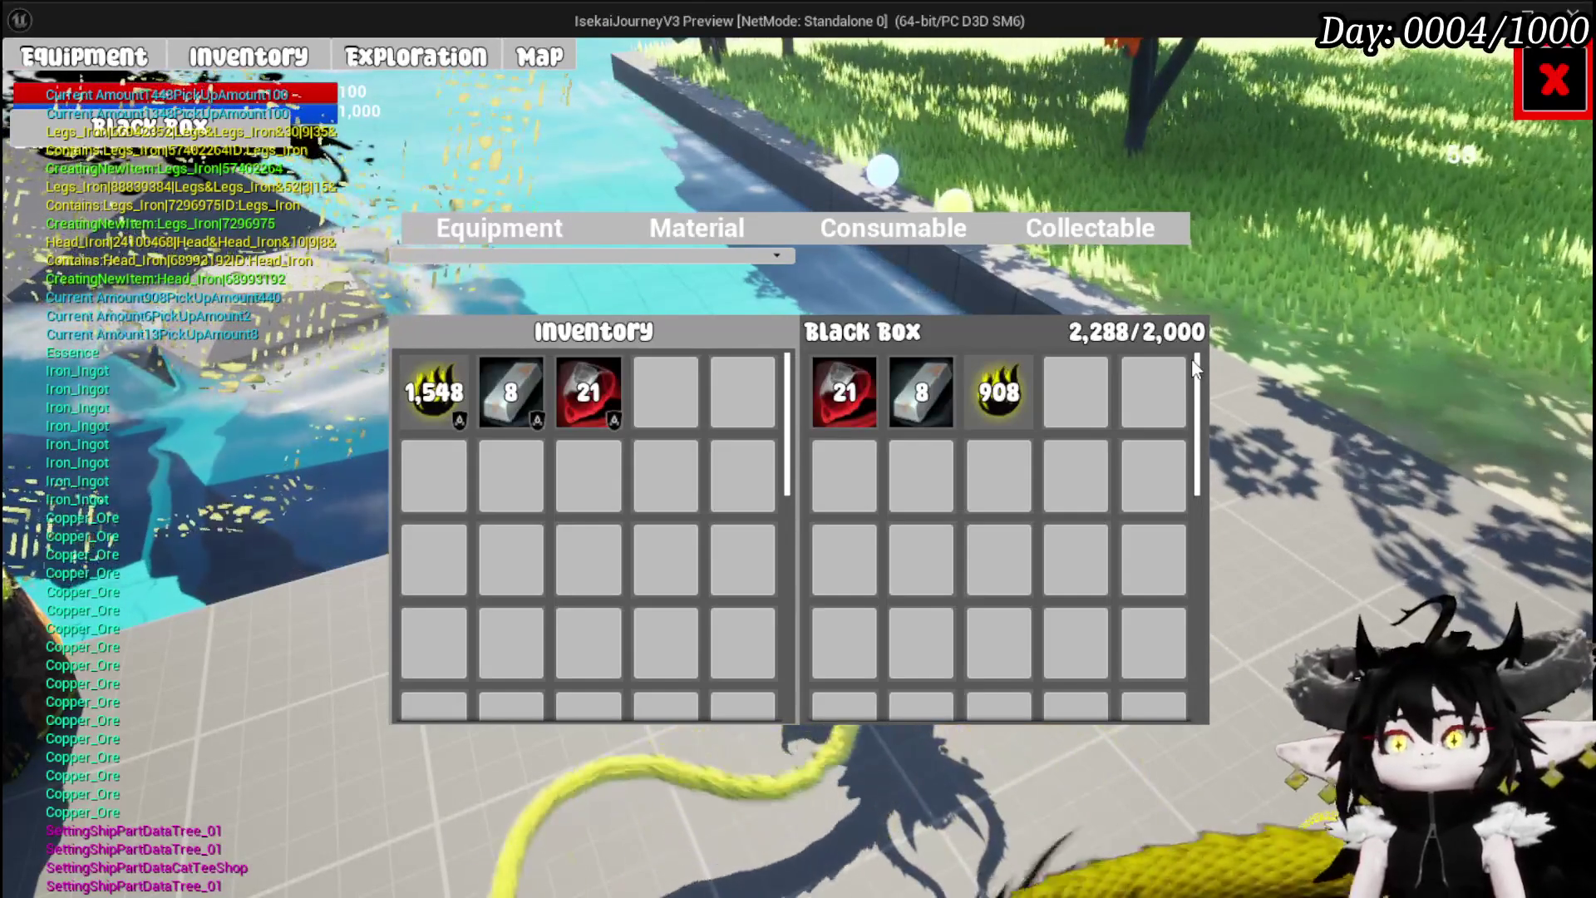
pyautogui.moveTo(989, 396)
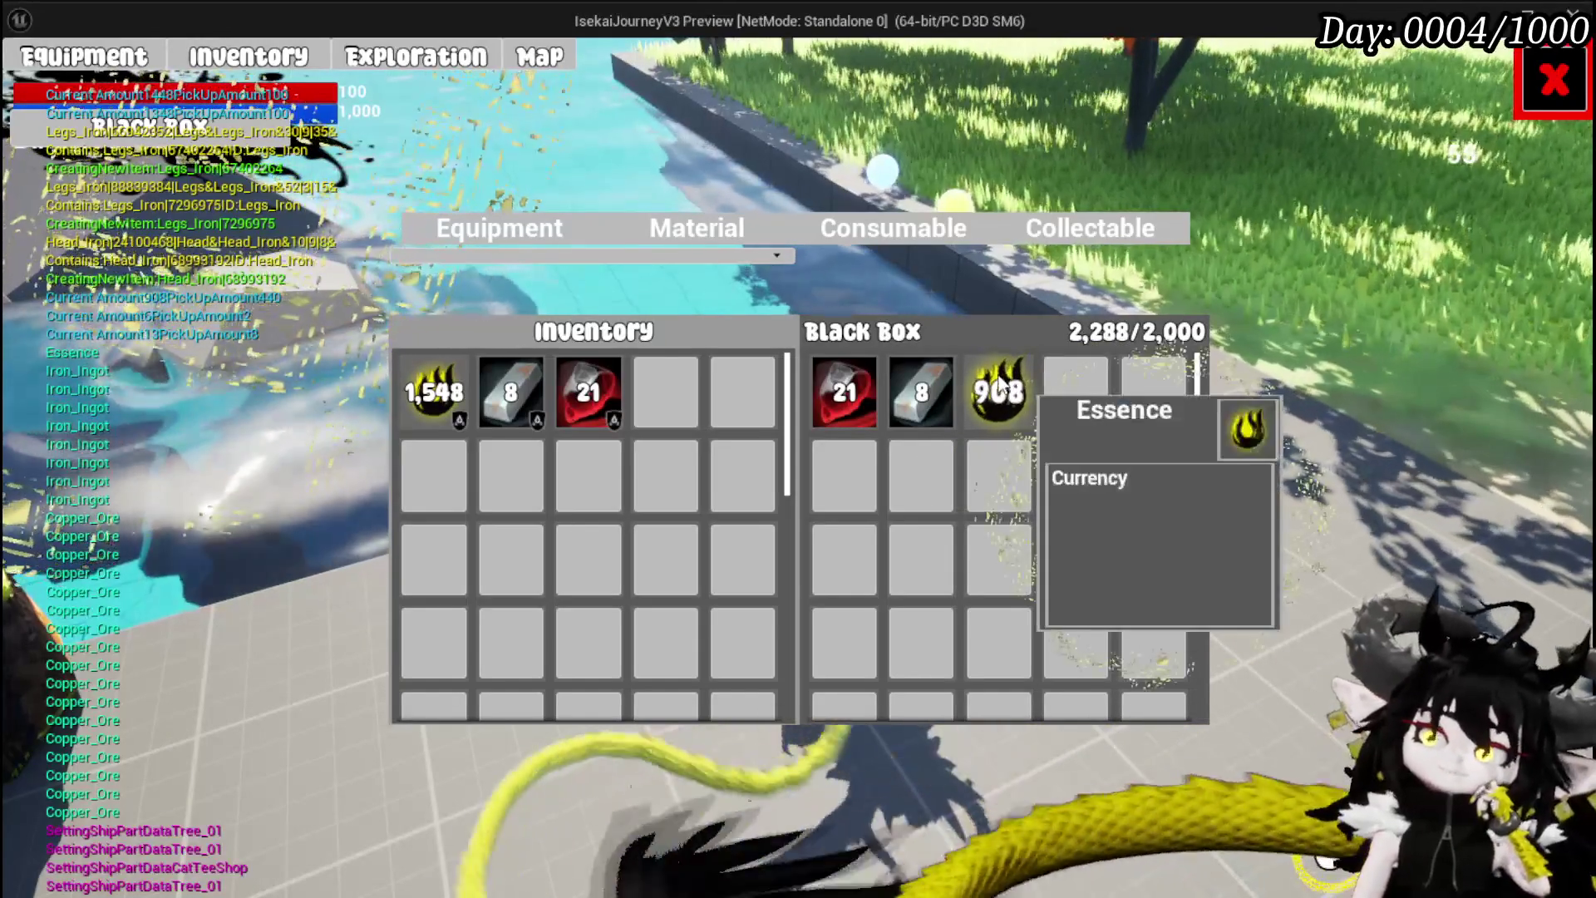
pyautogui.moveTo(997, 407); pyautogui.dragTo(525, 420)
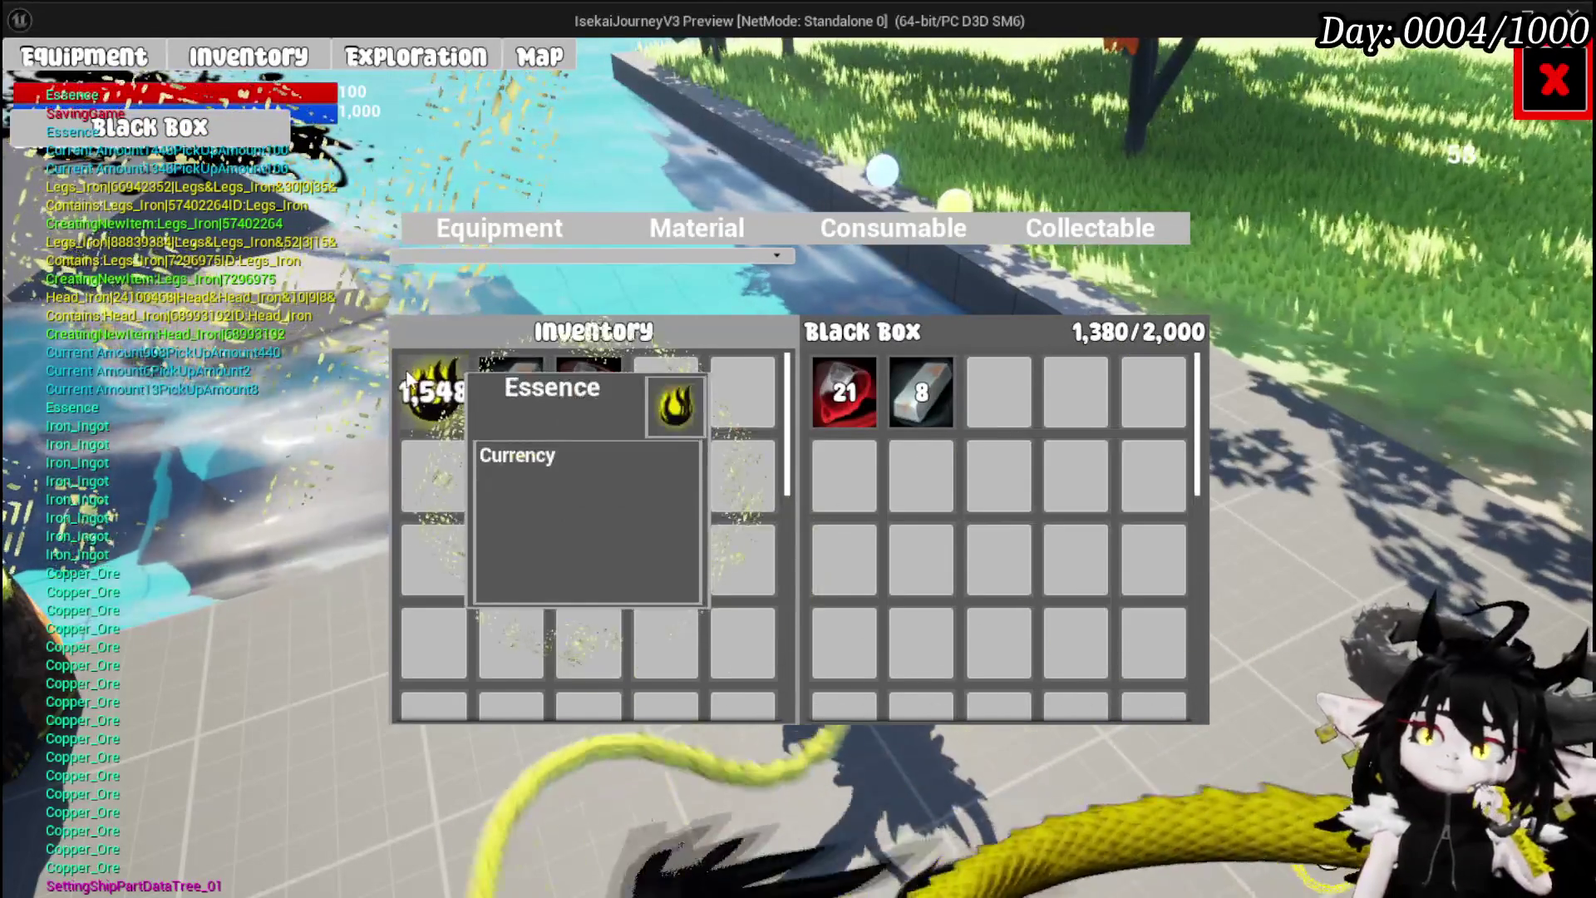
pyautogui.moveTo(434, 392); pyautogui.dragTo(998, 392)
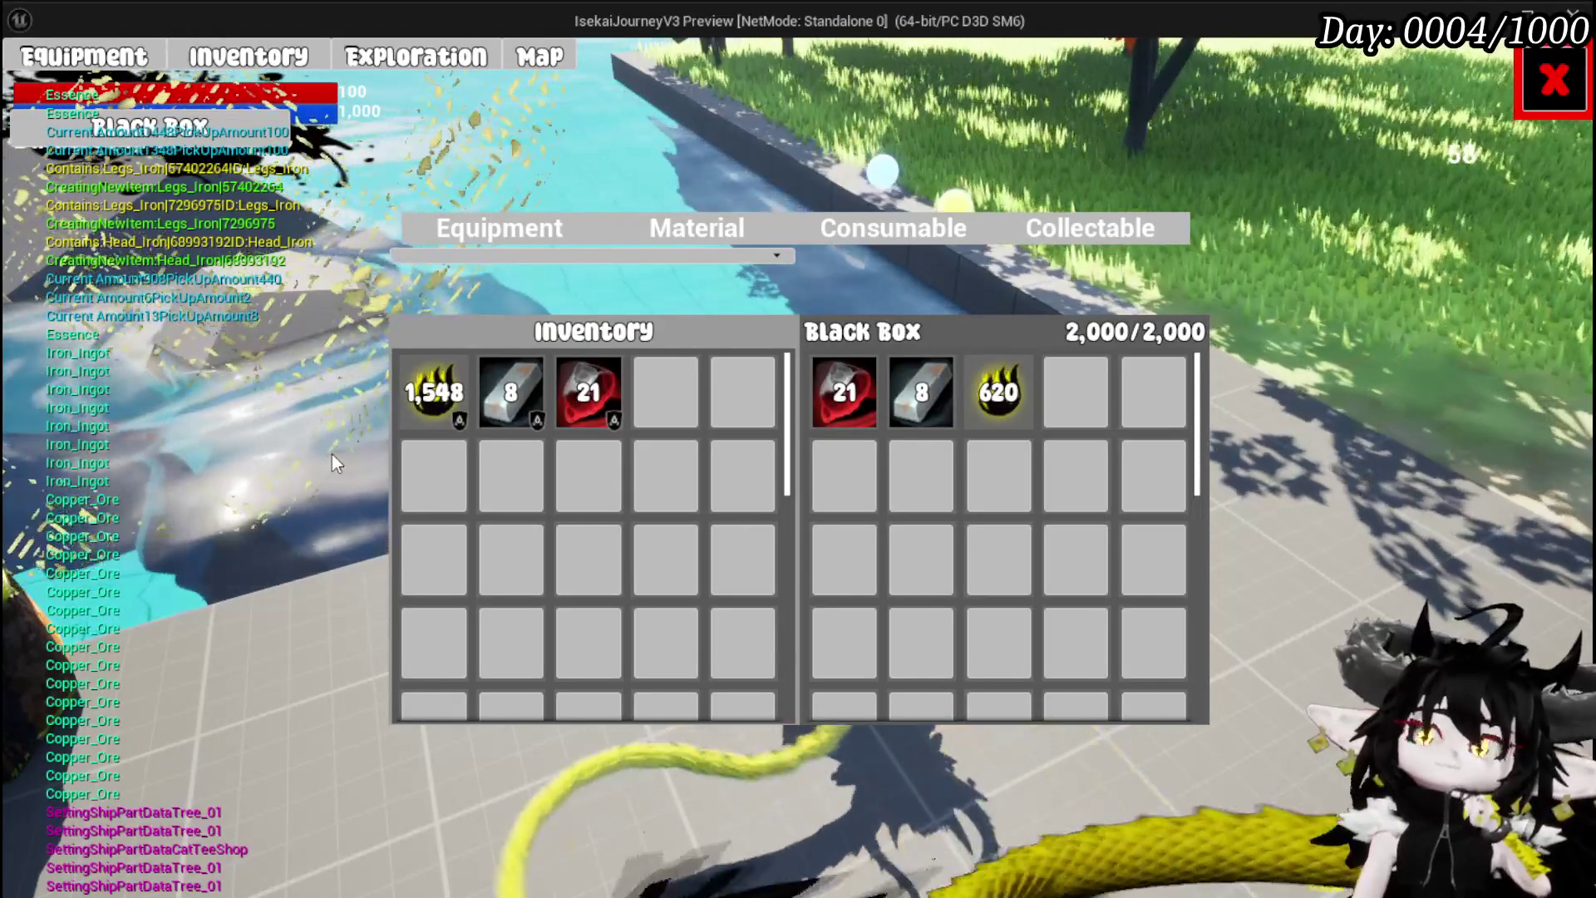
pyautogui.press('Escape')
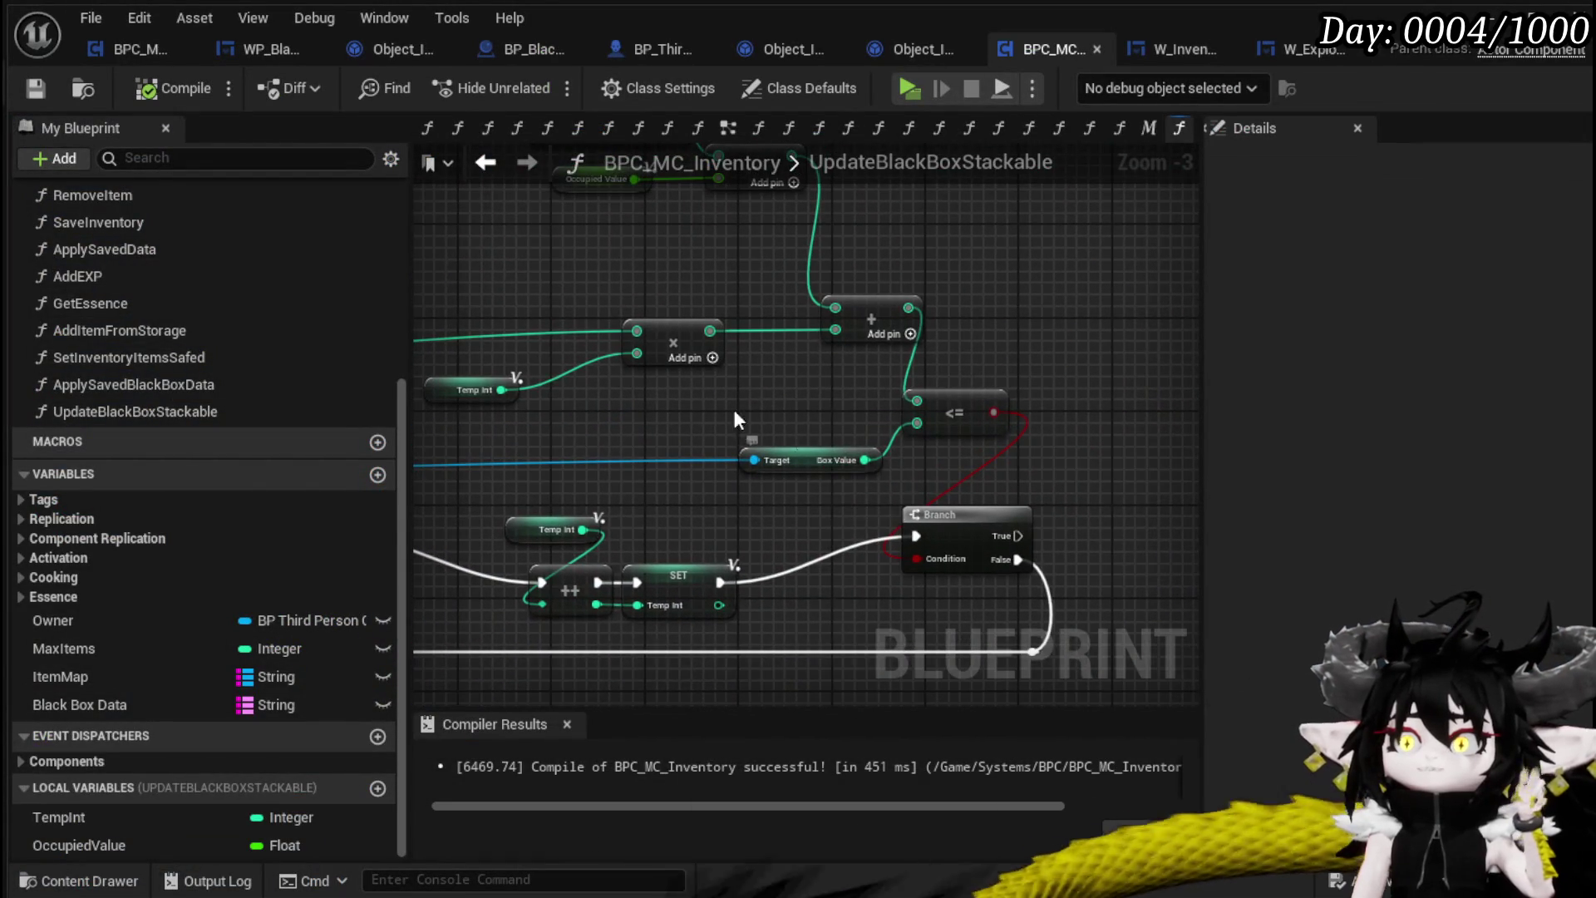
# Wire Collected Value directly into Add, delete the Occupied Value and Subtract nodes, and compile
pyautogui.moveTo(681, 305); pyautogui.dragTo(633, 304)
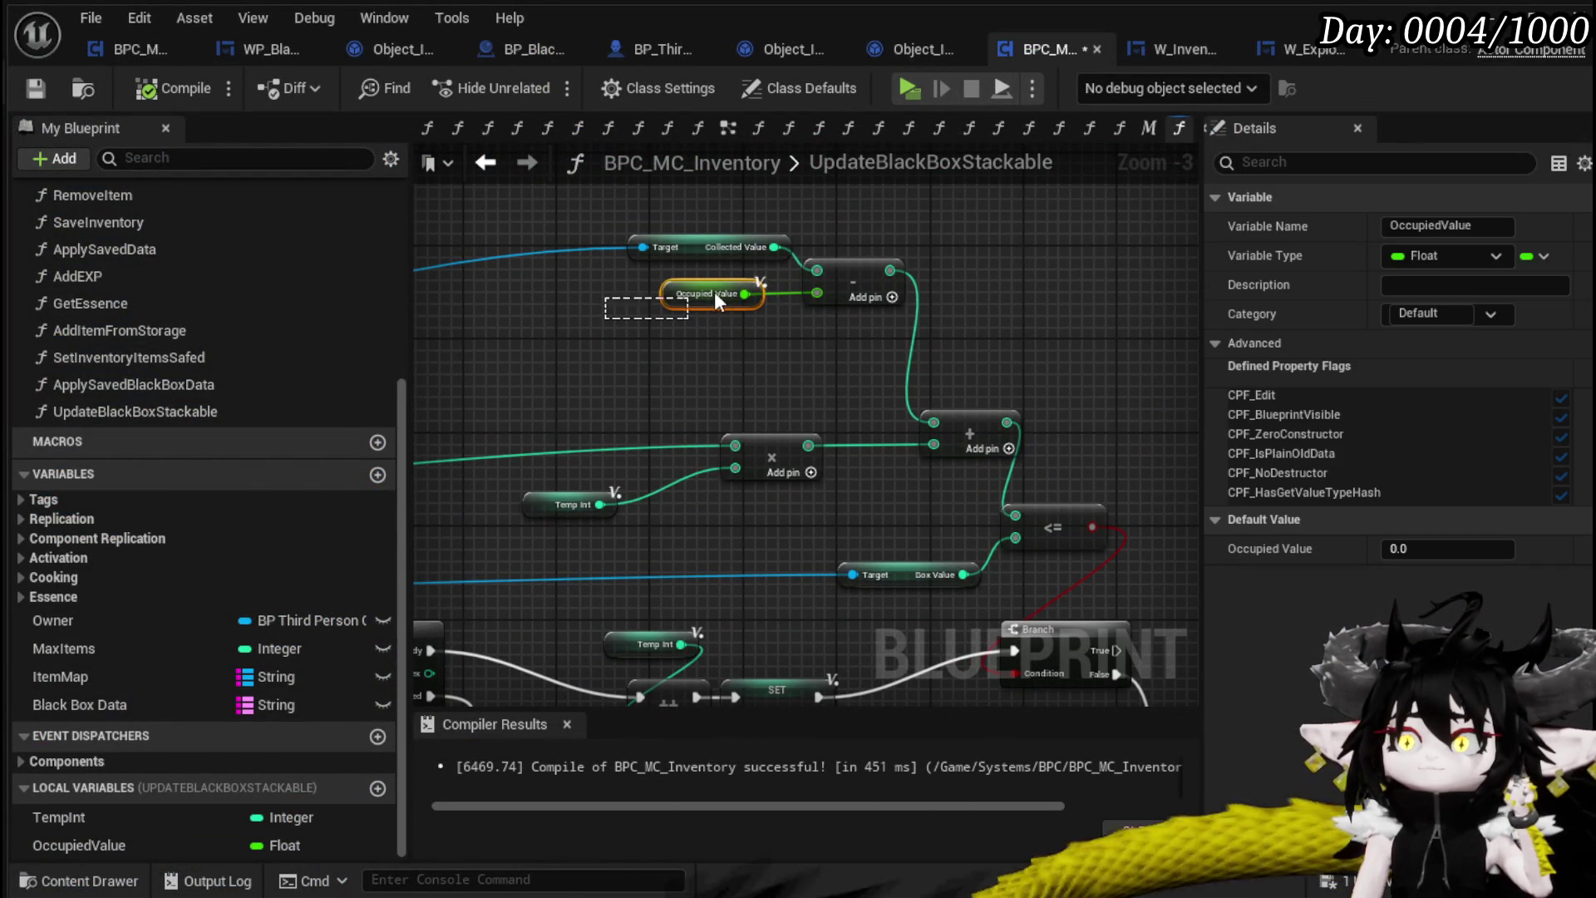
pyautogui.click(812, 367)
pyautogui.moveTo(811, 367)
pyautogui.mouseDown()
pyautogui.moveTo(905, 328)
pyautogui.moveTo(707, 402)
pyautogui.mouseUp()
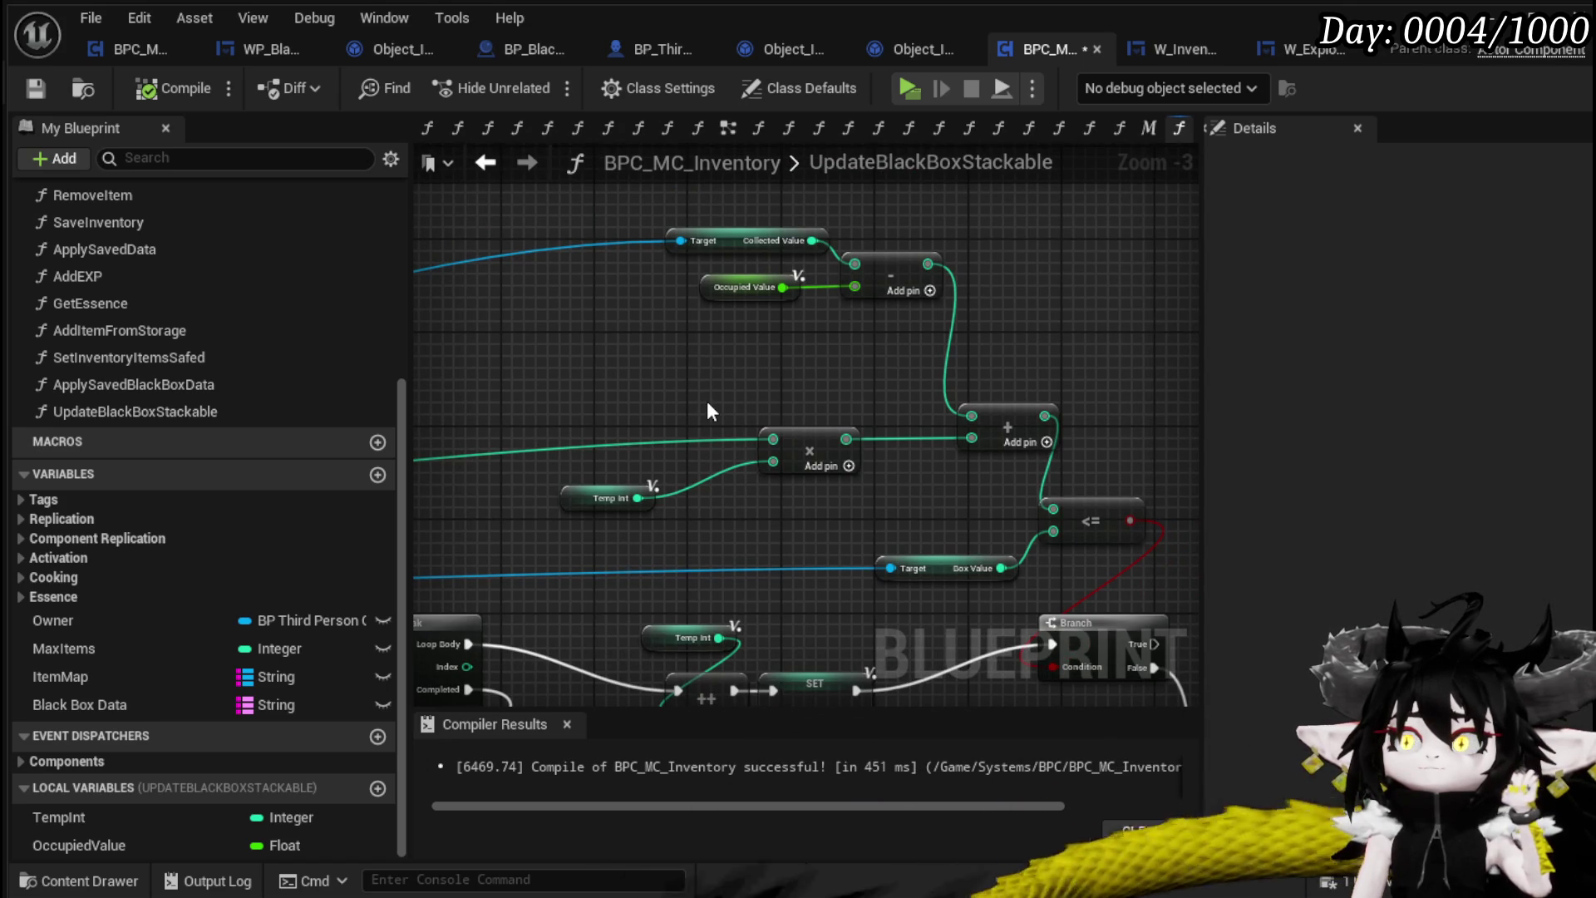
pyautogui.moveTo(813, 246)
pyautogui.mouseDown()
pyautogui.moveTo(986, 411)
pyautogui.moveTo(971, 415)
pyautogui.mouseUp()
pyautogui.moveTo(741, 314)
pyautogui.mouseDown()
pyautogui.moveTo(785, 344)
pyautogui.moveTo(891, 276)
pyautogui.moveTo(705, 333)
pyautogui.mouseUp()
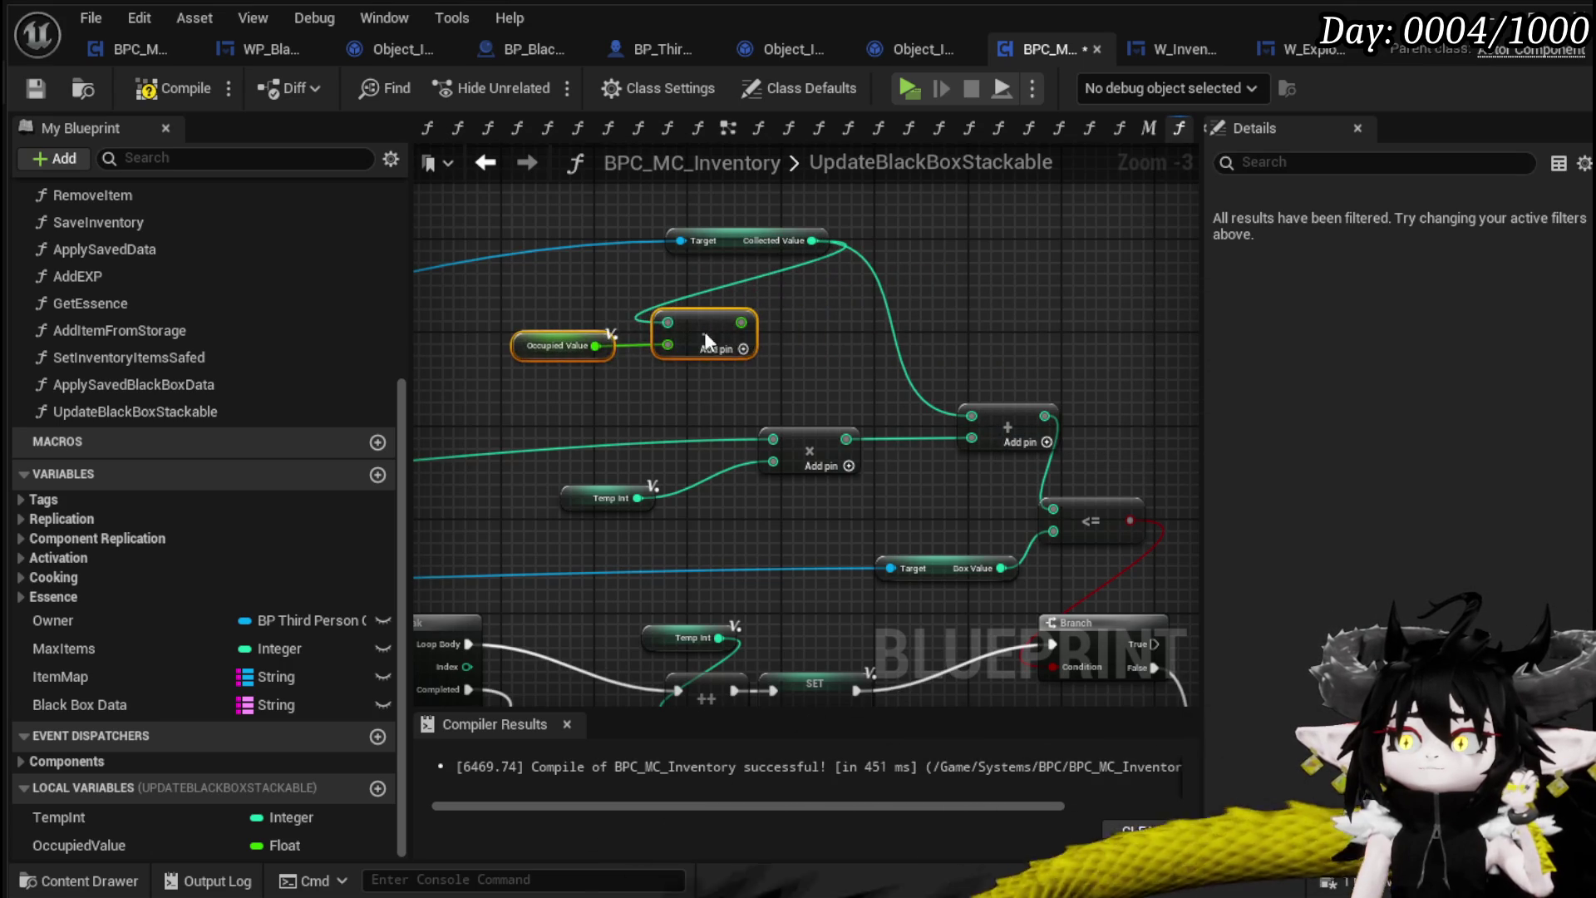
pyautogui.press('Delete')
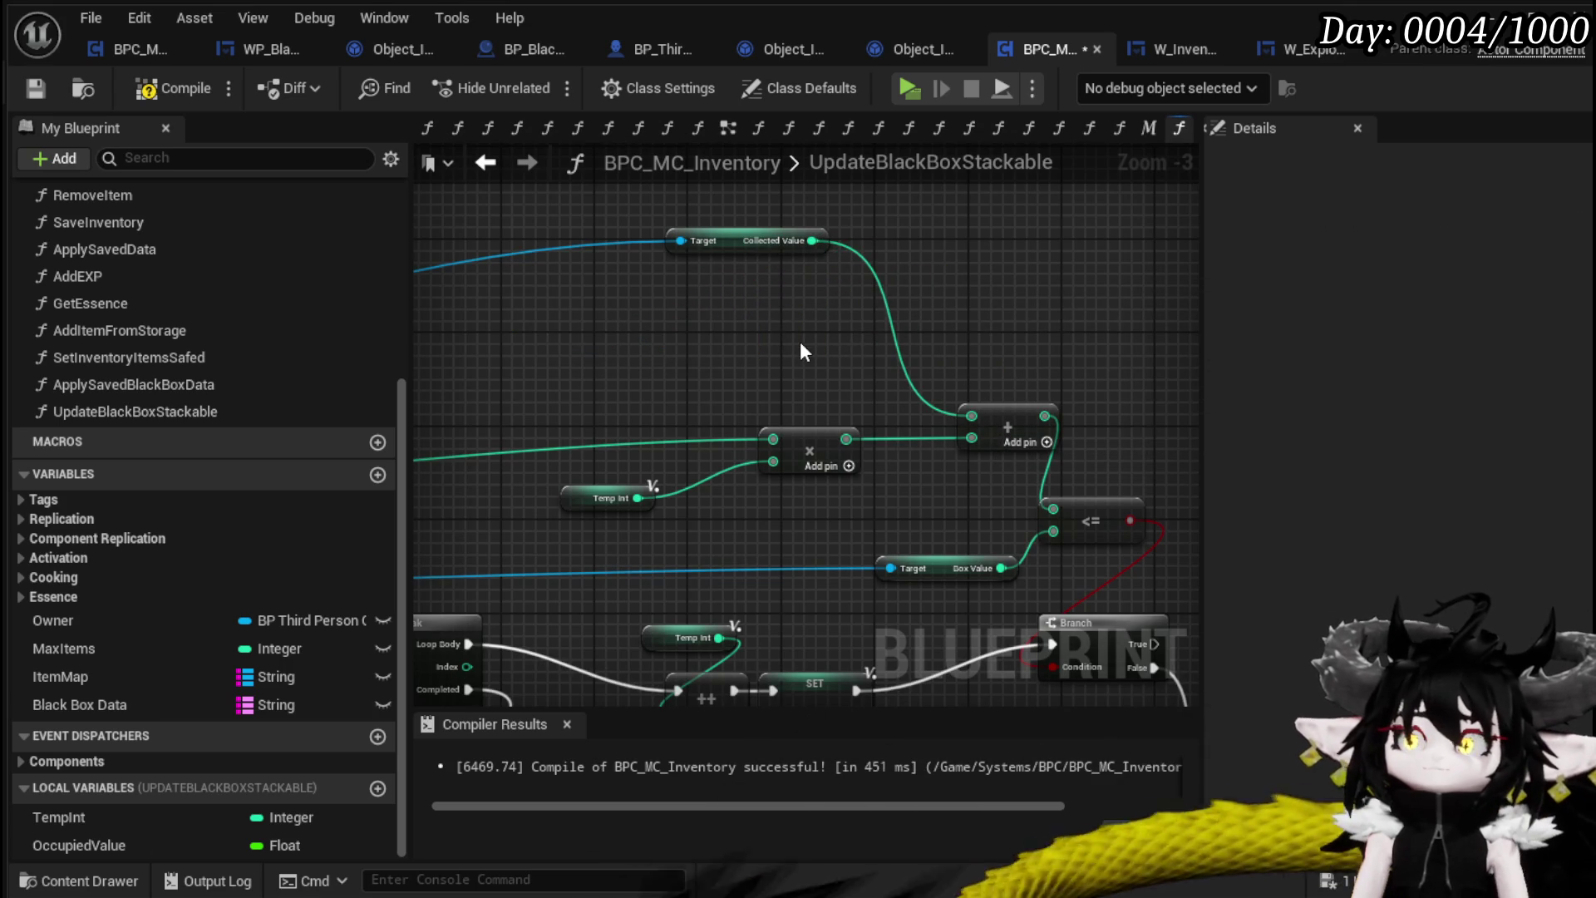
pyautogui.click(43, 95)
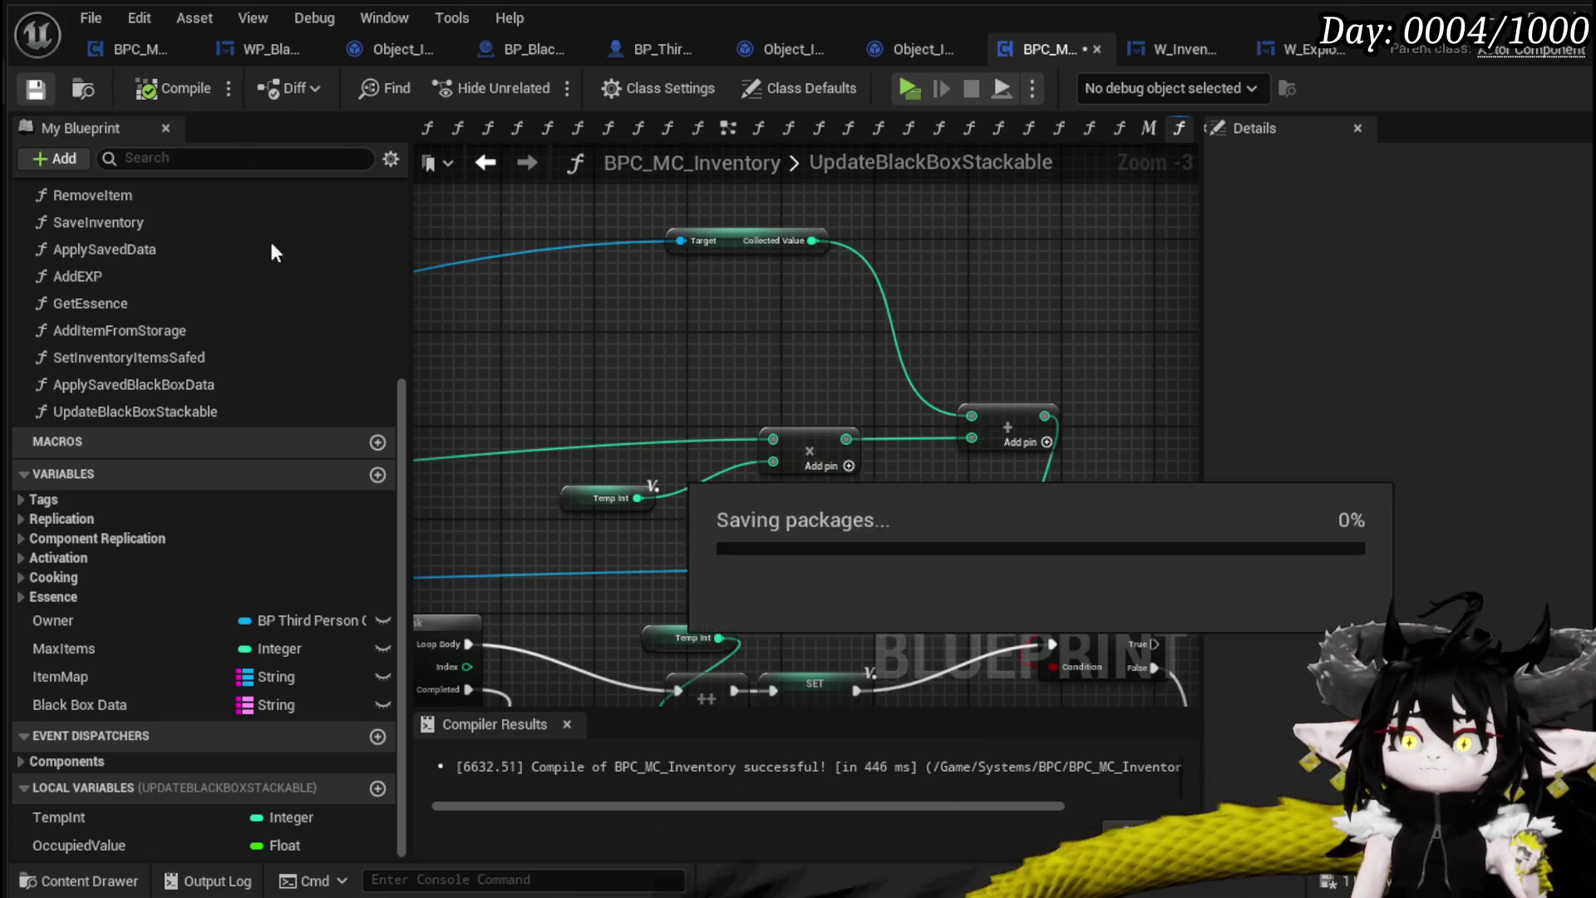
# Raise the TempInt, ++ and SET nodes slightly within the loop section
pyautogui.scroll(-2, 722, 308)
pyautogui.moveTo(599, 334)
pyautogui.mouseDown()
pyautogui.moveTo(527, 403)
pyautogui.moveTo(527, 313)
pyautogui.moveTo(582, 316)
pyautogui.mouseUp()
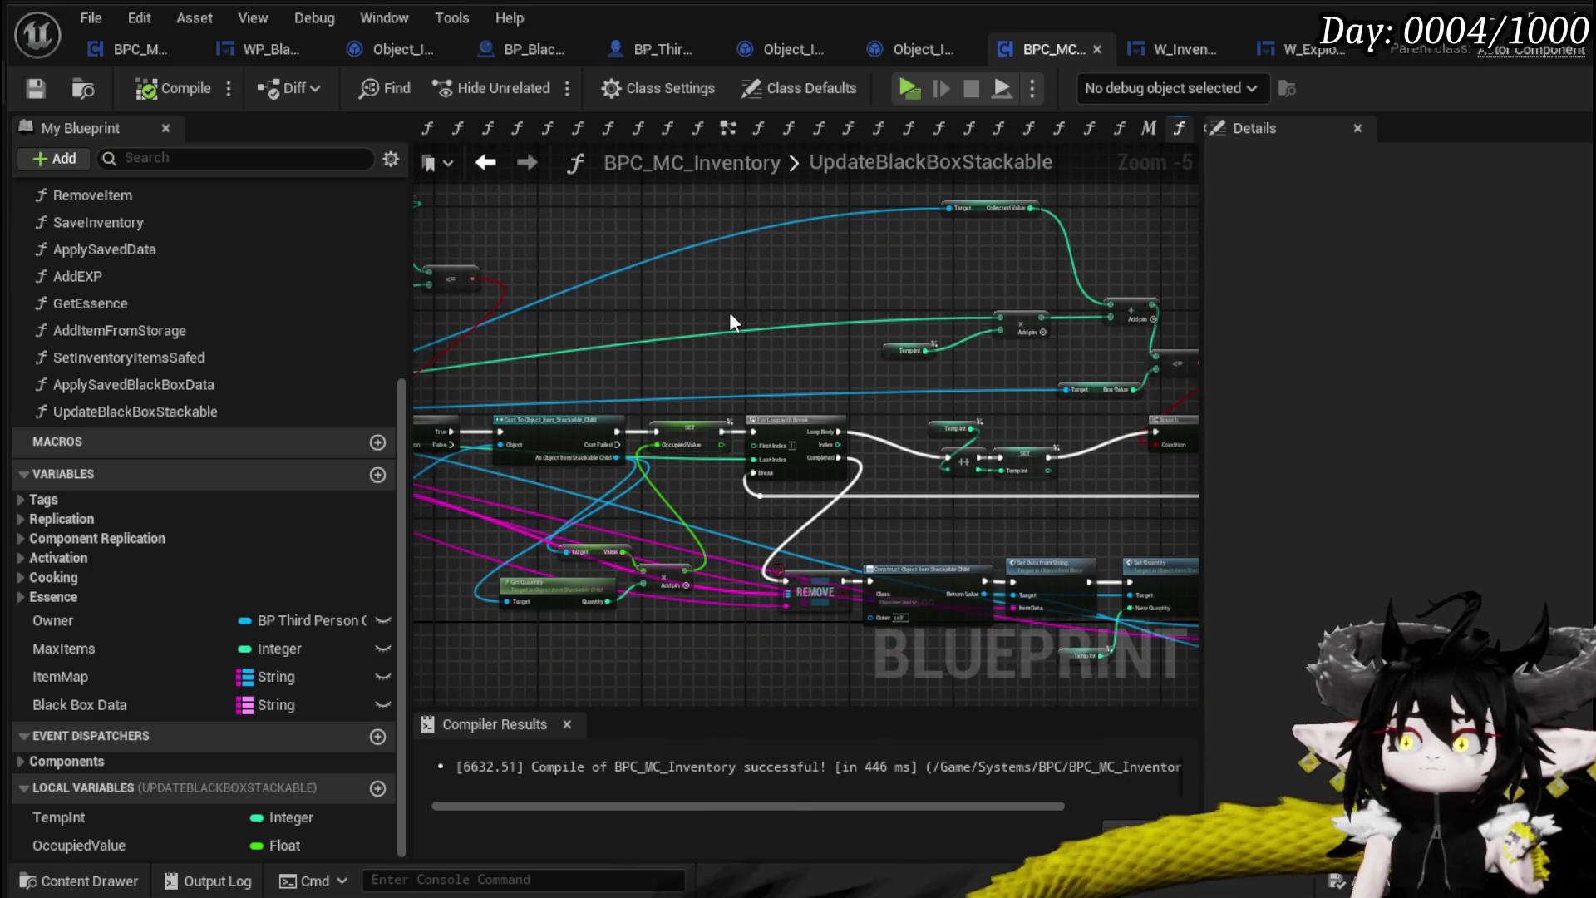
pyautogui.moveTo(731, 316)
pyautogui.mouseDown()
pyautogui.moveTo(655, 291)
pyautogui.moveTo(661, 266)
pyautogui.mouseUp()
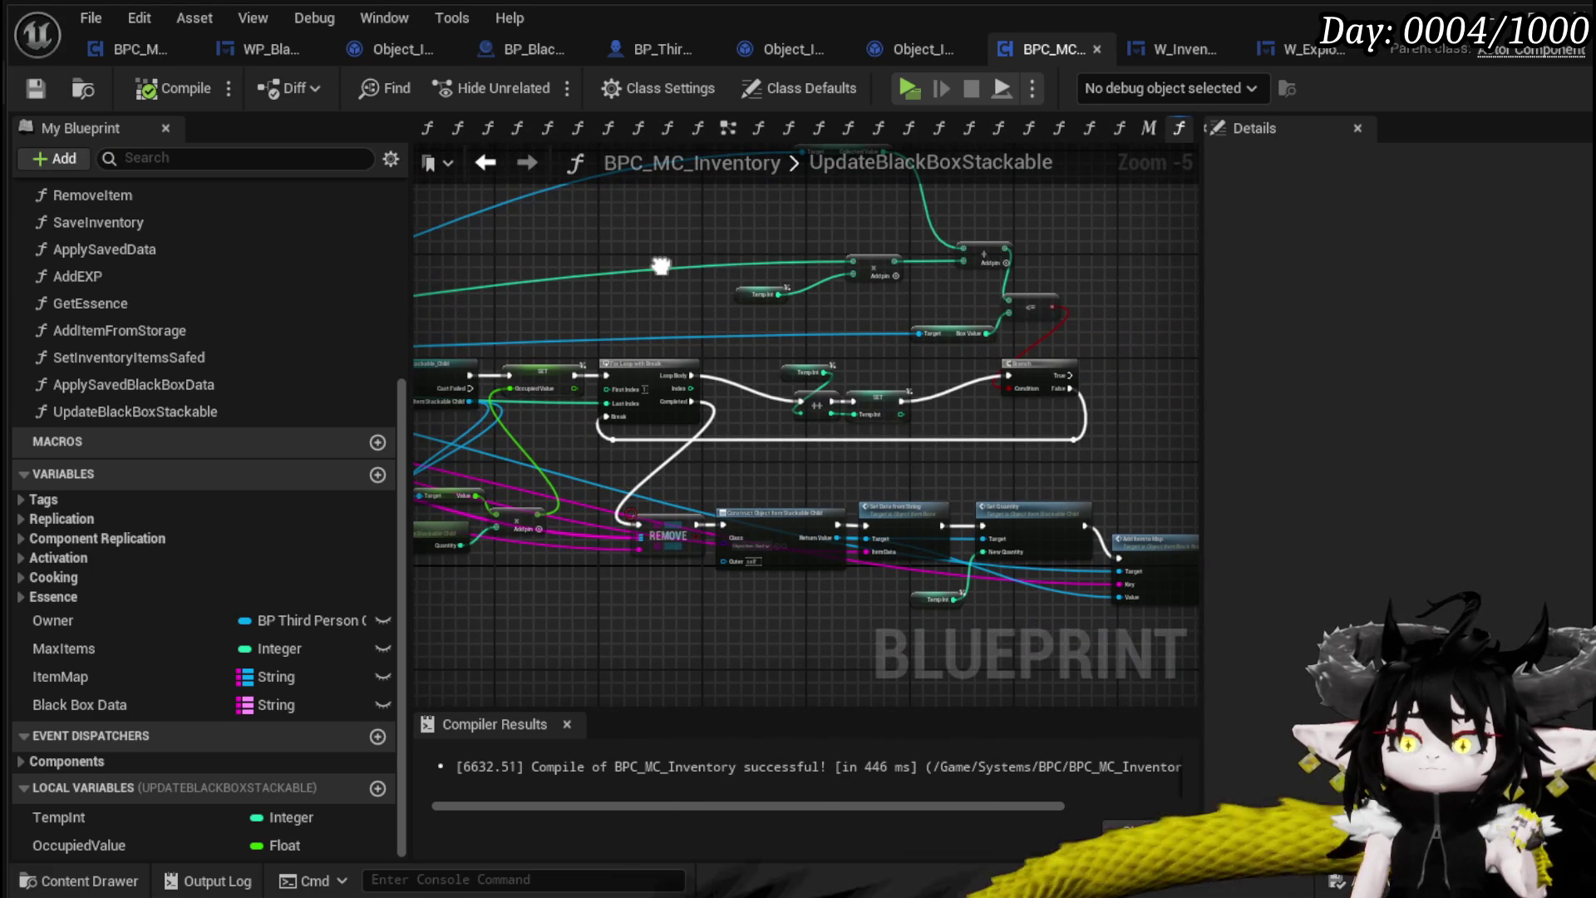
pyautogui.scroll(2, 859, 499)
pyautogui.moveTo(825, 415); pyautogui.dragTo(892, 434)
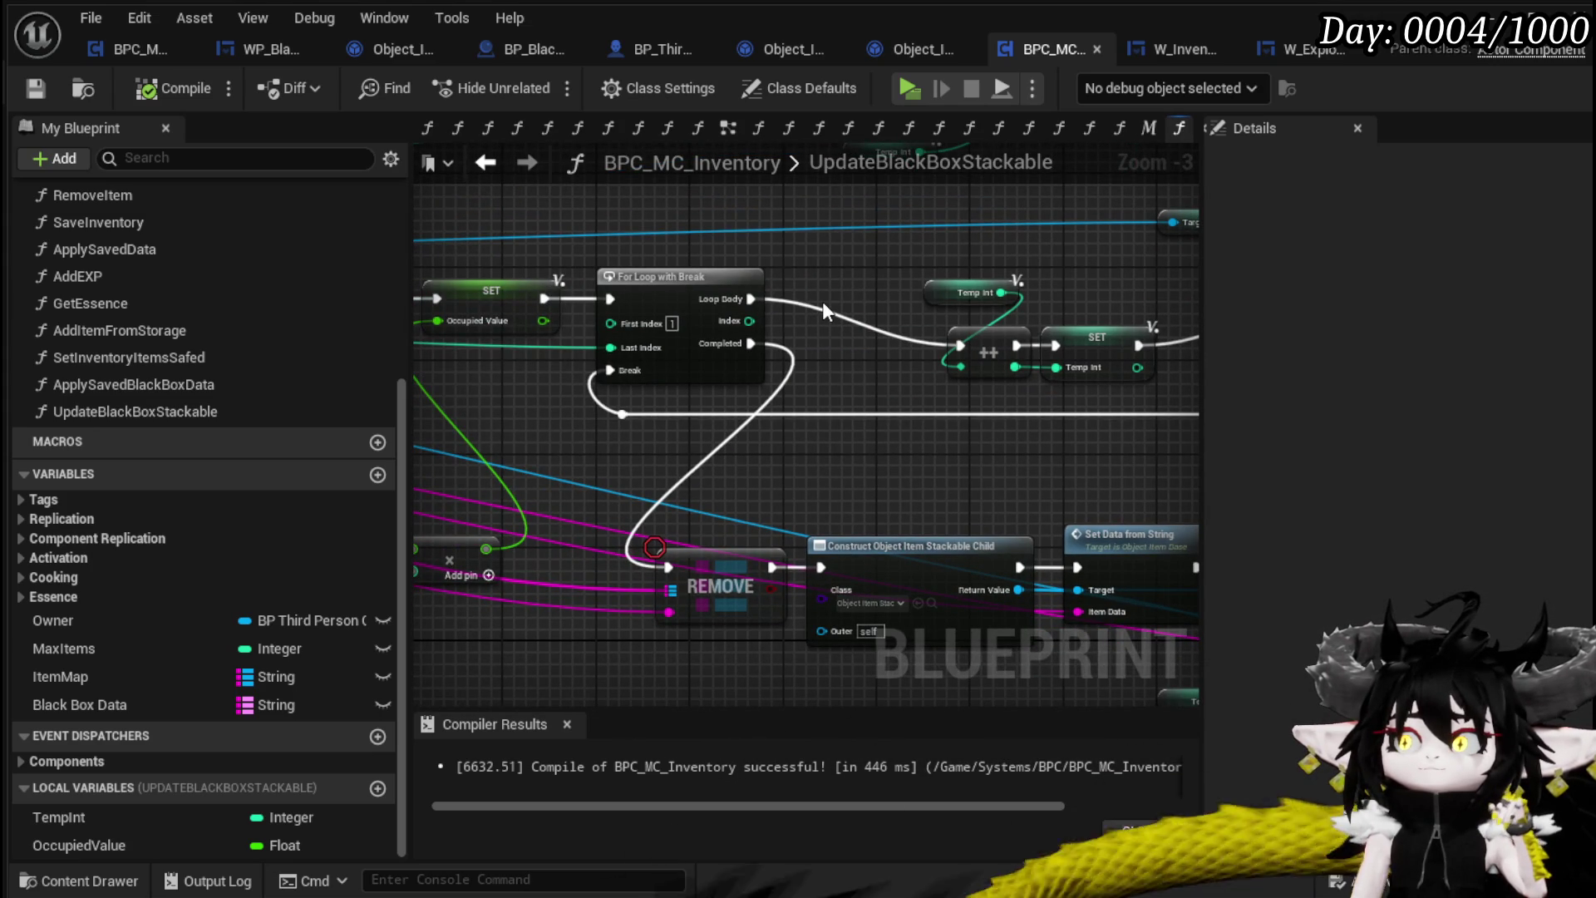
pyautogui.scroll(-2, 821, 309)
pyautogui.moveTo(821, 309)
pyautogui.mouseDown()
pyautogui.moveTo(655, 392)
pyautogui.moveTo(816, 385)
pyautogui.mouseUp()
pyautogui.moveTo(796, 422); pyautogui.dragTo(798, 395)
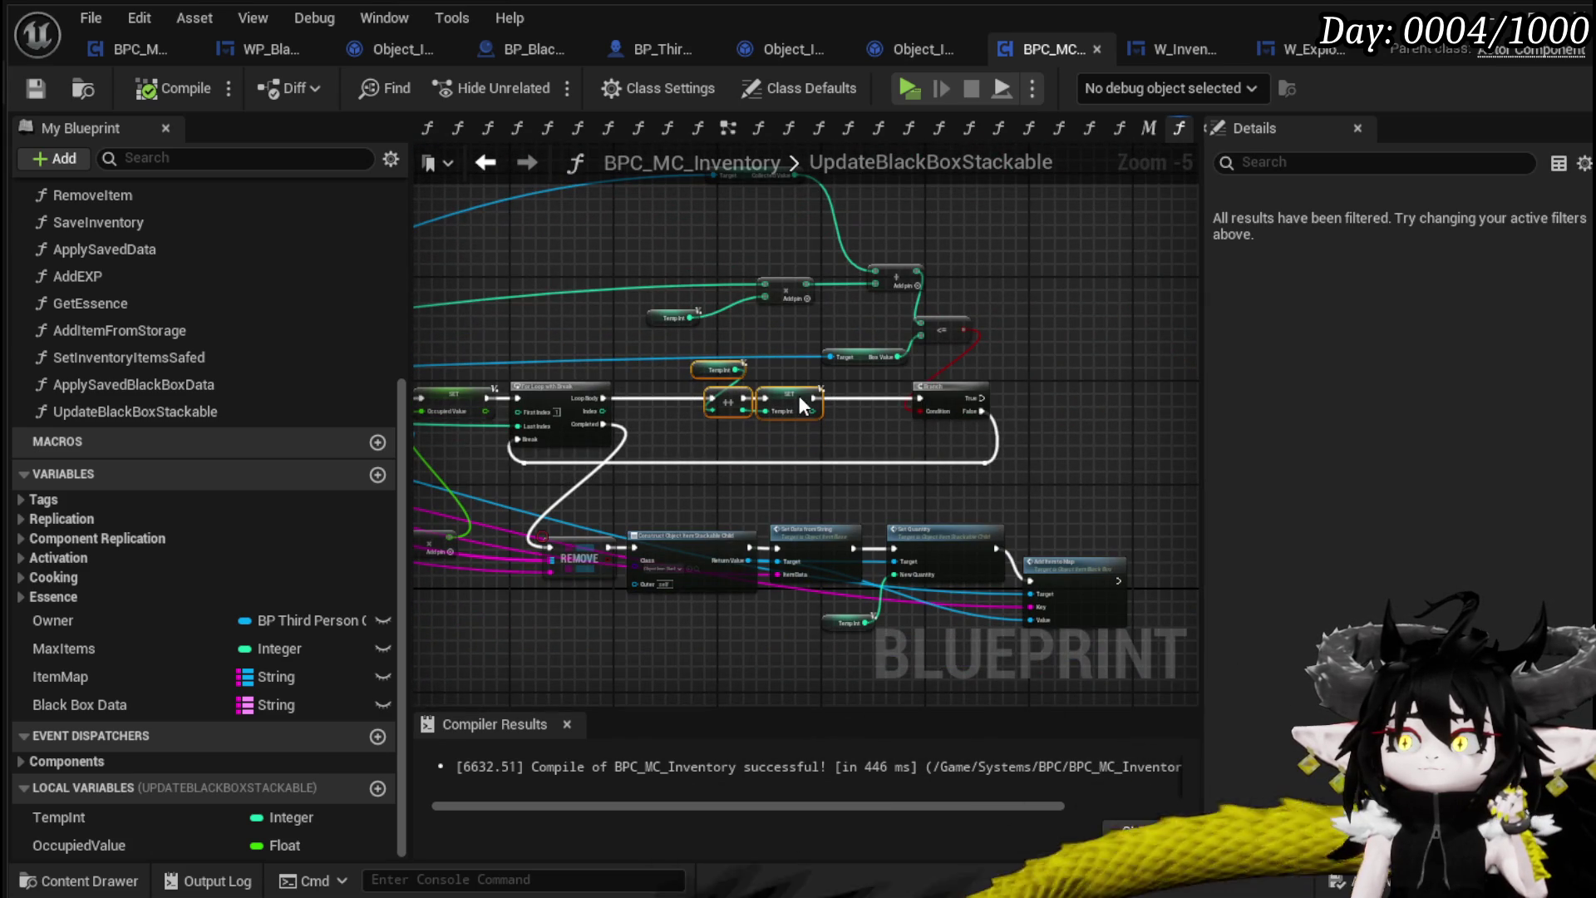
pyautogui.click(667, 422)
# Save the inventory blueprint and review the ++, SET and Branch nodes
pyautogui.moveTo(666, 422)
pyautogui.mouseDown()
pyautogui.moveTo(592, 427)
pyautogui.moveTo(991, 412)
pyautogui.mouseUp()
pyautogui.moveTo(716, 497)
pyautogui.mouseDown()
pyautogui.moveTo(926, 322)
pyautogui.moveTo(748, 417)
pyautogui.moveTo(692, 351)
pyautogui.moveTo(692, 308)
pyautogui.mouseUp()
pyautogui.click(37, 89)
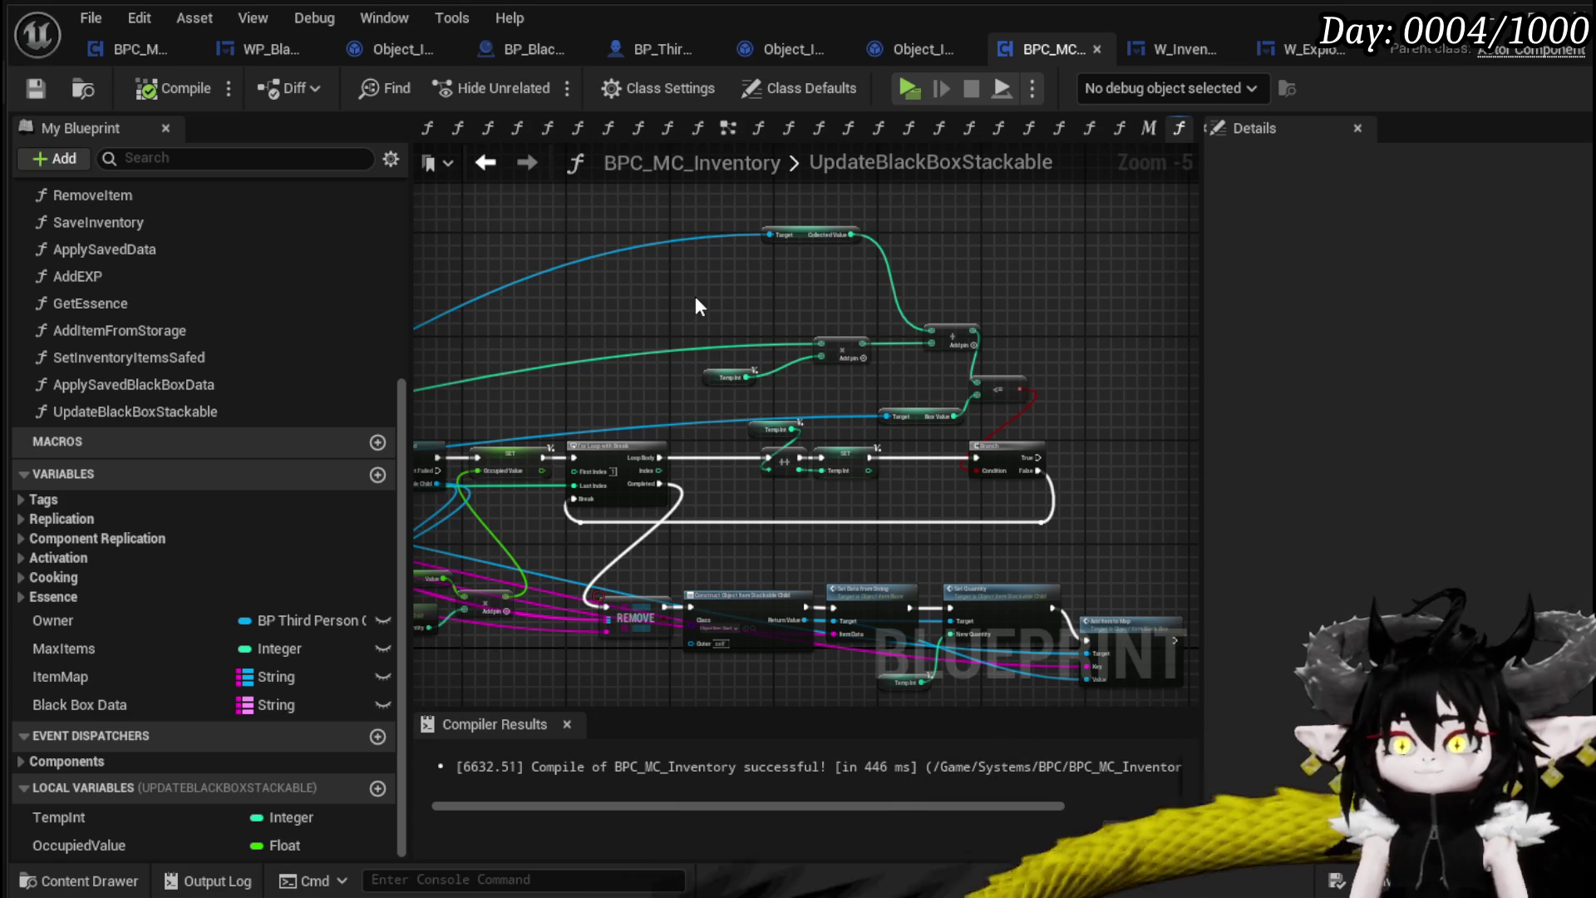
pyautogui.scroll(1, 670, 555)
pyautogui.moveTo(670, 555)
pyautogui.mouseDown()
pyautogui.moveTo(772, 413)
pyautogui.moveTo(510, 486)
pyautogui.moveTo(848, 524)
pyautogui.moveTo(796, 501)
pyautogui.moveTo(790, 466)
pyautogui.moveTo(746, 561)
pyautogui.moveTo(948, 530)
pyautogui.moveTo(1061, 477)
pyautogui.mouseUp()
pyautogui.scroll(1, 522, 483)
pyautogui.scroll(-1, 746, 560)
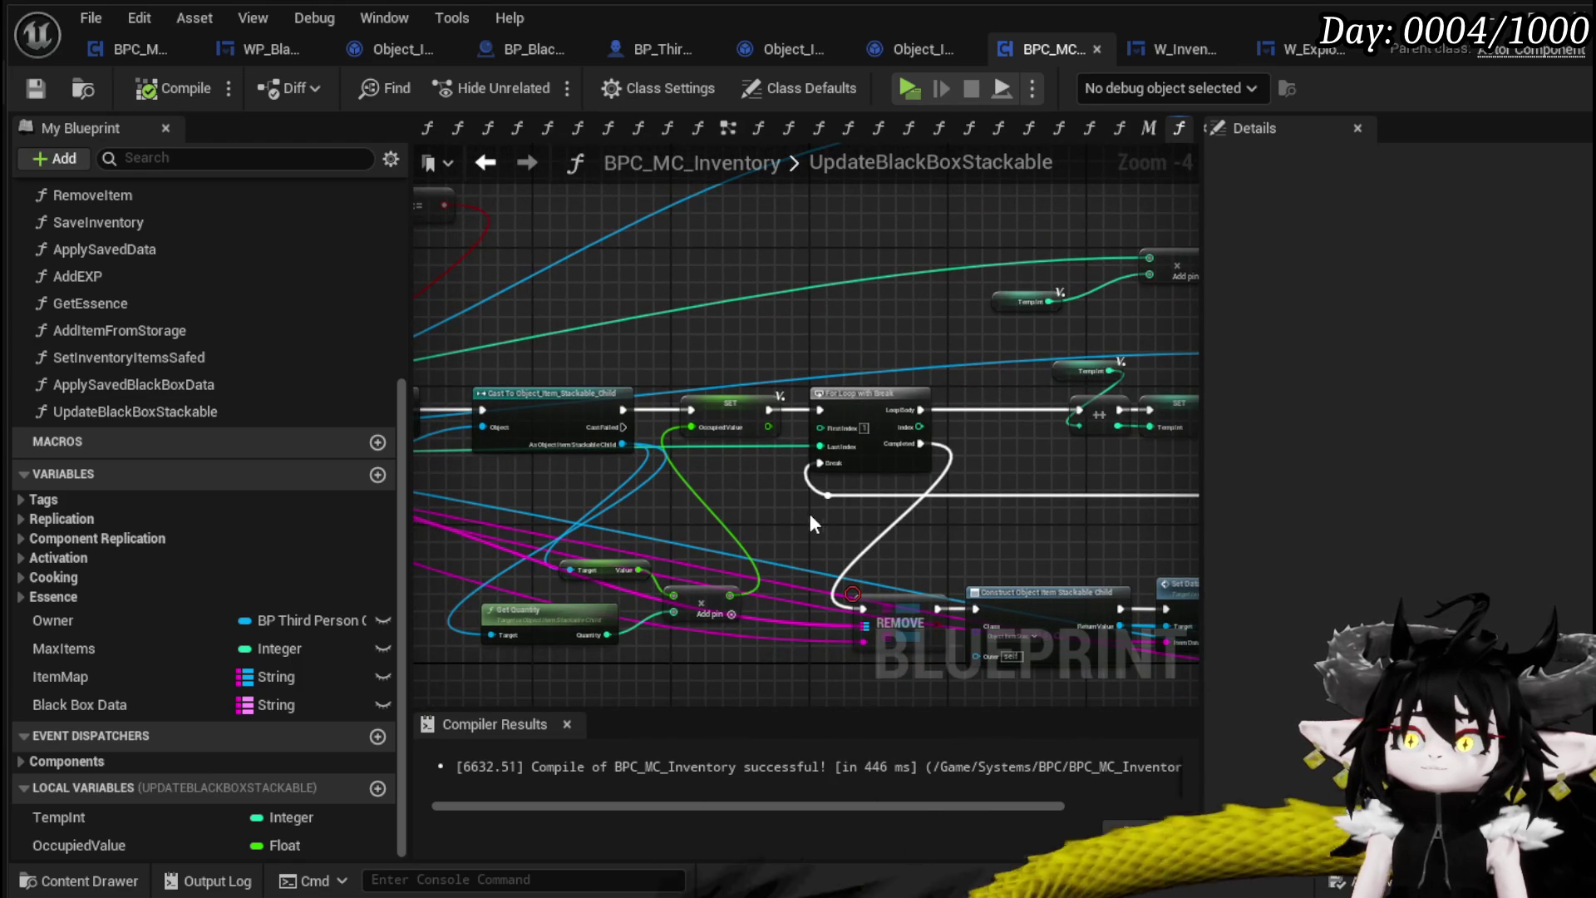
# Inspect the quantity calculation, Construct Object, Set Quantity and Add Item to Map nodes
pyautogui.moveTo(811, 516); pyautogui.dragTo(973, 512)
pyautogui.moveTo(751, 516); pyautogui.dragTo(855, 522)
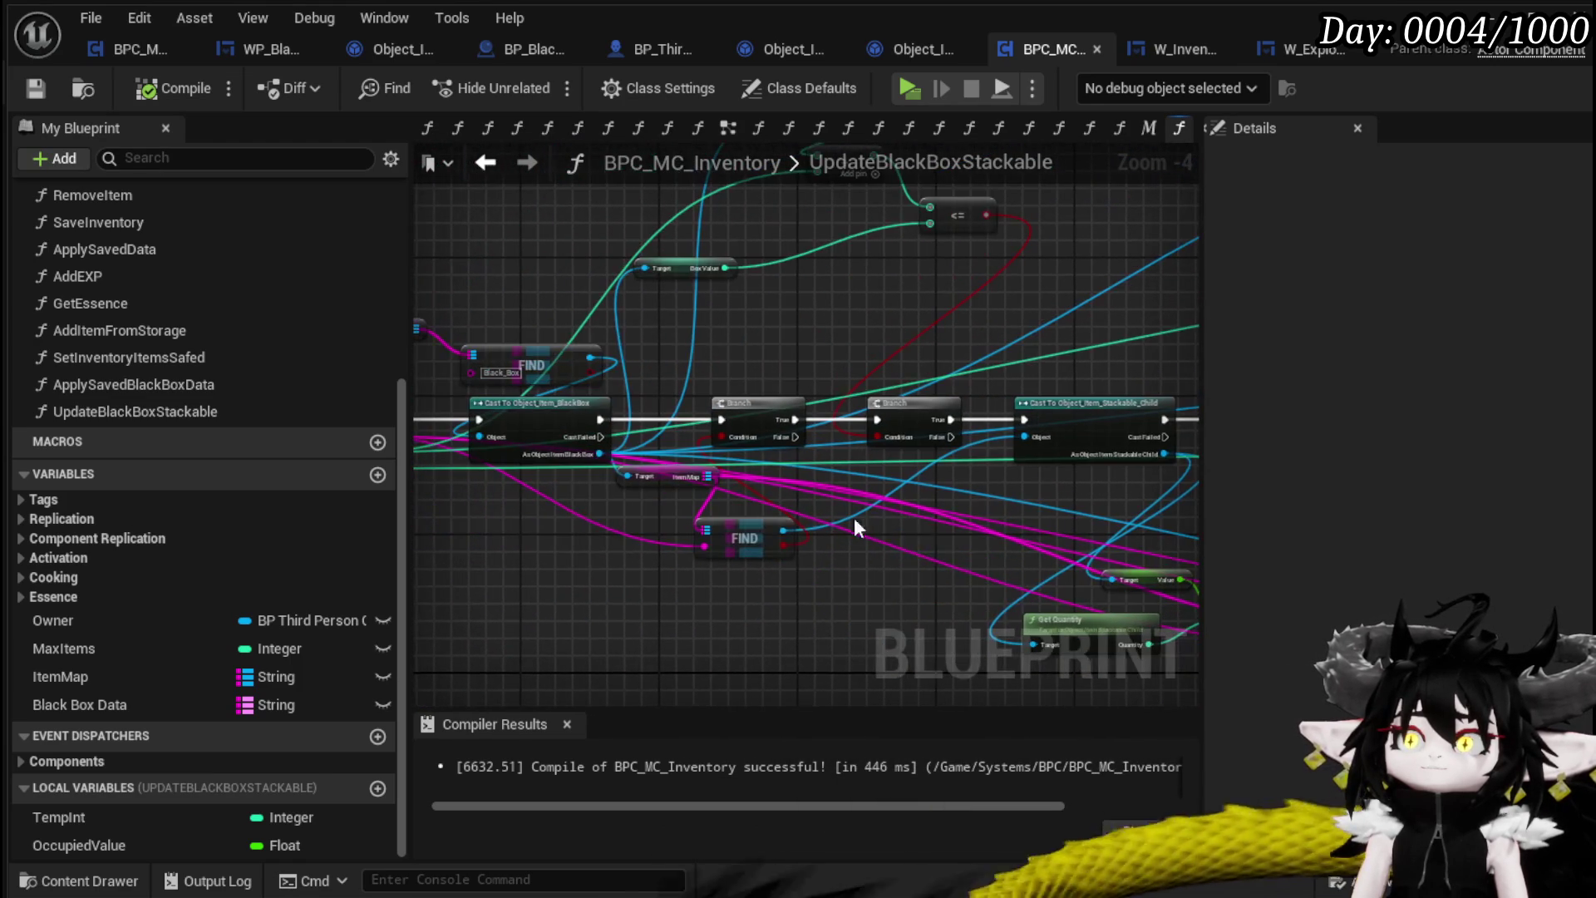
pyautogui.moveTo(627, 559); pyautogui.dragTo(717, 556)
pyautogui.scroll(-1, 717, 555)
pyautogui.moveTo(503, 553)
pyautogui.mouseDown()
pyautogui.moveTo(996, 442)
pyautogui.moveTo(942, 449)
pyautogui.moveTo(1012, 459)
pyautogui.moveTo(535, 420)
pyautogui.mouseUp()
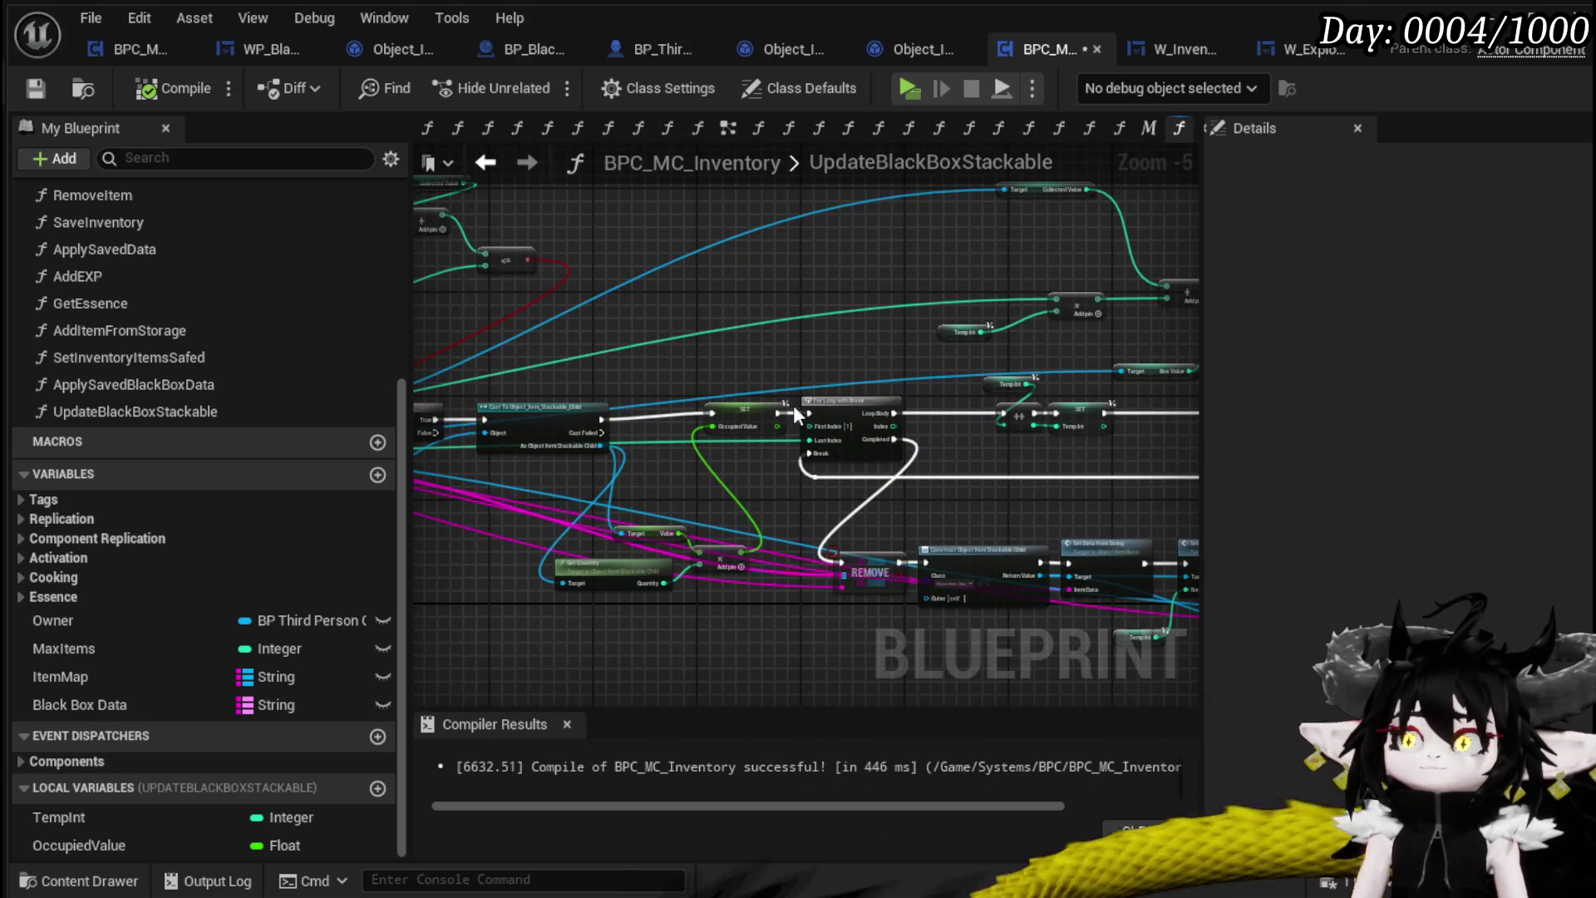
pyautogui.moveTo(604, 637); pyautogui.dragTo(728, 551)
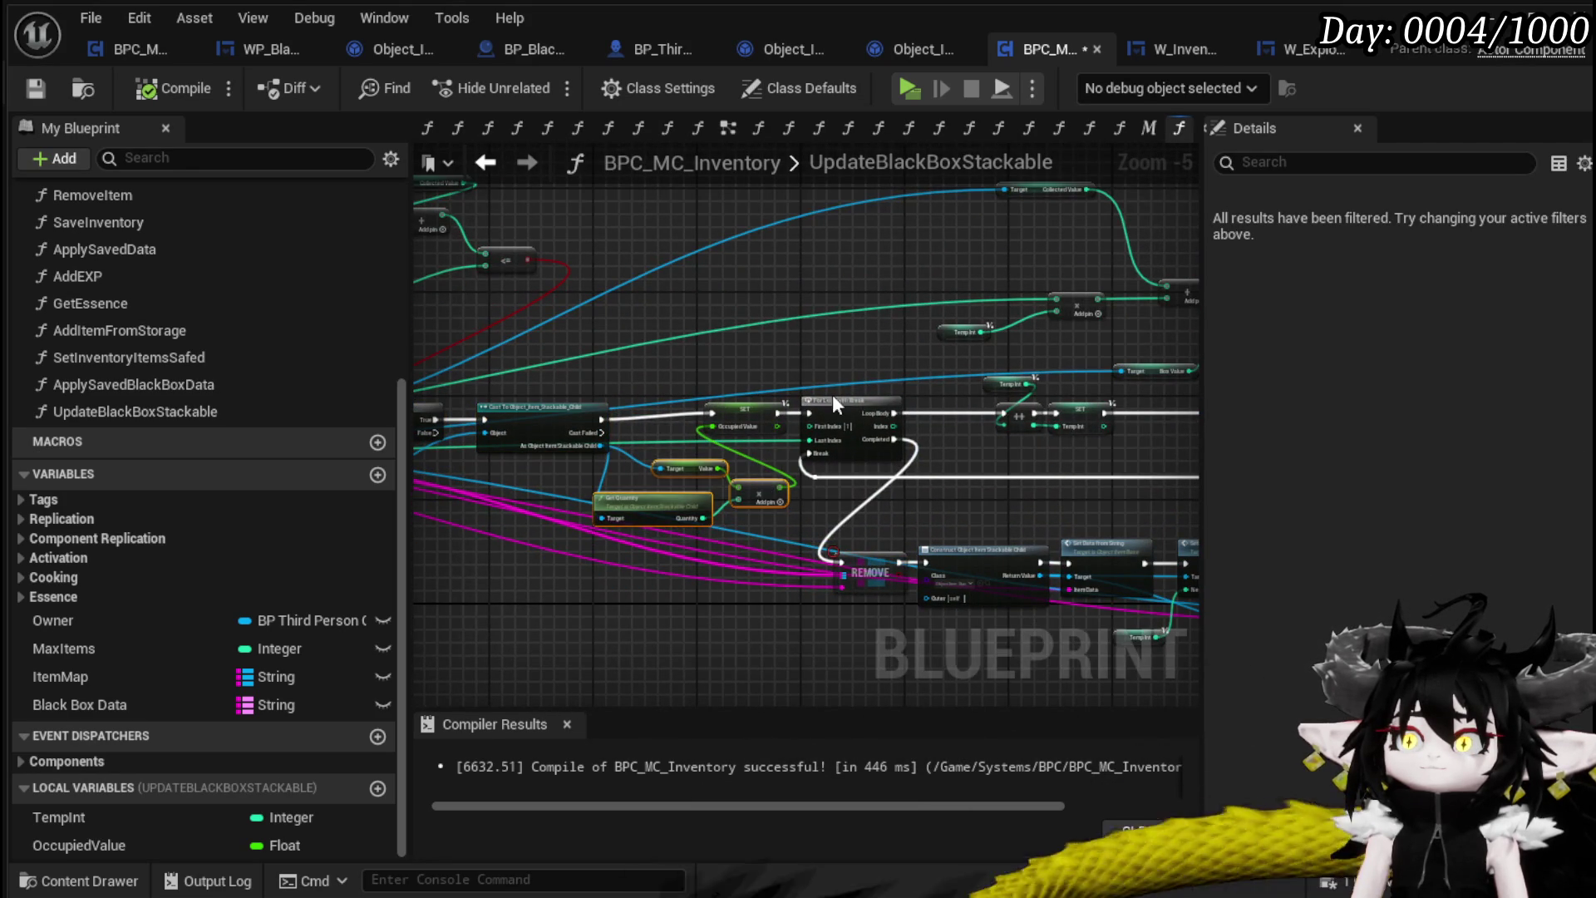
pyautogui.scroll(2, 832, 394)
pyautogui.moveTo(794, 382); pyautogui.dragTo(692, 502)
pyautogui.click(936, 368)
pyautogui.moveTo(690, 369)
pyautogui.mouseDown()
pyautogui.moveTo(802, 385)
pyautogui.moveTo(809, 349)
pyautogui.mouseUp()
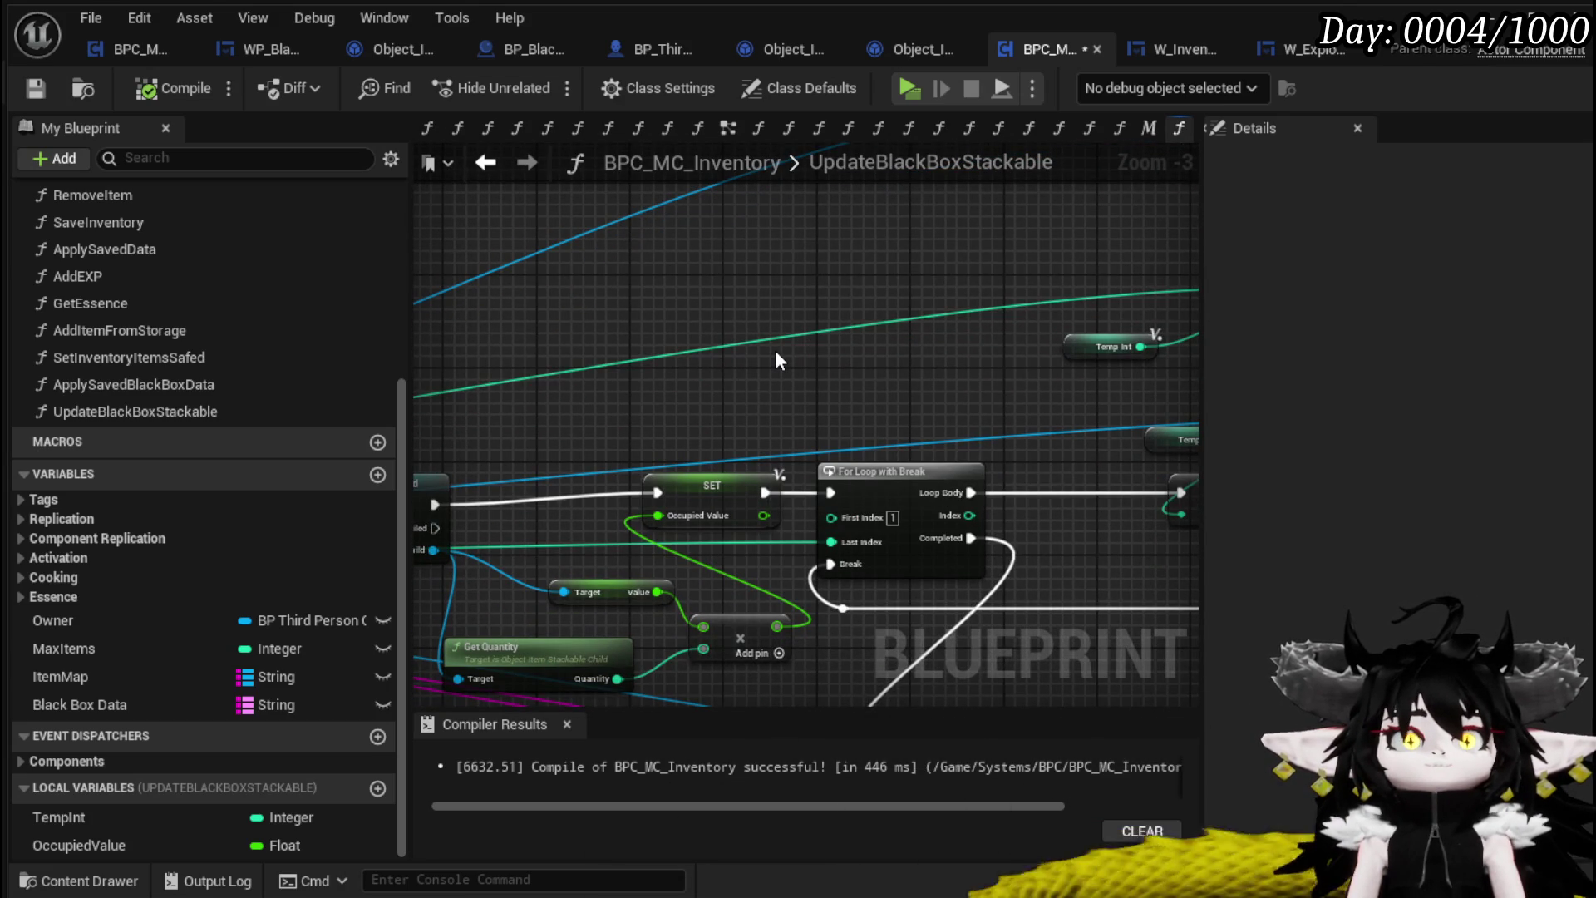
pyautogui.moveTo(775, 351)
pyautogui.mouseDown()
pyautogui.moveTo(570, 338)
pyautogui.moveTo(650, 431)
pyautogui.moveTo(751, 302)
pyautogui.moveTo(620, 274)
pyautogui.mouseUp()
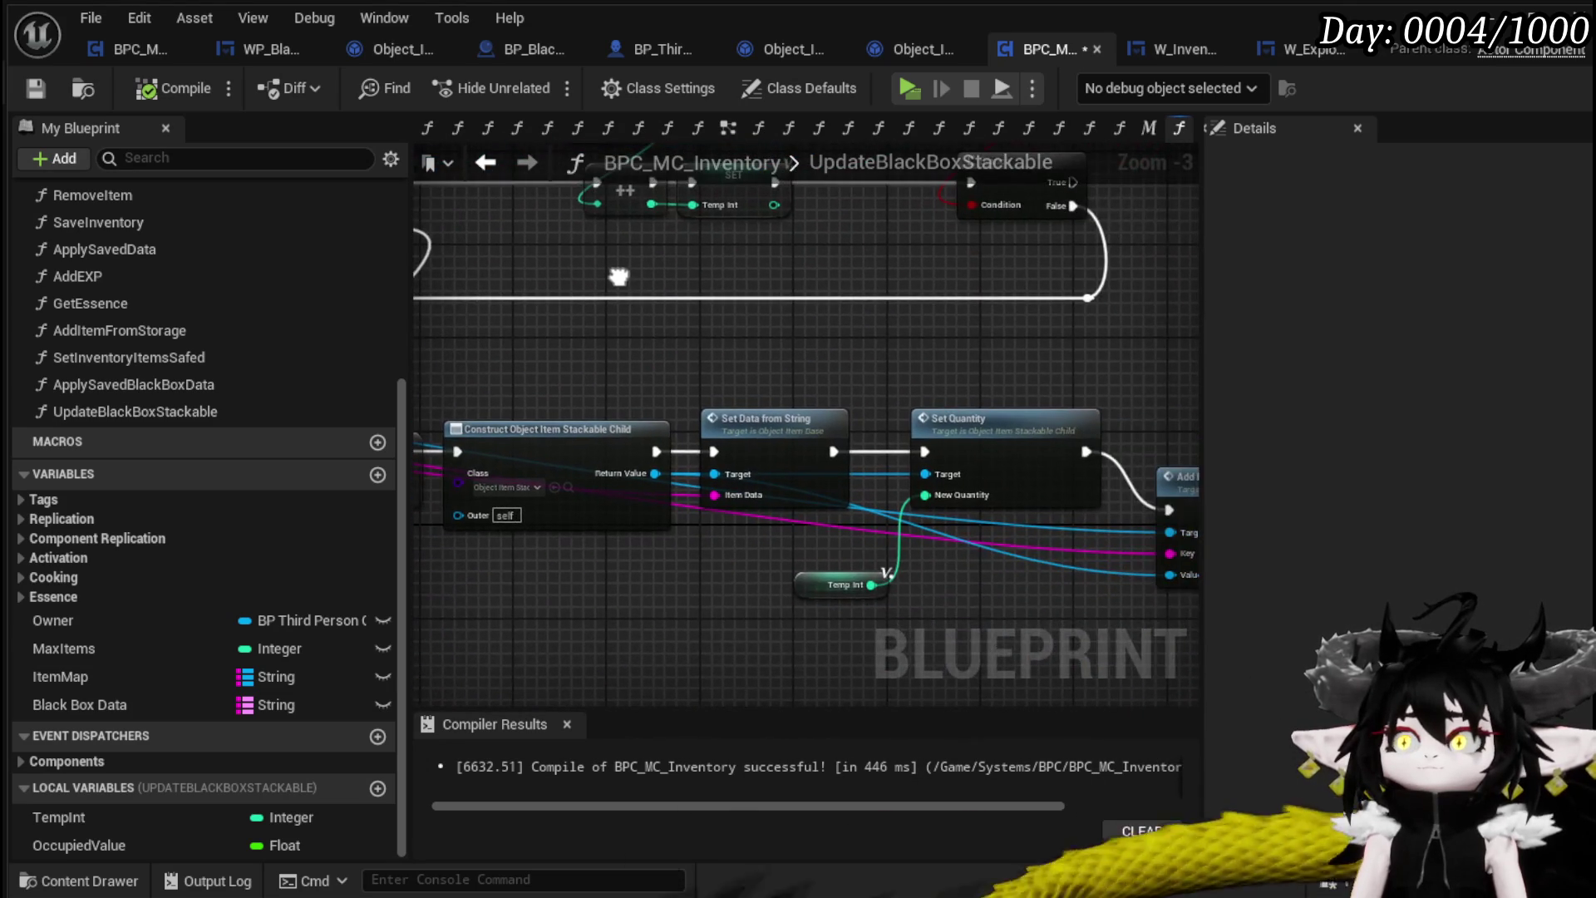
pyautogui.moveTo(890, 360); pyautogui.dragTo(636, 354)
# Select the Add Item to Map node and save BPC_MC_Inventory
pyautogui.click(941, 490)
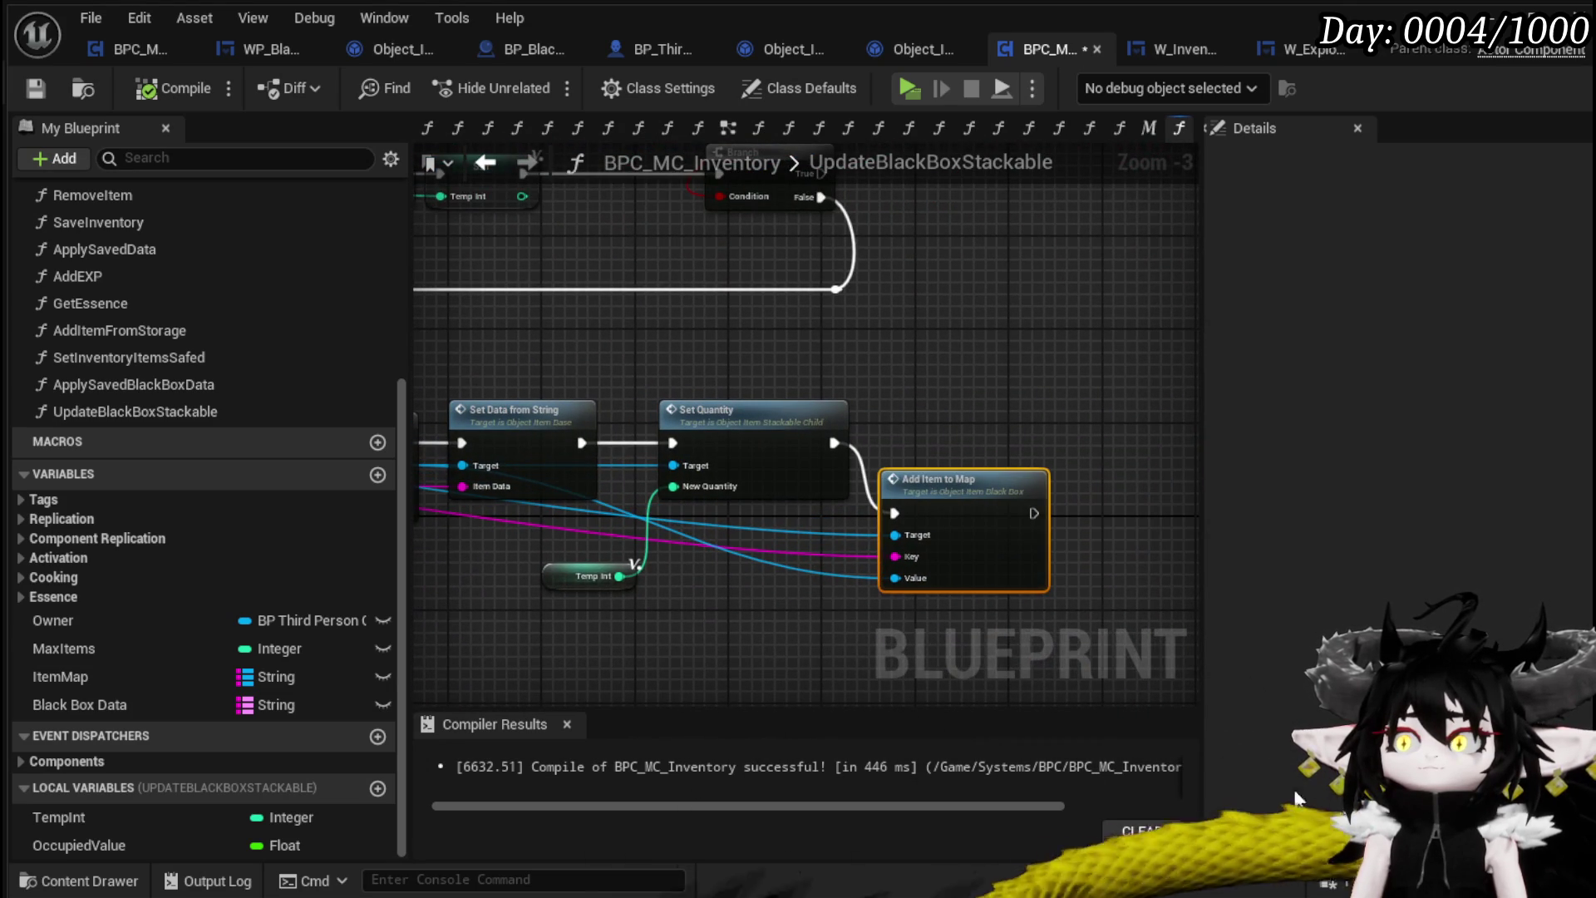
pyautogui.hotkey('ctrl', 'shift', 's')
pyautogui.click(1199, 814)
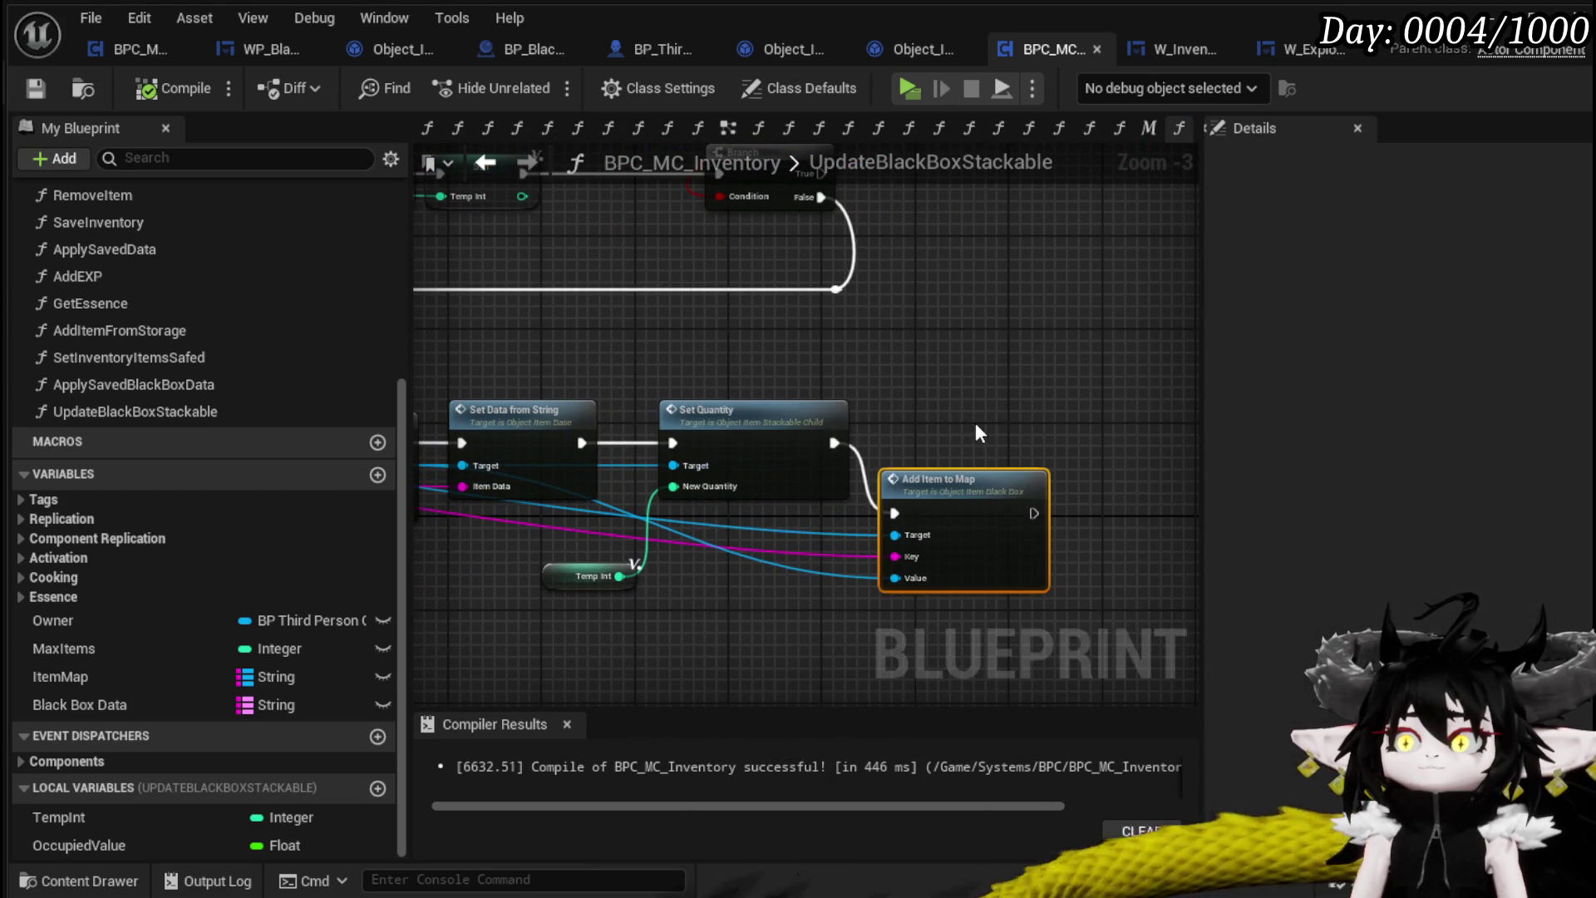
# Pan across the For Loop with Break, REMOVE and CollectedValue nodes toward the Black Box cast
pyautogui.moveTo(975, 422); pyautogui.dragTo(1148, 456)
pyautogui.moveTo(882, 447); pyautogui.dragTo(1062, 454)
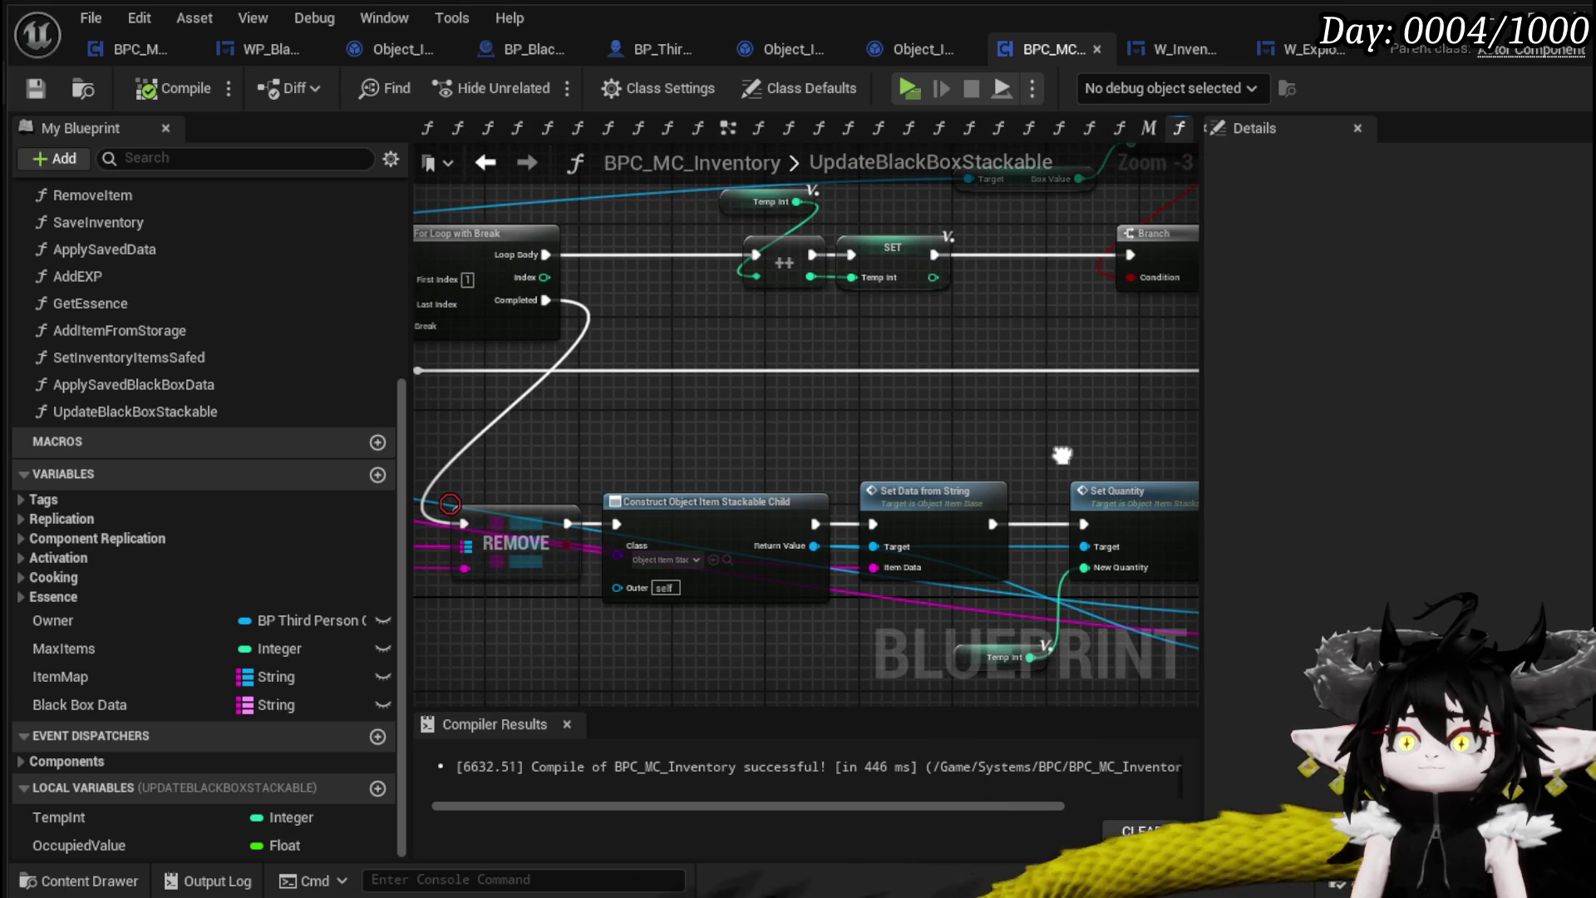
pyautogui.scroll(-1, 850, 431)
pyautogui.moveTo(851, 430); pyautogui.dragTo(988, 446)
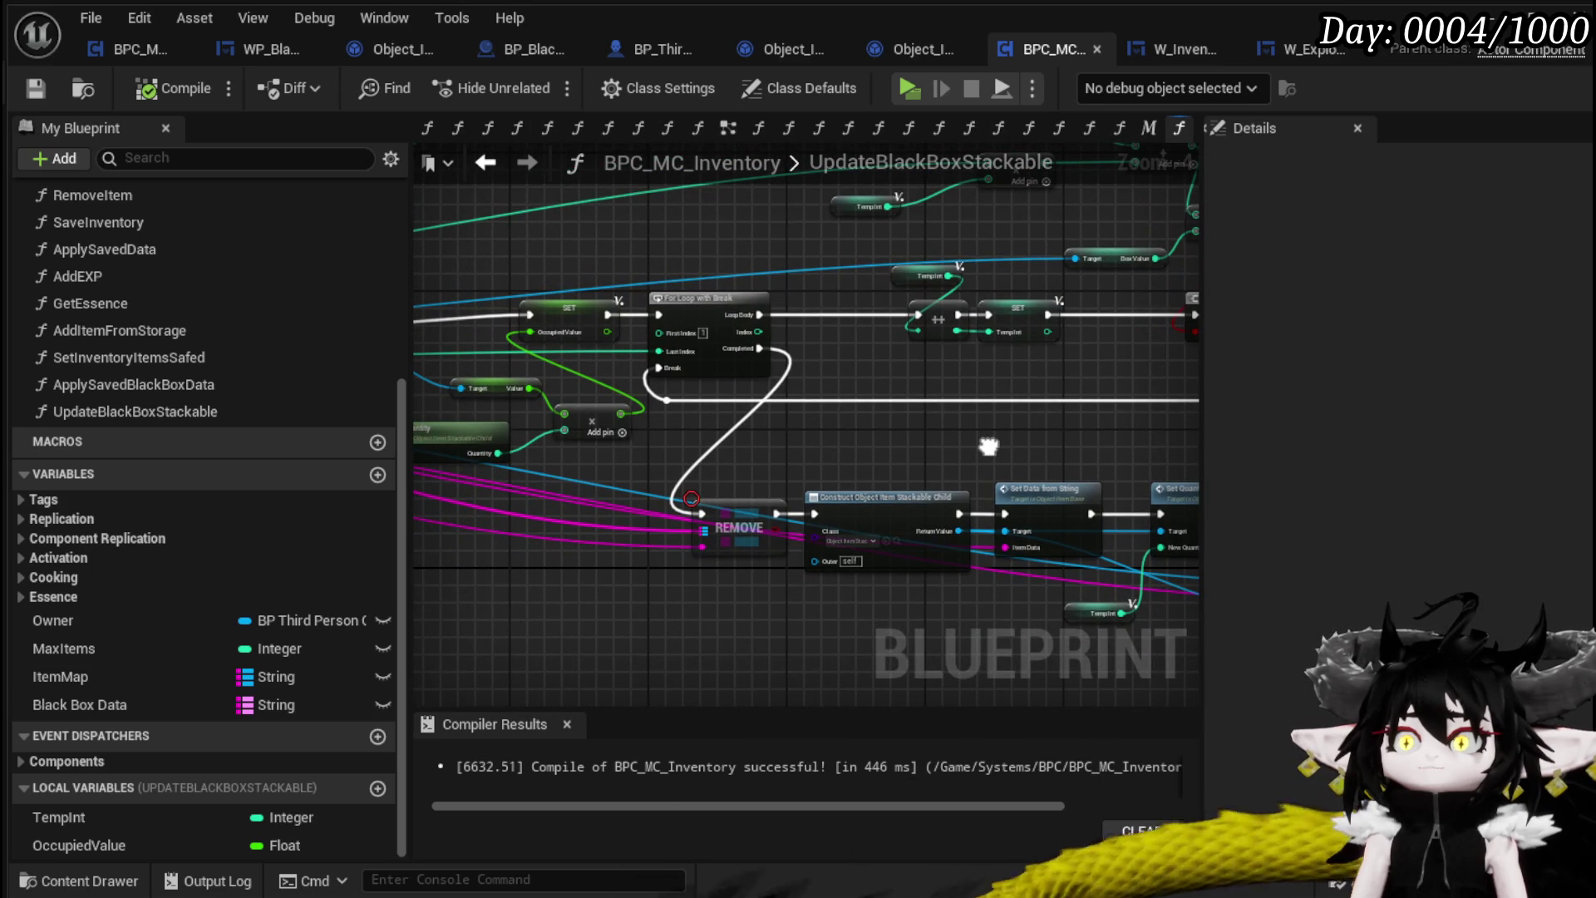
pyautogui.moveTo(988, 446)
pyautogui.mouseDown()
pyautogui.moveTo(948, 582)
pyautogui.moveTo(955, 471)
pyautogui.mouseUp()
pyautogui.moveTo(836, 462)
pyautogui.mouseDown()
pyautogui.moveTo(831, 382)
pyautogui.moveTo(742, 548)
pyautogui.moveTo(811, 488)
pyautogui.moveTo(756, 532)
pyautogui.moveTo(865, 629)
pyautogui.mouseUp()
pyautogui.click(964, 208)
pyautogui.moveTo(885, 315)
pyautogui.mouseDown()
pyautogui.moveTo(804, 416)
pyautogui.moveTo(646, 276)
pyautogui.moveTo(607, 497)
pyautogui.moveTo(853, 491)
pyautogui.mouseUp()
pyautogui.scroll(3, 860, 386)
pyautogui.scroll(-5, 858, 377)
pyautogui.scroll(3, 785, 454)
pyautogui.scroll(-3, 811, 446)
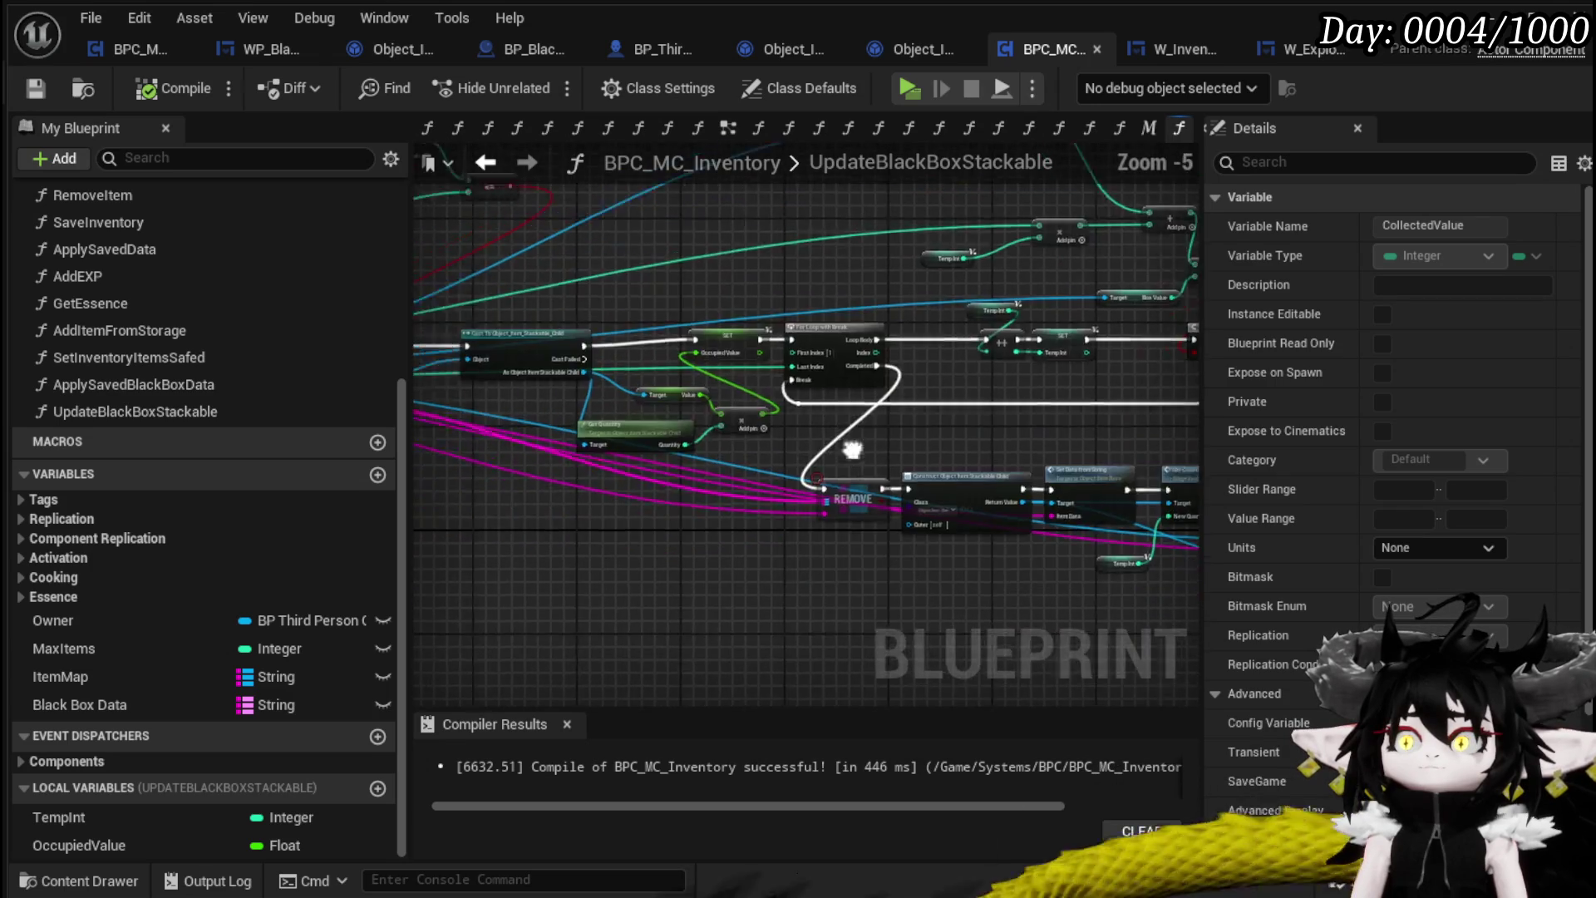
pyautogui.scroll(2, 829, 477)
pyautogui.scroll(1, 830, 477)
pyautogui.scroll(-2, 843, 478)
pyautogui.scroll(2, 844, 477)
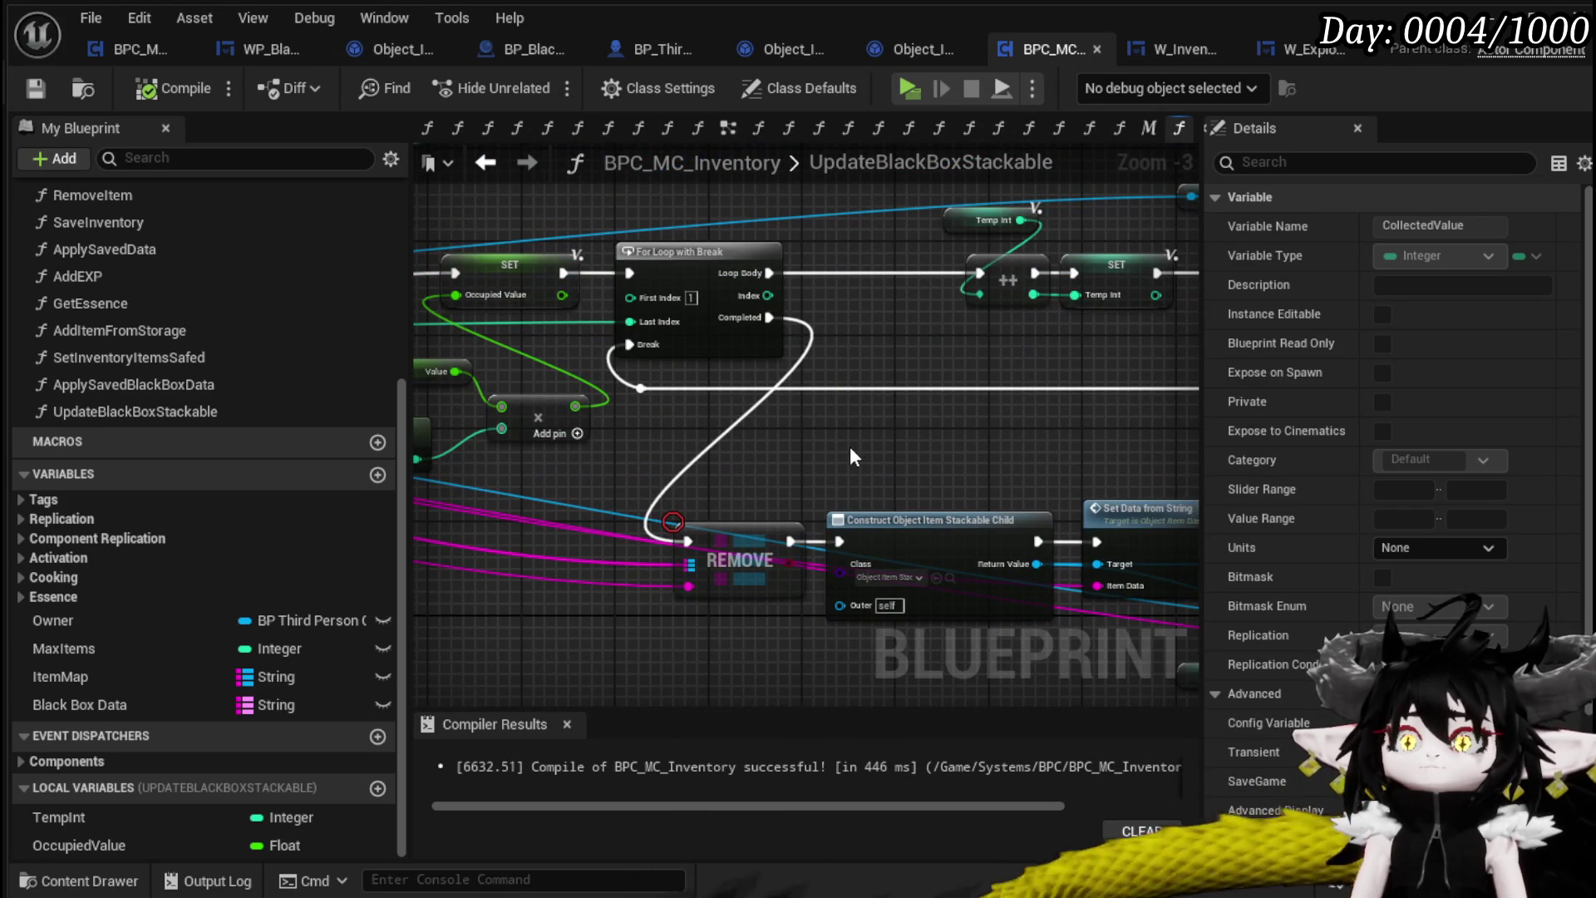
pyautogui.scroll(-3, 850, 449)
pyautogui.moveTo(849, 453); pyautogui.dragTo(956, 466)
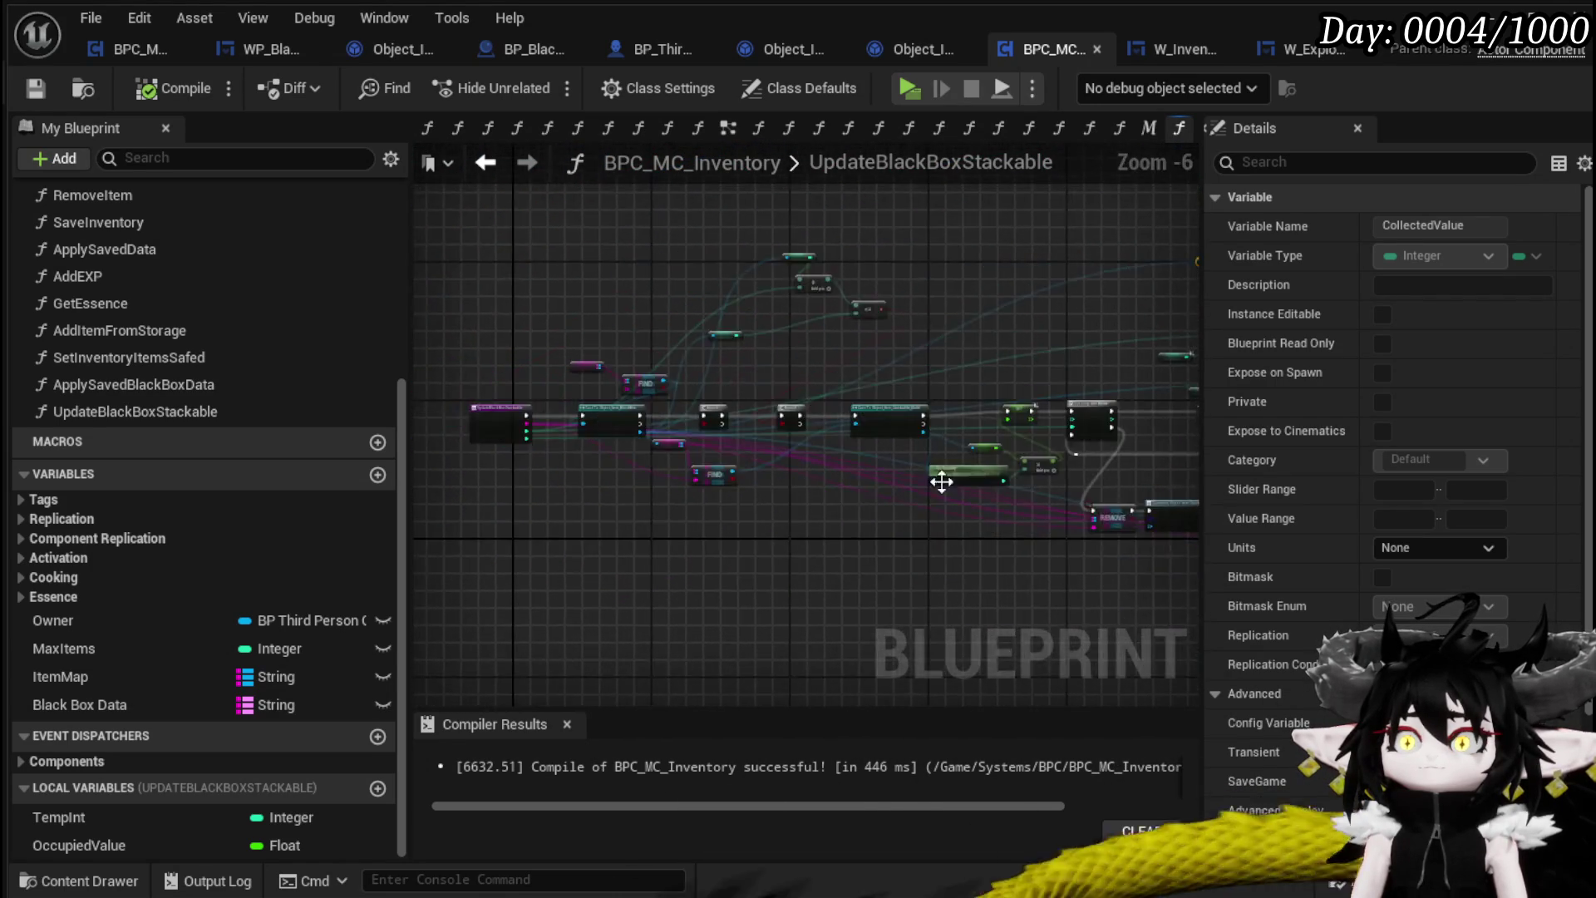
pyautogui.scroll(3, 724, 499)
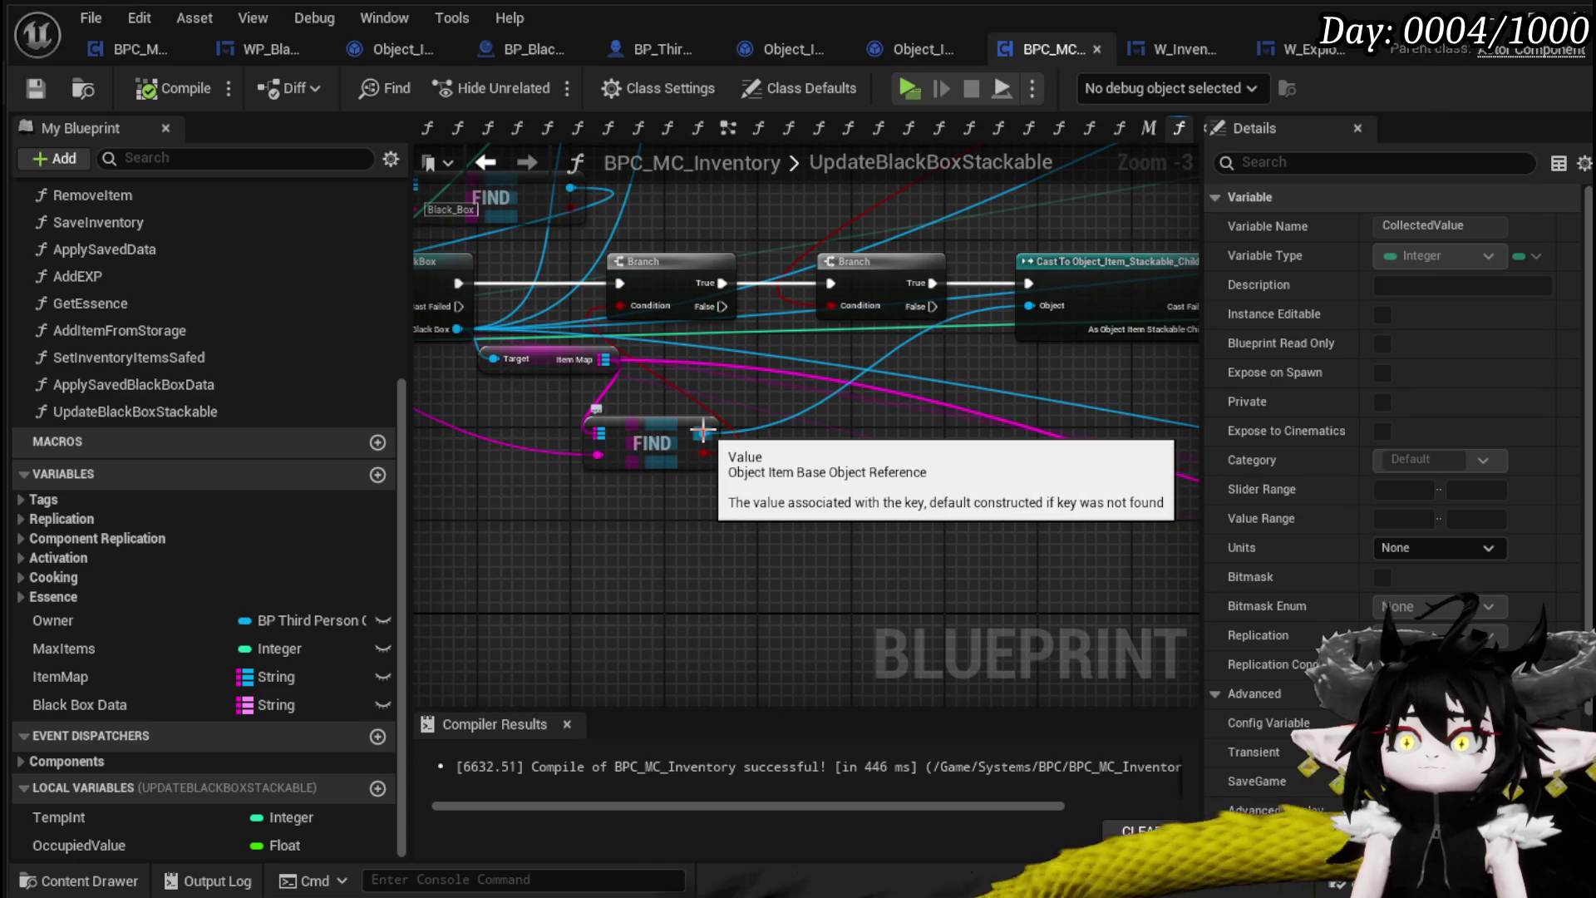
pyautogui.moveTo(752, 462)
pyautogui.mouseDown()
pyautogui.moveTo(826, 506)
pyautogui.moveTo(1052, 511)
pyautogui.mouseUp()
# Add a Remove Item from Map node off the cast Black Box and open its function graph
pyautogui.moveTo(658, 385)
pyautogui.mouseDown()
pyautogui.moveTo(751, 491)
pyautogui.moveTo(1009, 567)
pyautogui.mouseUp()
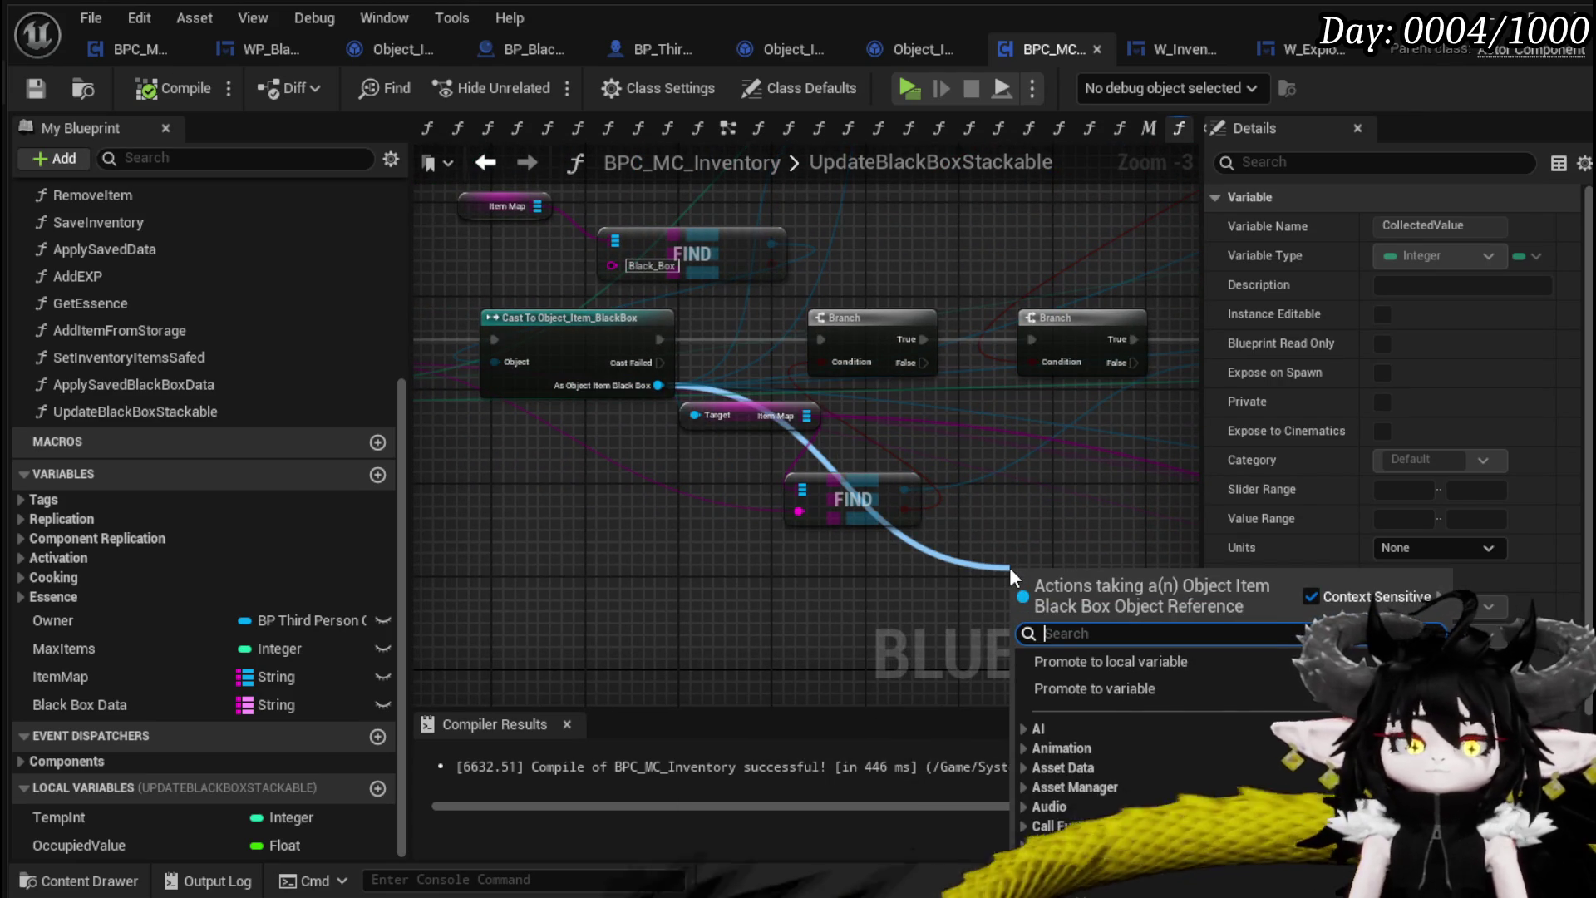
pyautogui.write('Remove')
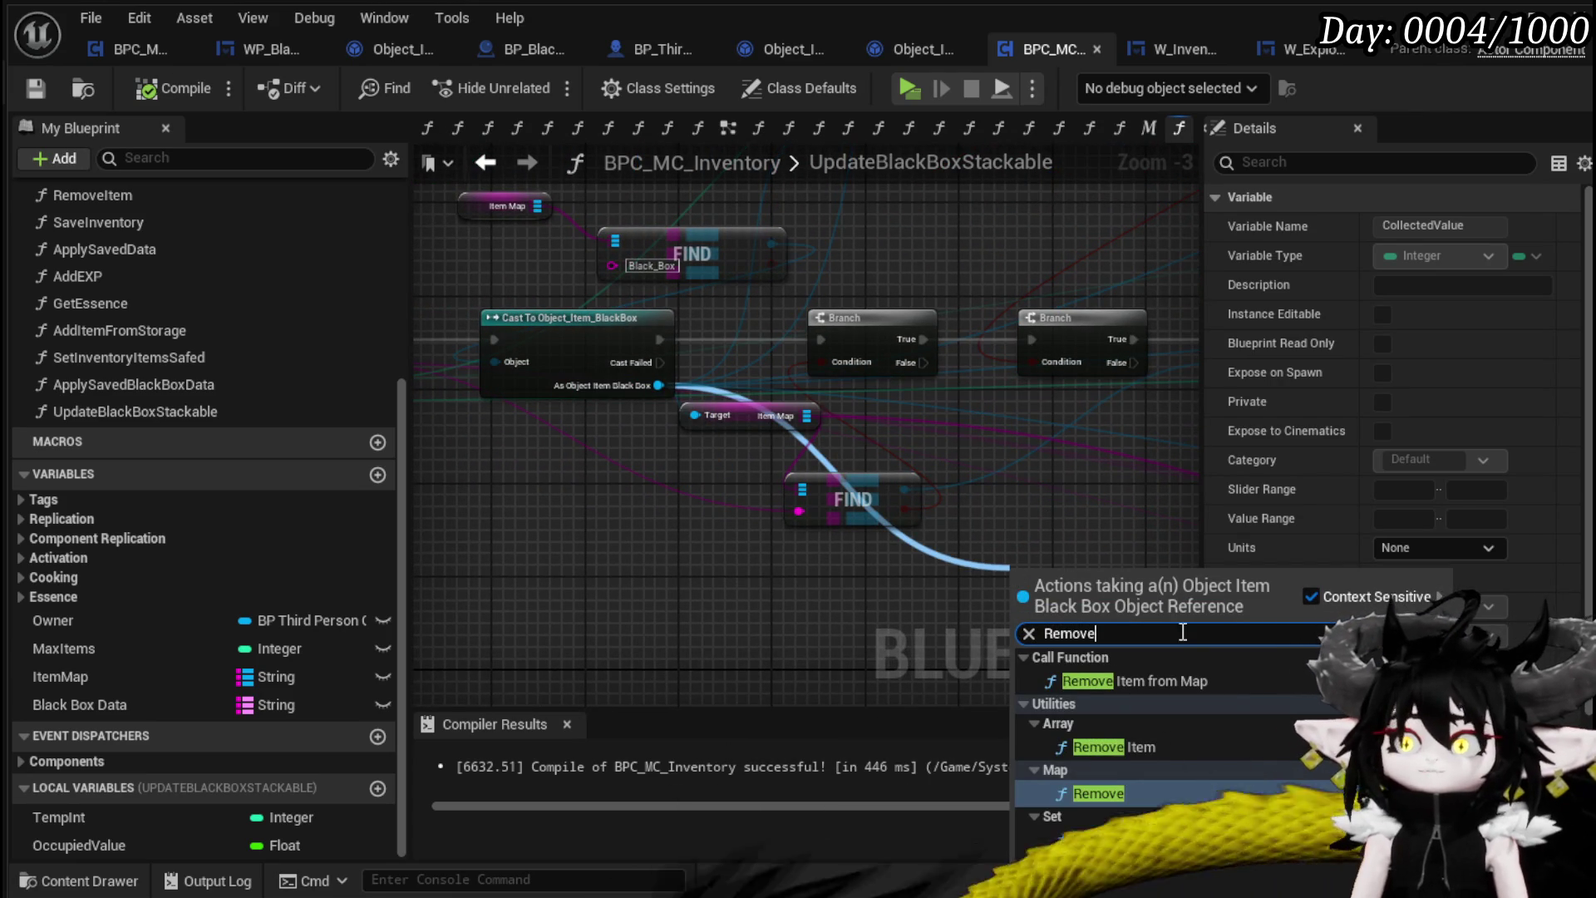
pyautogui.click(1166, 678)
pyautogui.doubleClick(706, 474)
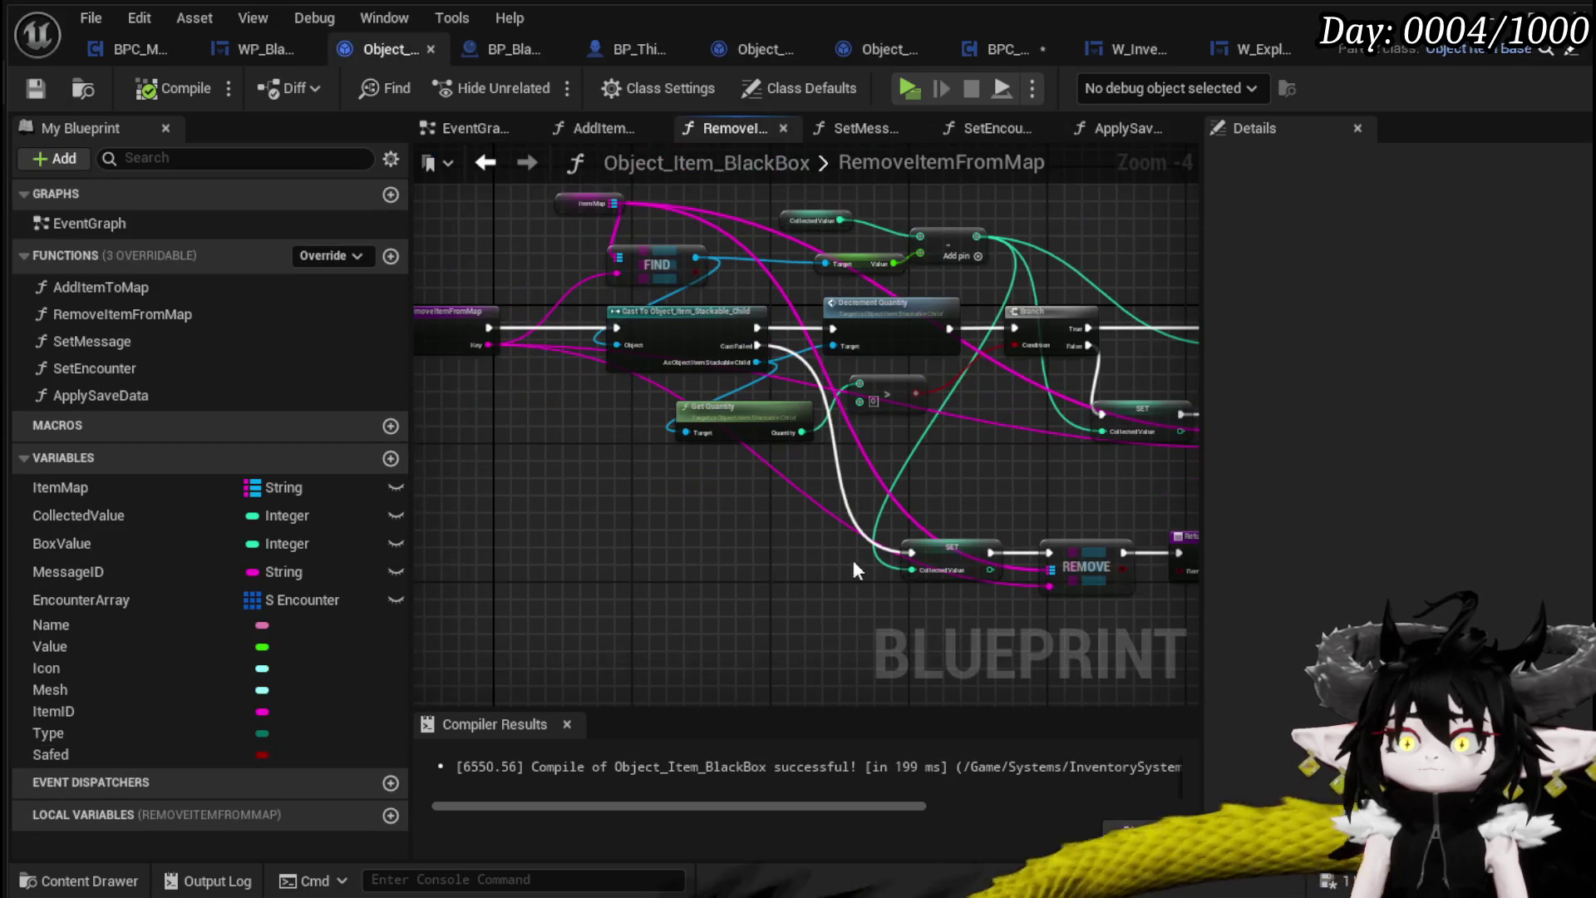
# Look over the RemoveItemFromMap and AddItemToMap graphs, then go back to BPC_MC_Inventory
pyautogui.moveTo(759, 524)
pyautogui.mouseDown()
pyautogui.moveTo(451, 539)
pyautogui.moveTo(827, 586)
pyautogui.mouseUp()
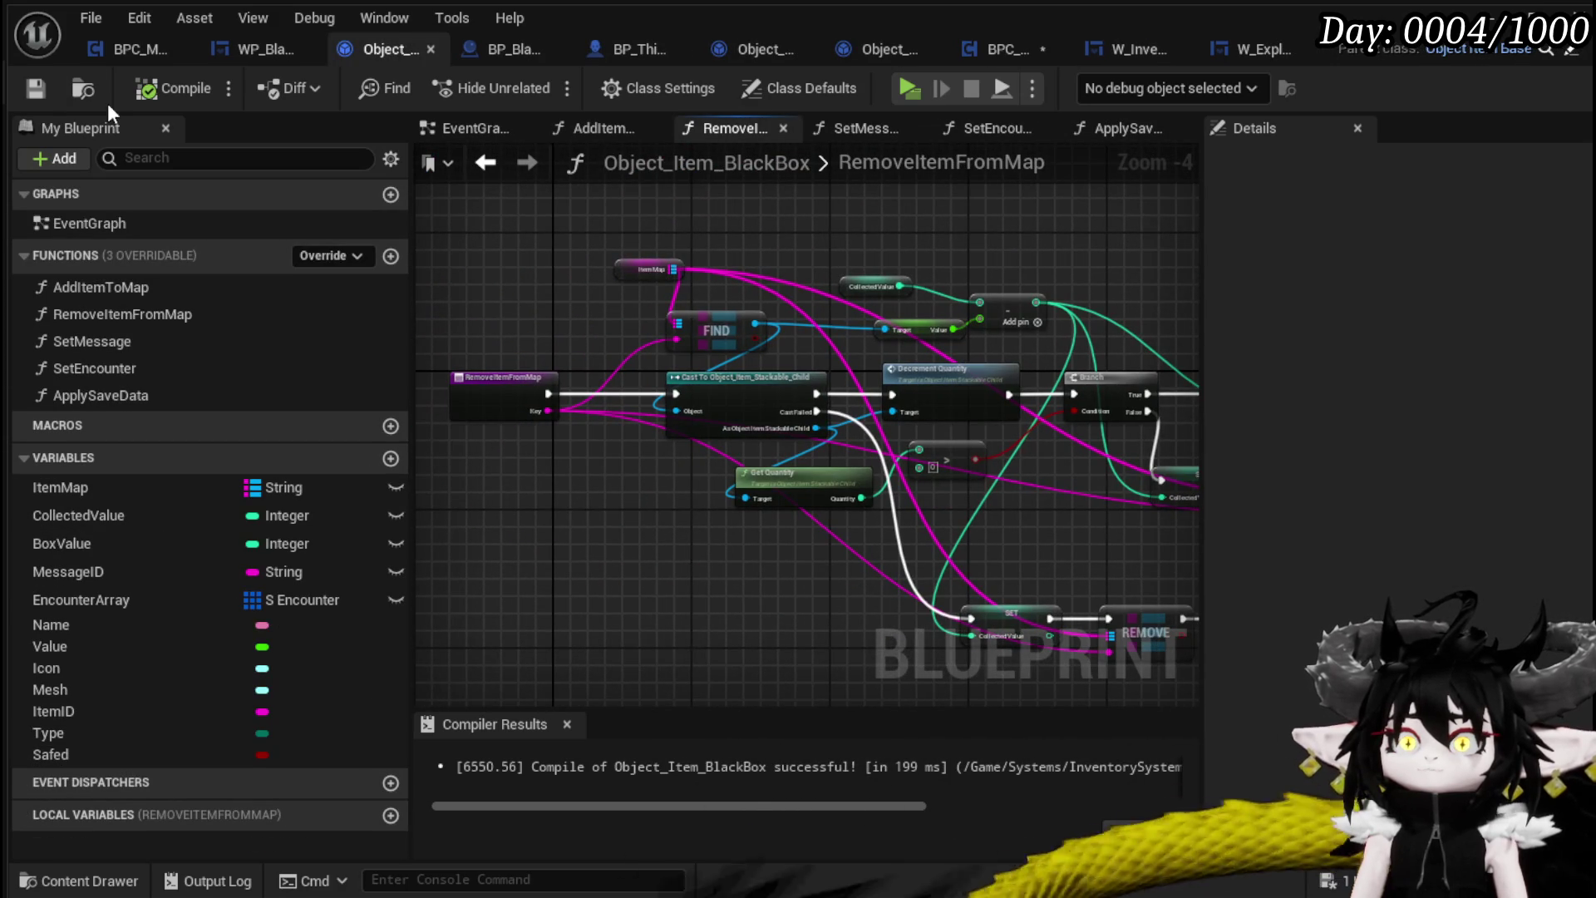
pyautogui.click(487, 162)
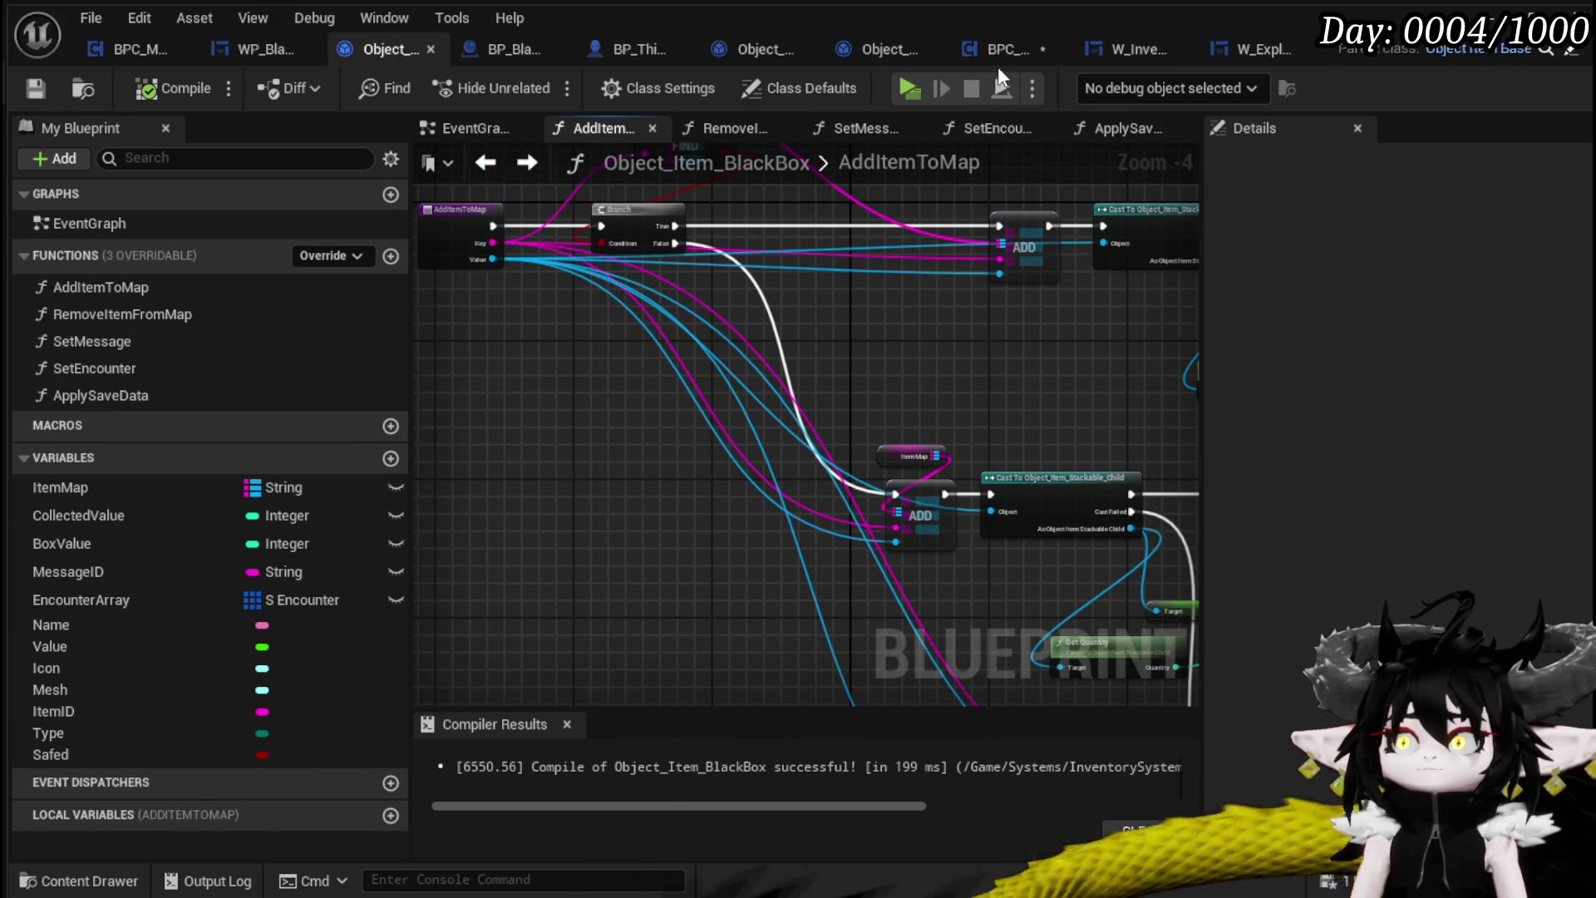
pyautogui.click(1006, 50)
# Place Remove Item from Map near the branches and wire its execution into the second Branch
pyautogui.moveTo(710, 416); pyautogui.dragTo(999, 545)
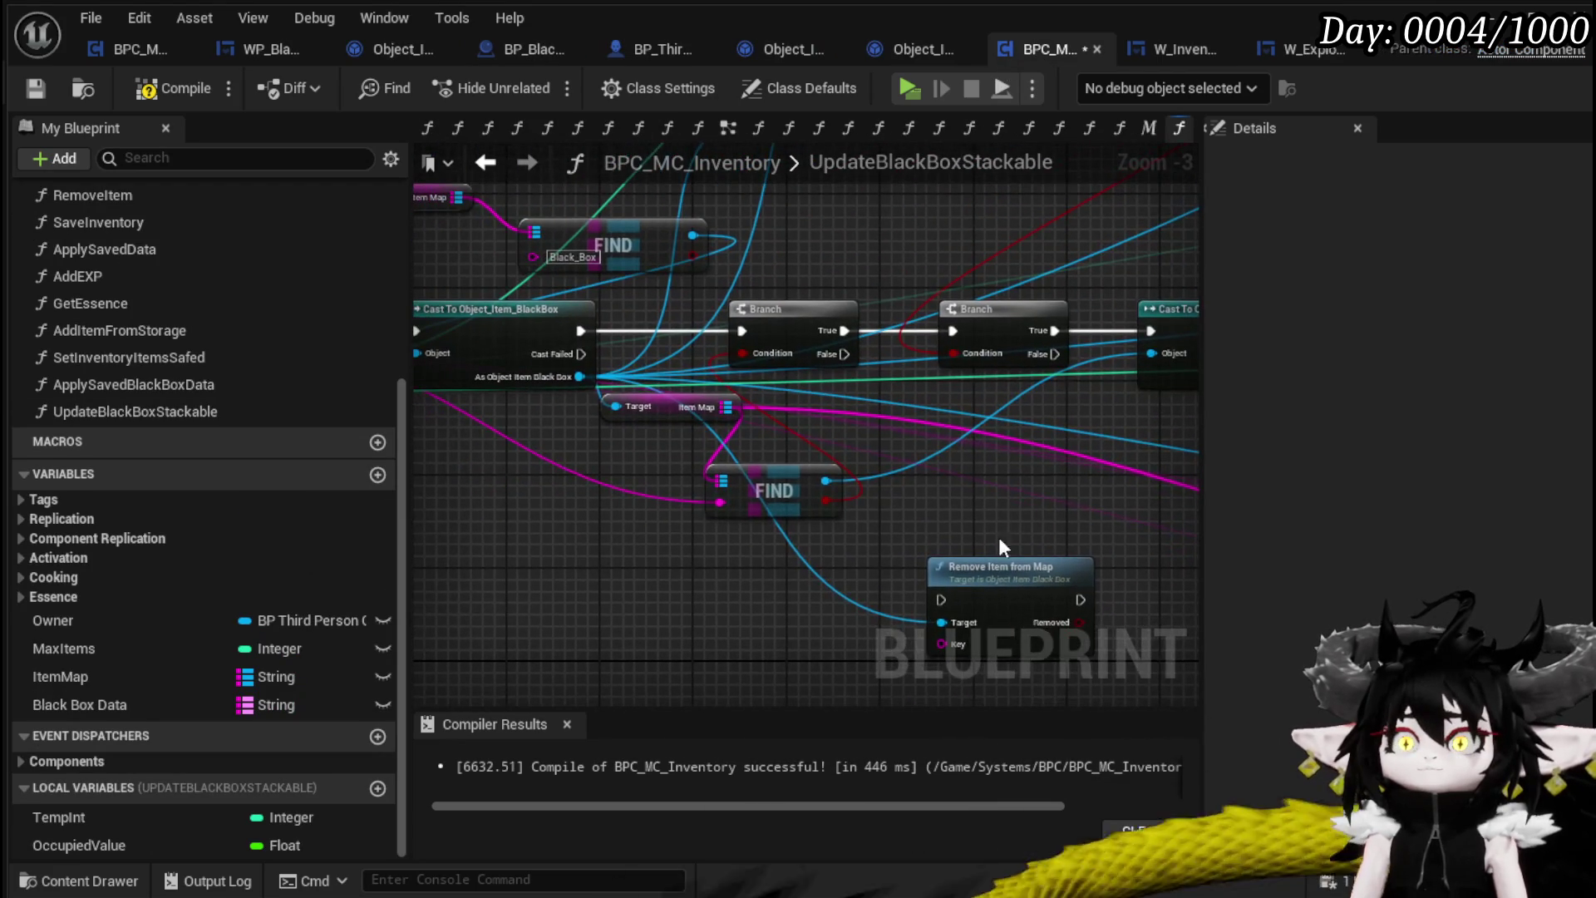
pyautogui.moveTo(956, 482); pyautogui.dragTo(933, 402)
pyautogui.moveTo(746, 400); pyautogui.dragTo(775, 456)
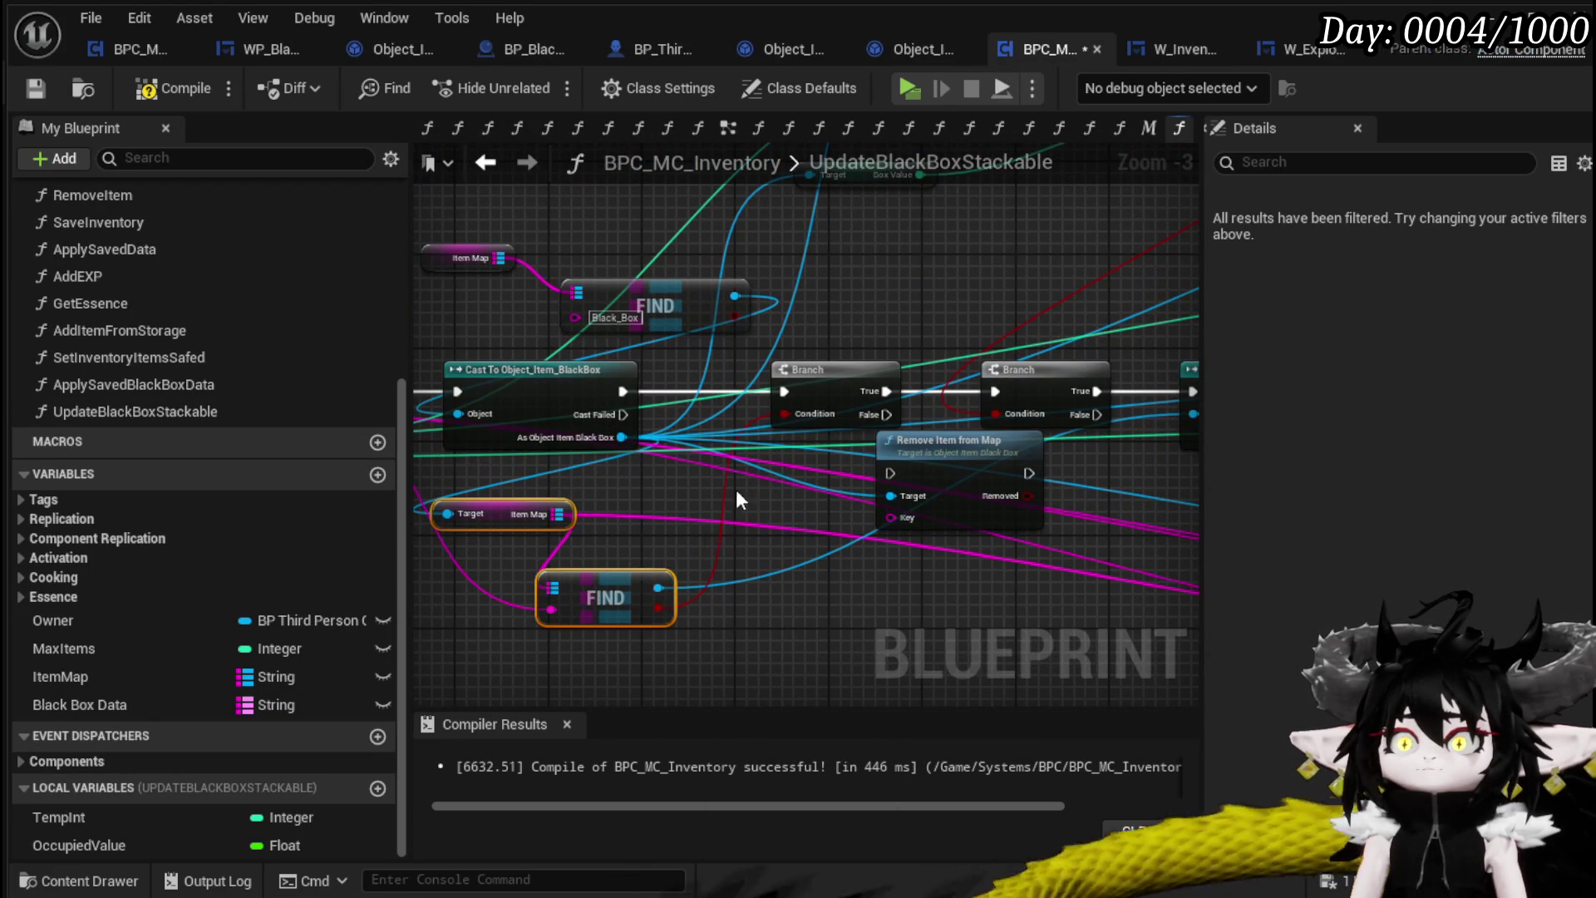
pyautogui.moveTo(1117, 292); pyautogui.dragTo(850, 357)
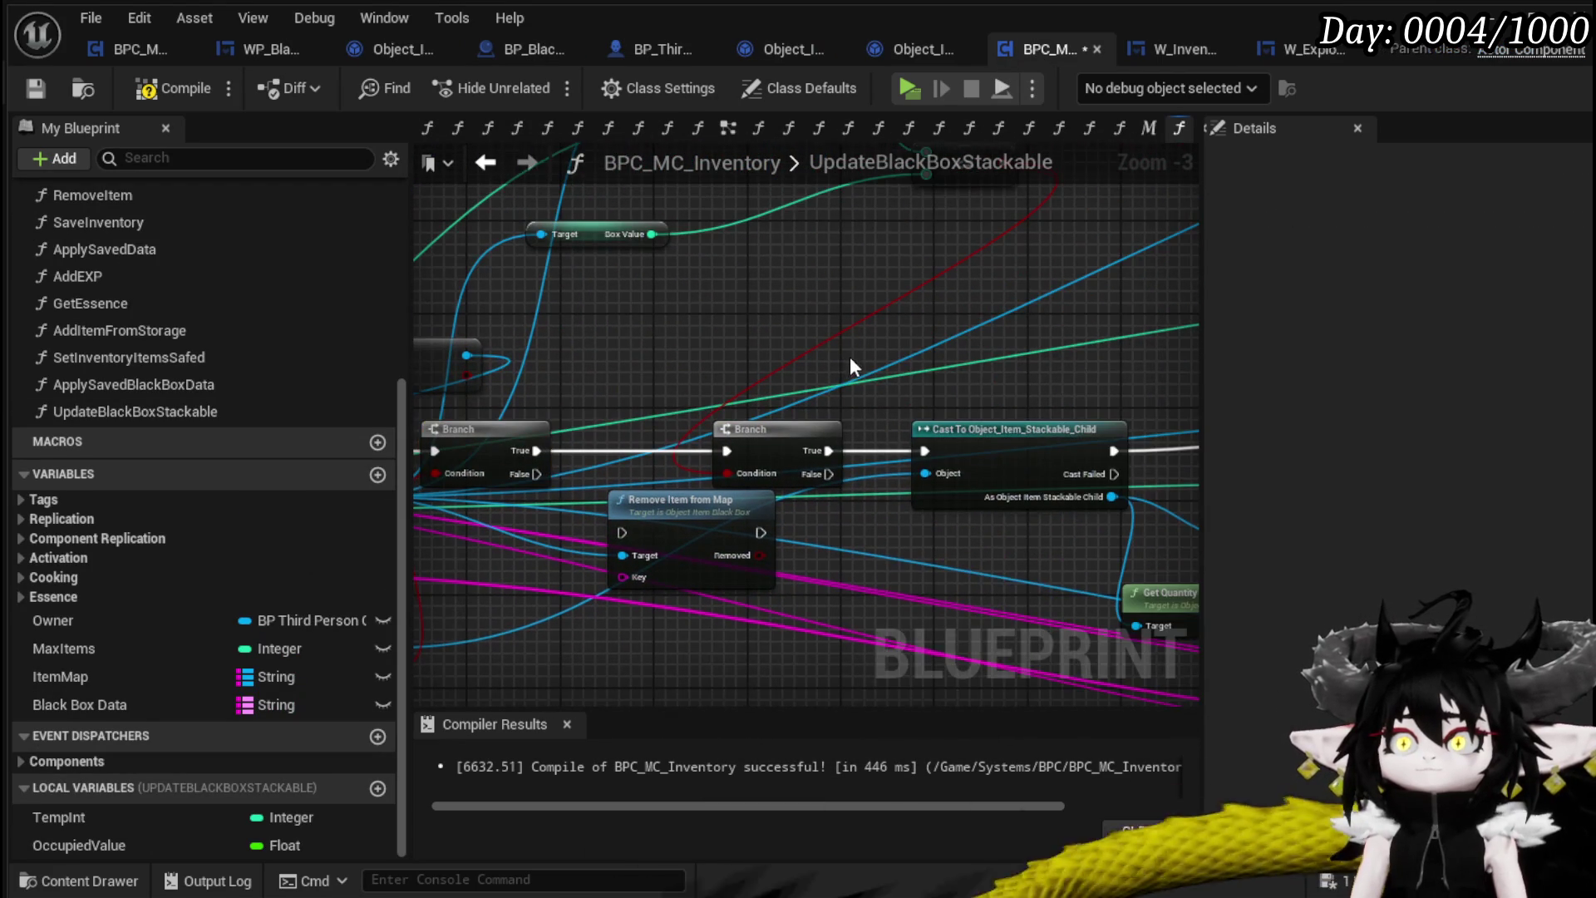
pyautogui.rightClick(849, 356)
pyautogui.click(746, 342)
pyautogui.scroll(-1, 747, 342)
pyautogui.click(813, 425)
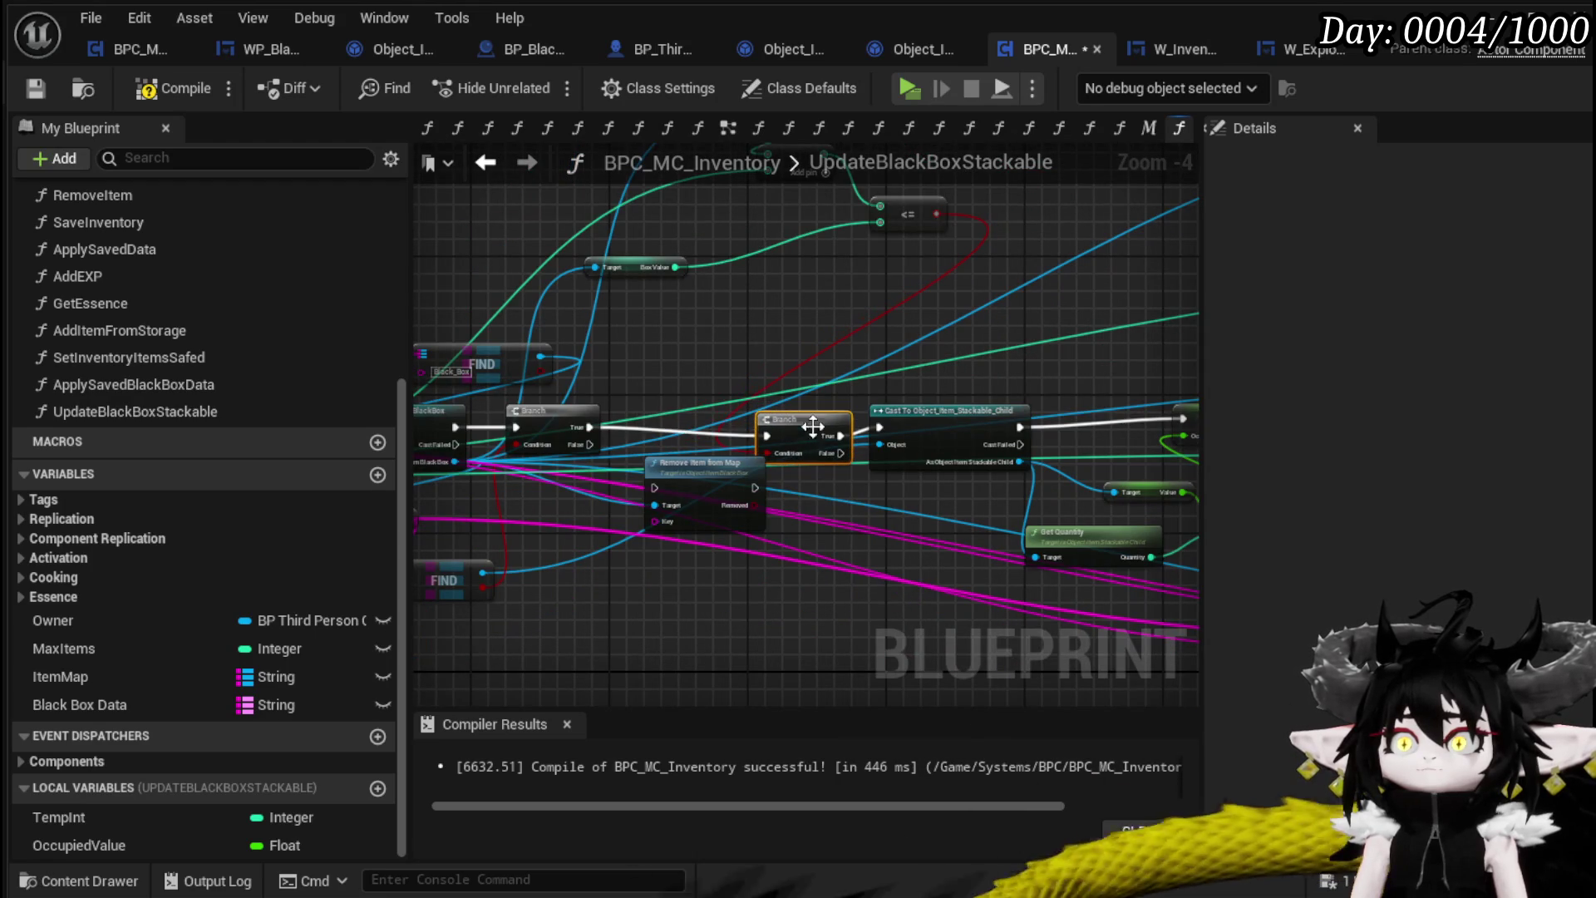
pyautogui.scroll(2, 665, 418)
pyautogui.moveTo(794, 444); pyautogui.dragTo(844, 455)
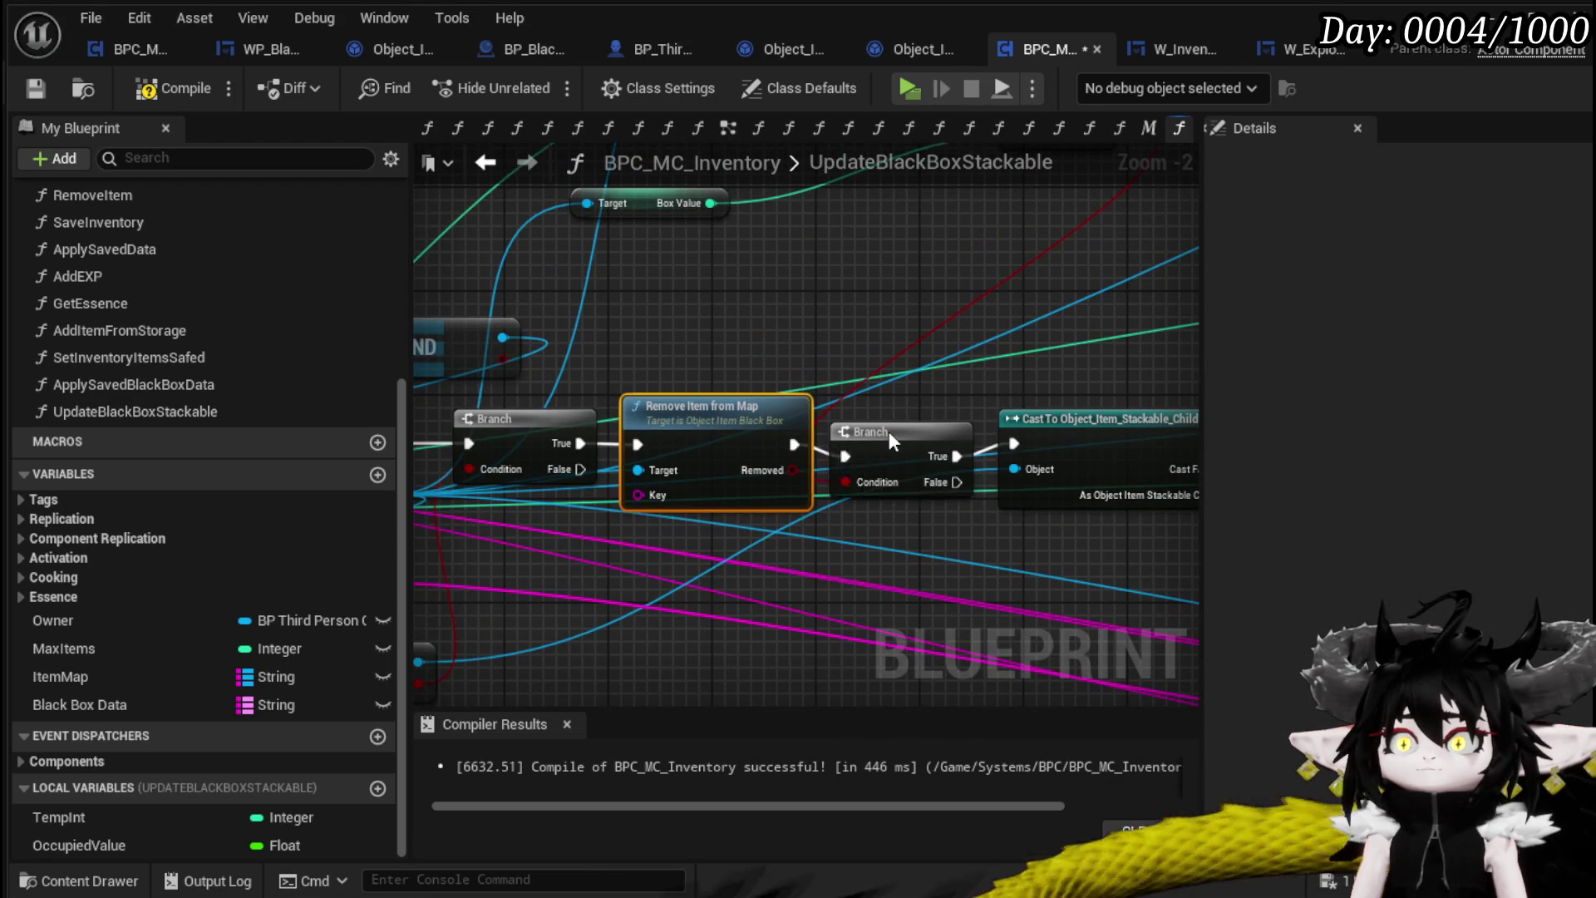
pyautogui.click(889, 432)
# Feed the lower FIND result into Remove Item from Map's Key input
pyautogui.moveTo(682, 565); pyautogui.dragTo(918, 439)
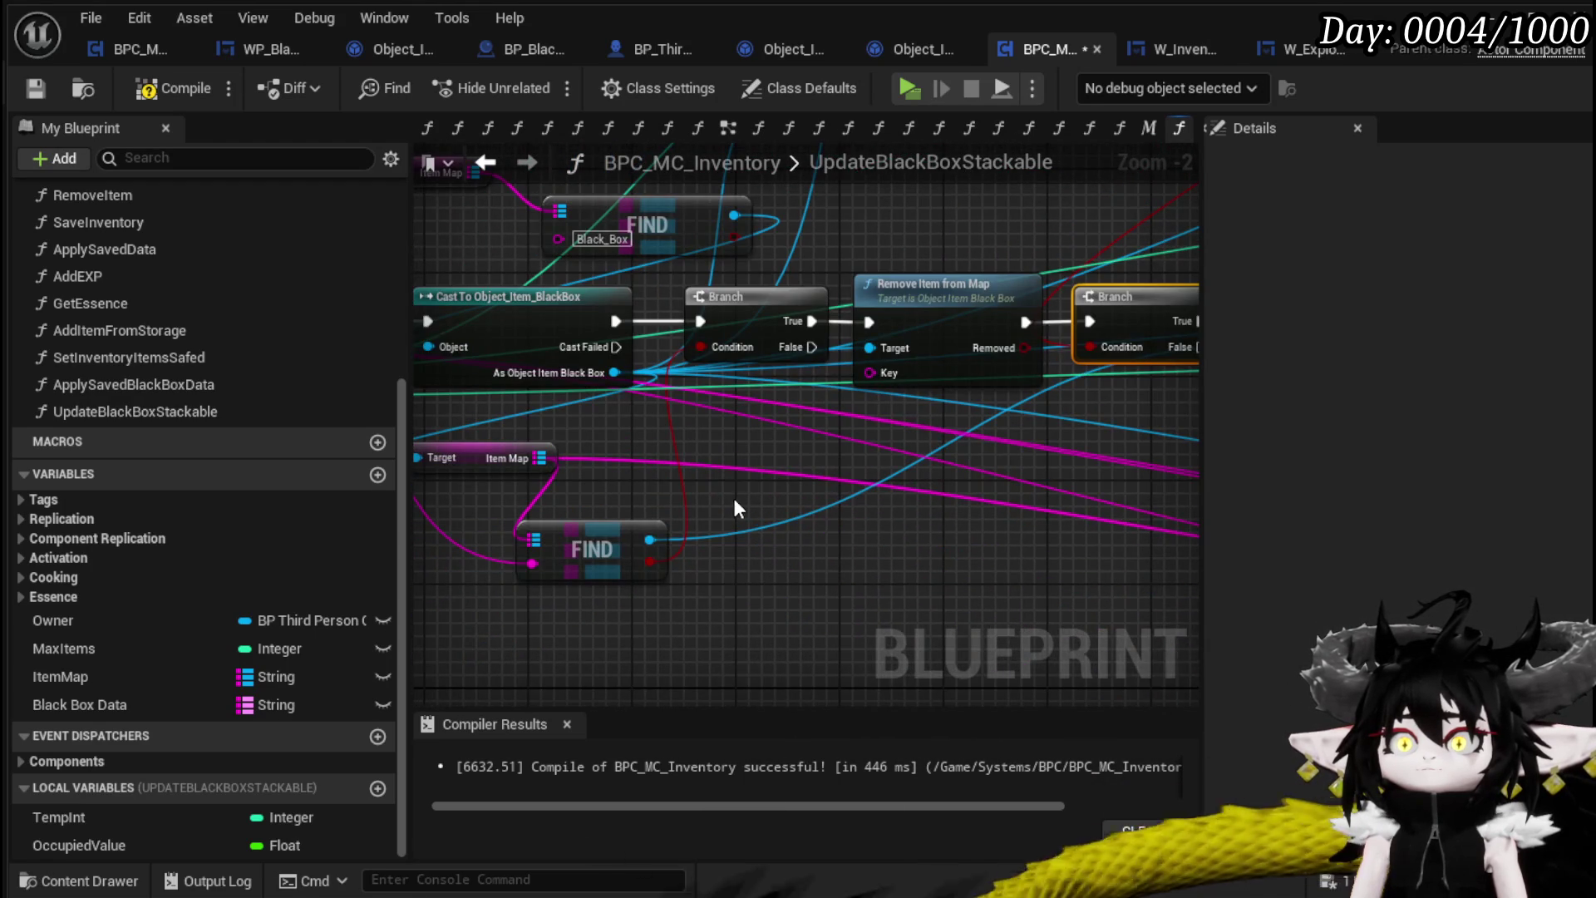
pyautogui.moveTo(735, 501); pyautogui.dragTo(618, 540)
pyautogui.moveTo(684, 478)
pyautogui.mouseDown()
pyautogui.moveTo(379, 495)
pyautogui.moveTo(762, 477)
pyautogui.mouseUp()
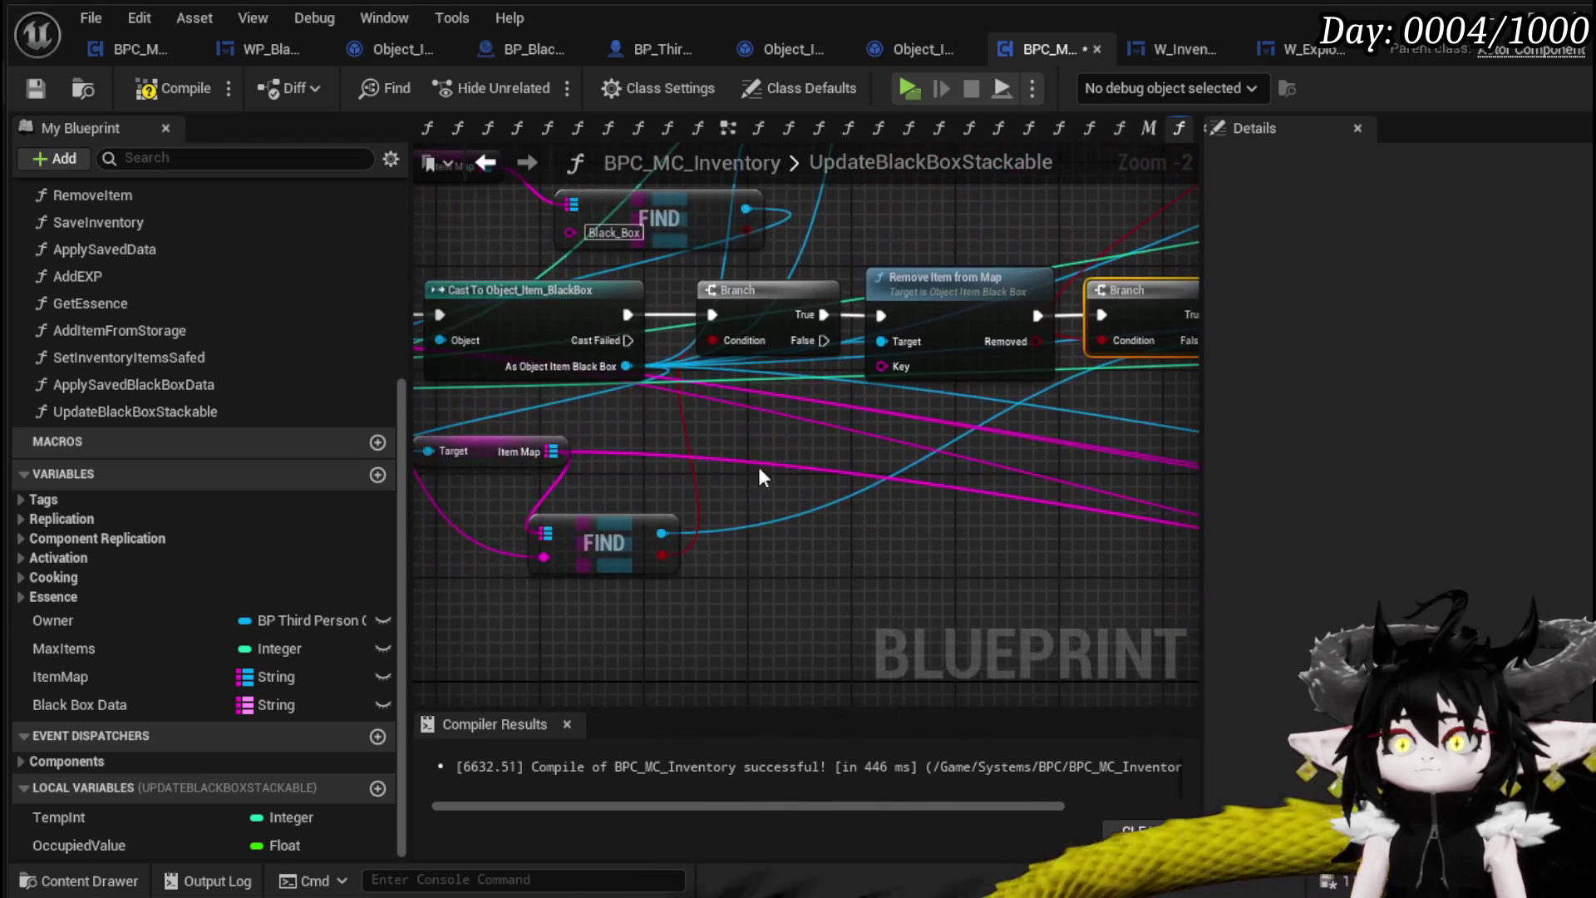
pyautogui.moveTo(544, 557)
pyautogui.mouseDown()
pyautogui.moveTo(905, 377)
pyautogui.moveTo(635, 446)
pyautogui.moveTo(629, 356)
pyautogui.moveTo(1117, 380)
pyautogui.moveTo(1088, 347)
pyautogui.mouseUp()
# Connect the For Loop's Completed output to Construct Object
pyautogui.scroll(-2, 926, 306)
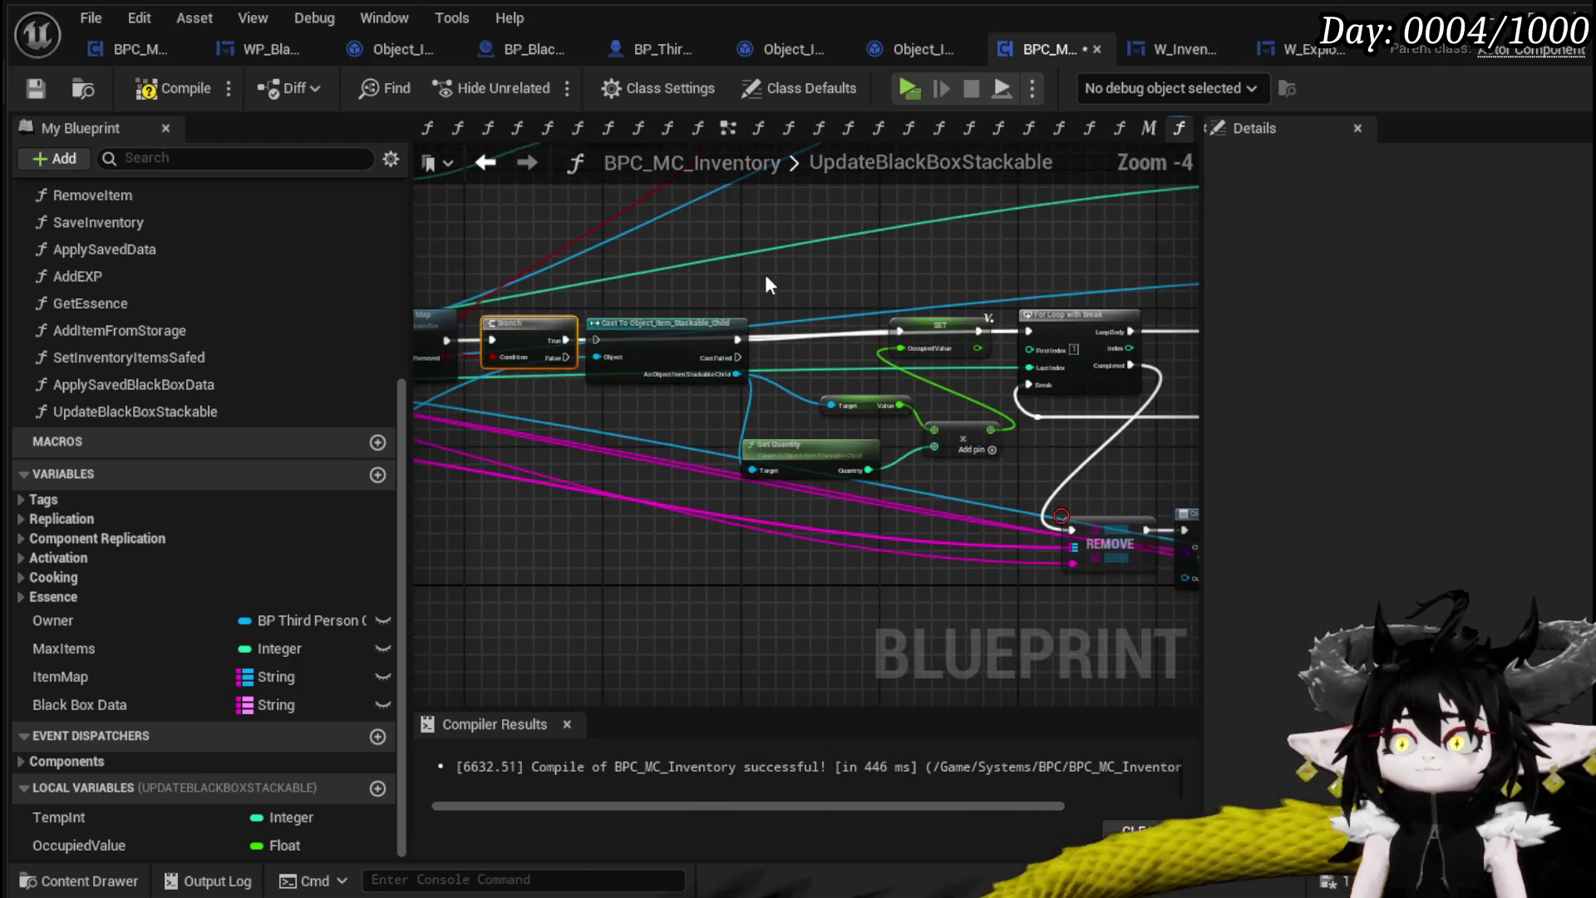
pyautogui.moveTo(913, 503)
pyautogui.mouseDown()
pyautogui.moveTo(971, 469)
pyautogui.moveTo(646, 541)
pyautogui.moveTo(754, 452)
pyautogui.moveTo(751, 225)
pyautogui.mouseUp()
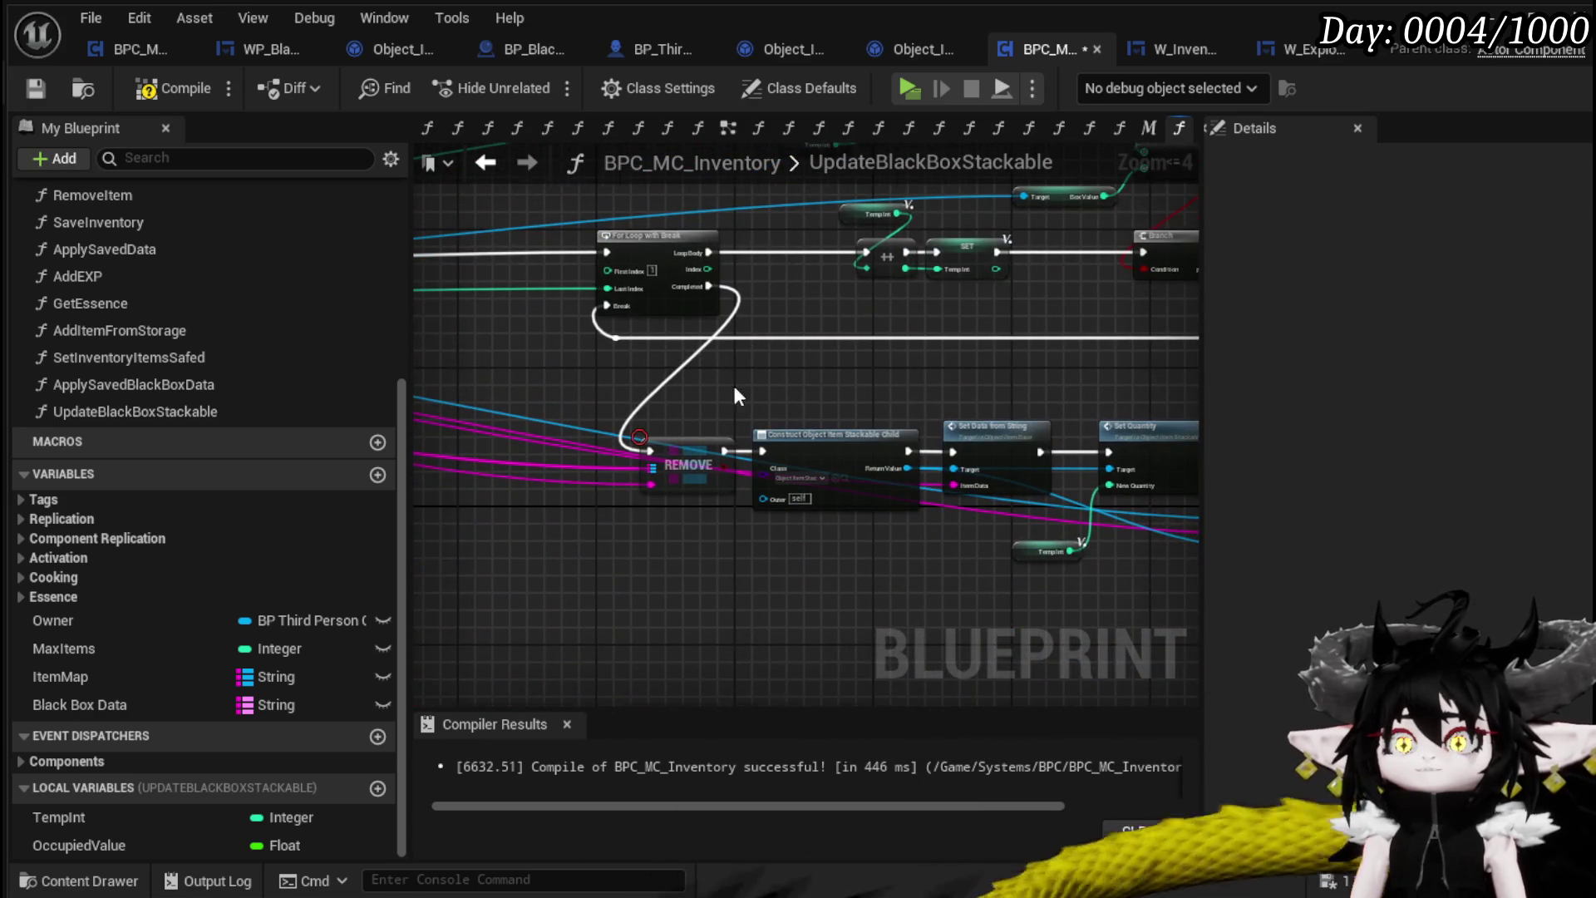
pyautogui.moveTo(734, 397); pyautogui.dragTo(854, 405)
pyautogui.moveTo(832, 300)
pyautogui.mouseDown()
pyautogui.moveTo(840, 459)
pyautogui.moveTo(881, 459)
pyautogui.mouseUp()
pyautogui.moveTo(665, 487); pyautogui.dragTo(789, 451)
# Select the loop and construct node block, then save the inventory blueprint
pyautogui.scroll(-2, 791, 459)
pyautogui.moveTo(1135, 209); pyautogui.dragTo(1132, 205)
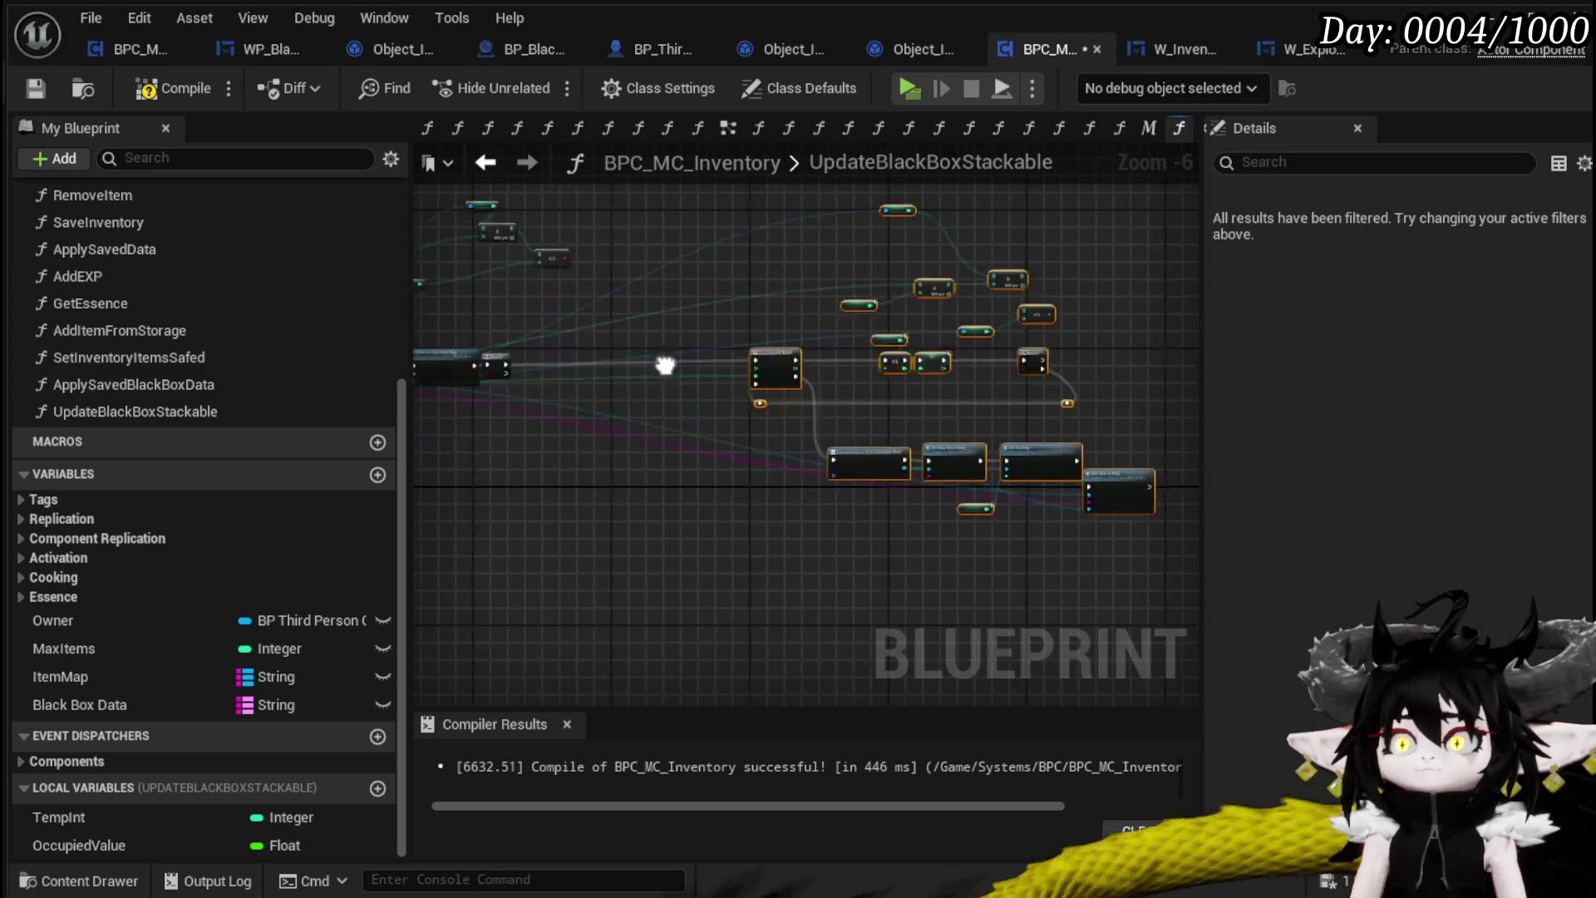
pyautogui.scroll(3, 911, 357)
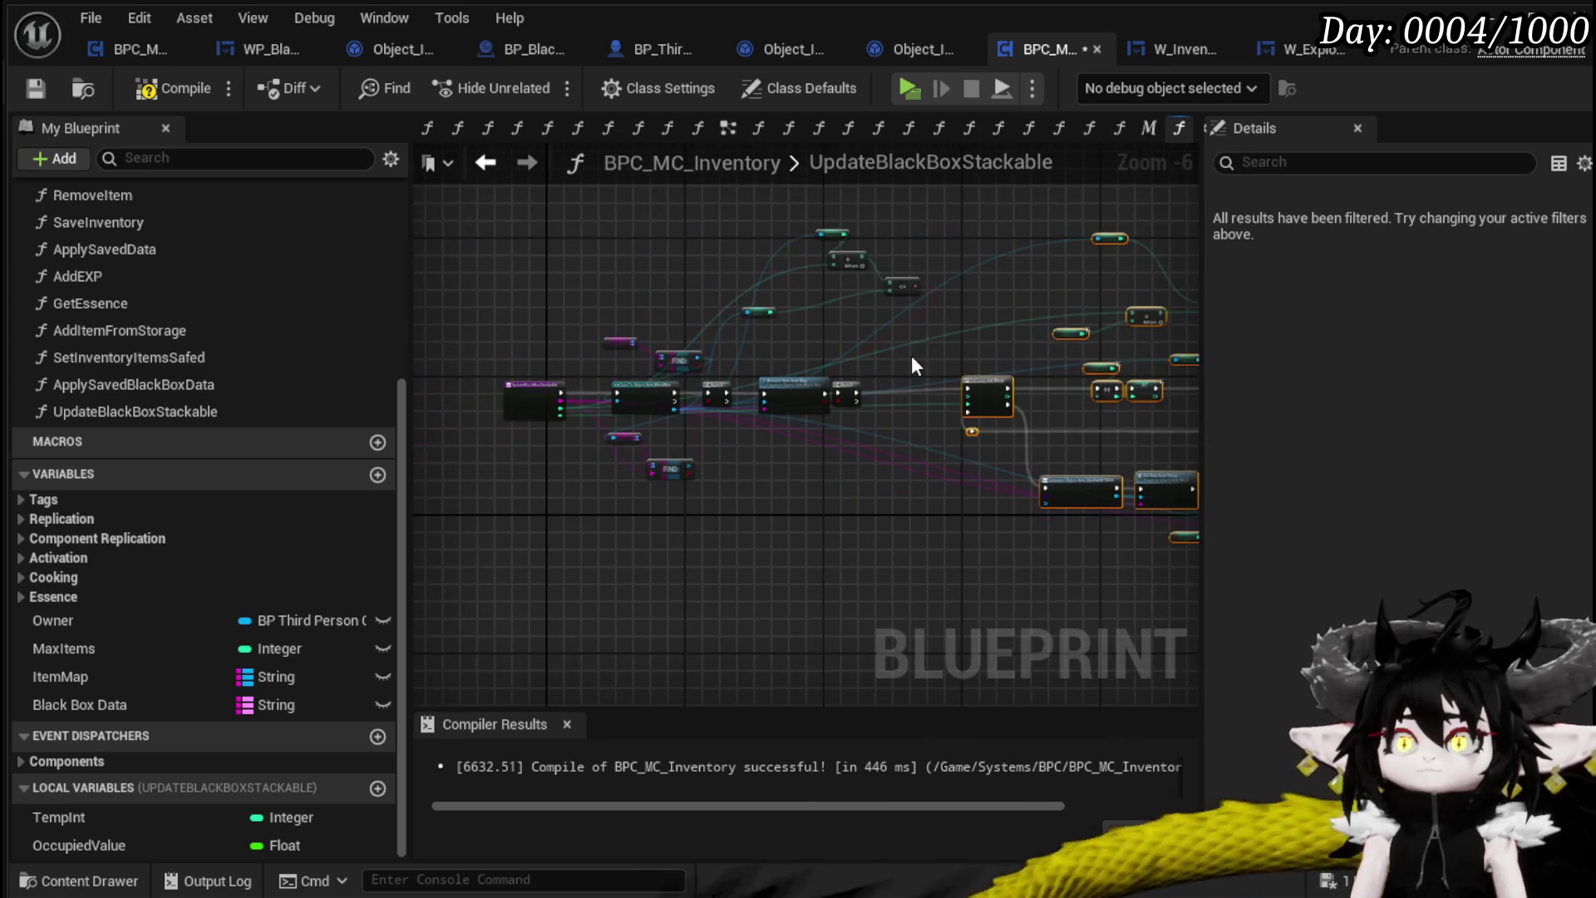
pyautogui.moveTo(901, 352)
pyautogui.mouseDown()
pyautogui.moveTo(1035, 433)
pyautogui.moveTo(958, 322)
pyautogui.mouseUp()
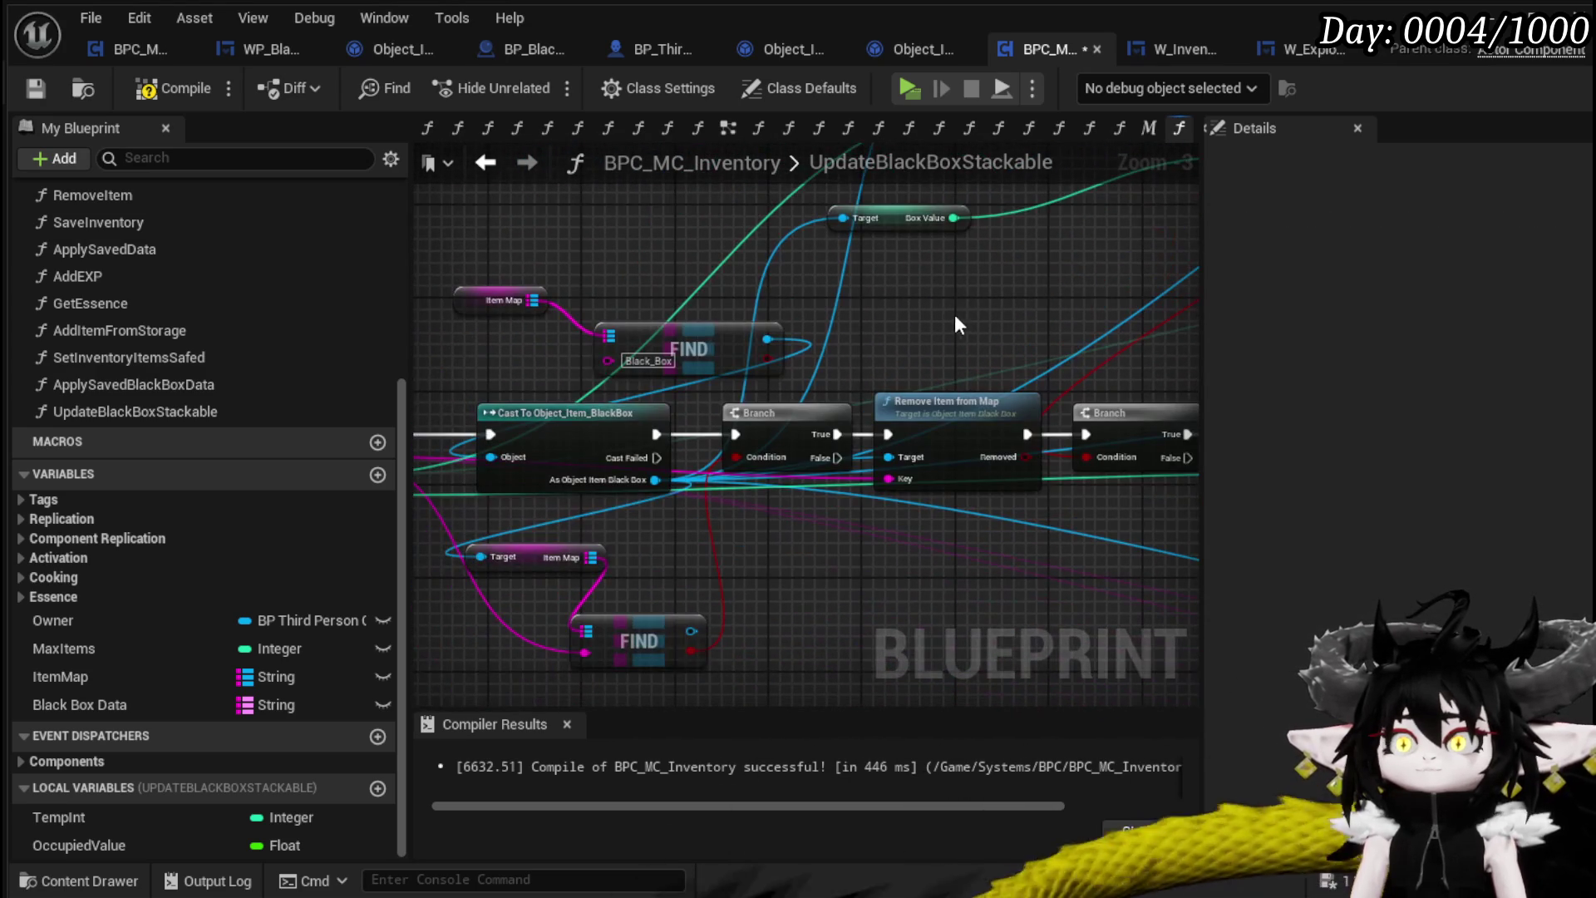
pyautogui.click(45, 91)
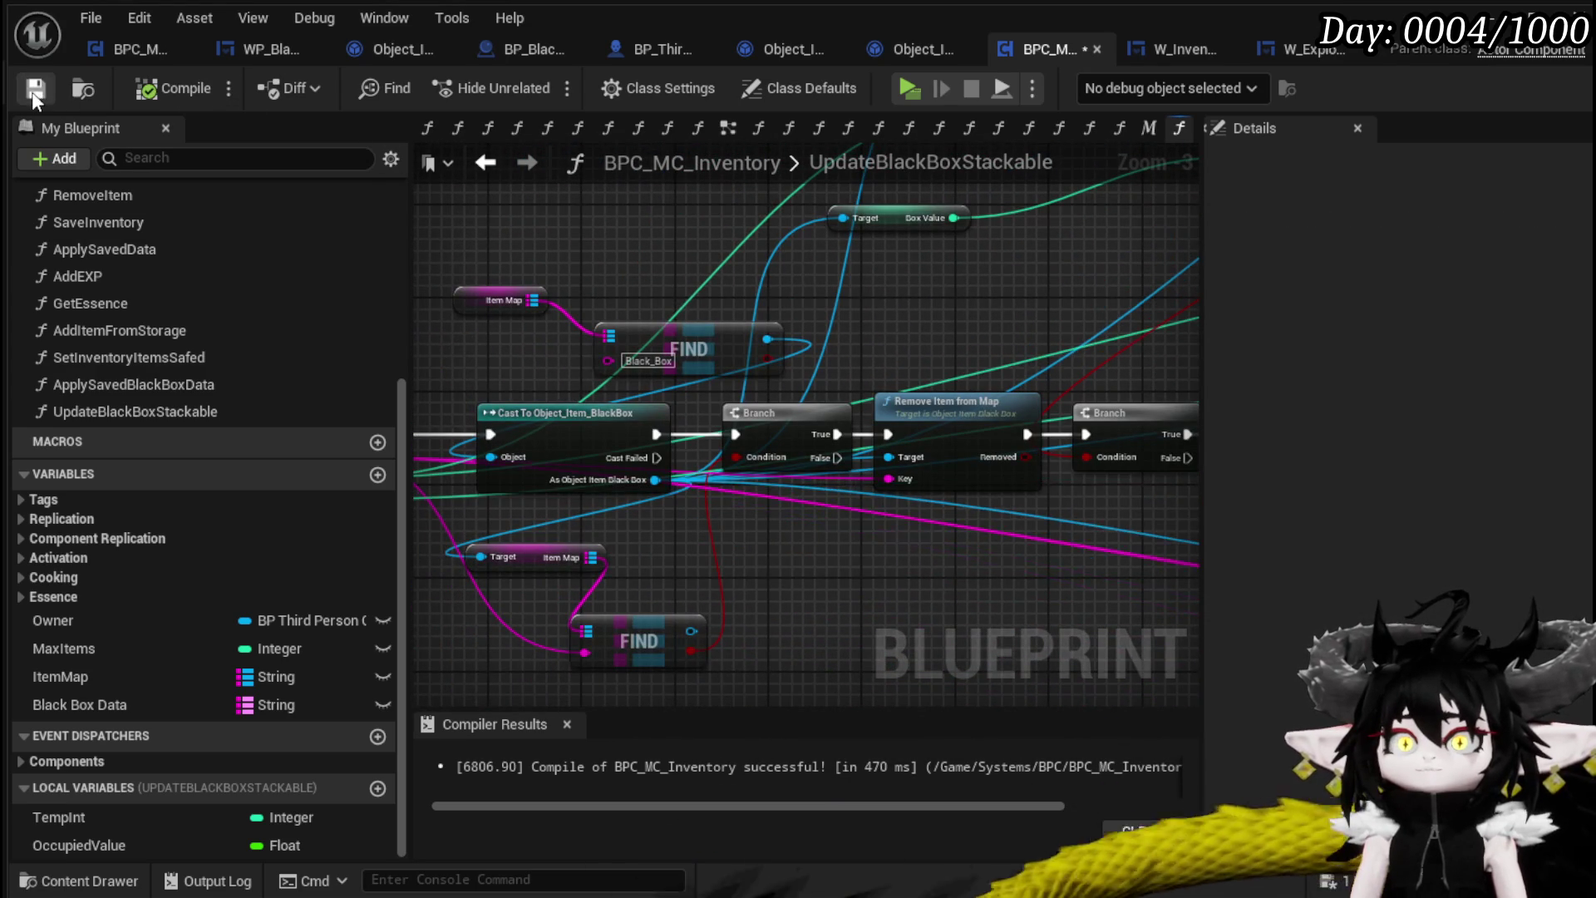
# Rewire so the second Branch's True output runs Remove Item from Map into the For Loop with Break
pyautogui.moveTo(1059, 278)
pyautogui.mouseDown()
pyautogui.moveTo(812, 278)
pyautogui.moveTo(815, 452)
pyautogui.moveTo(554, 402)
pyautogui.mouseUp()
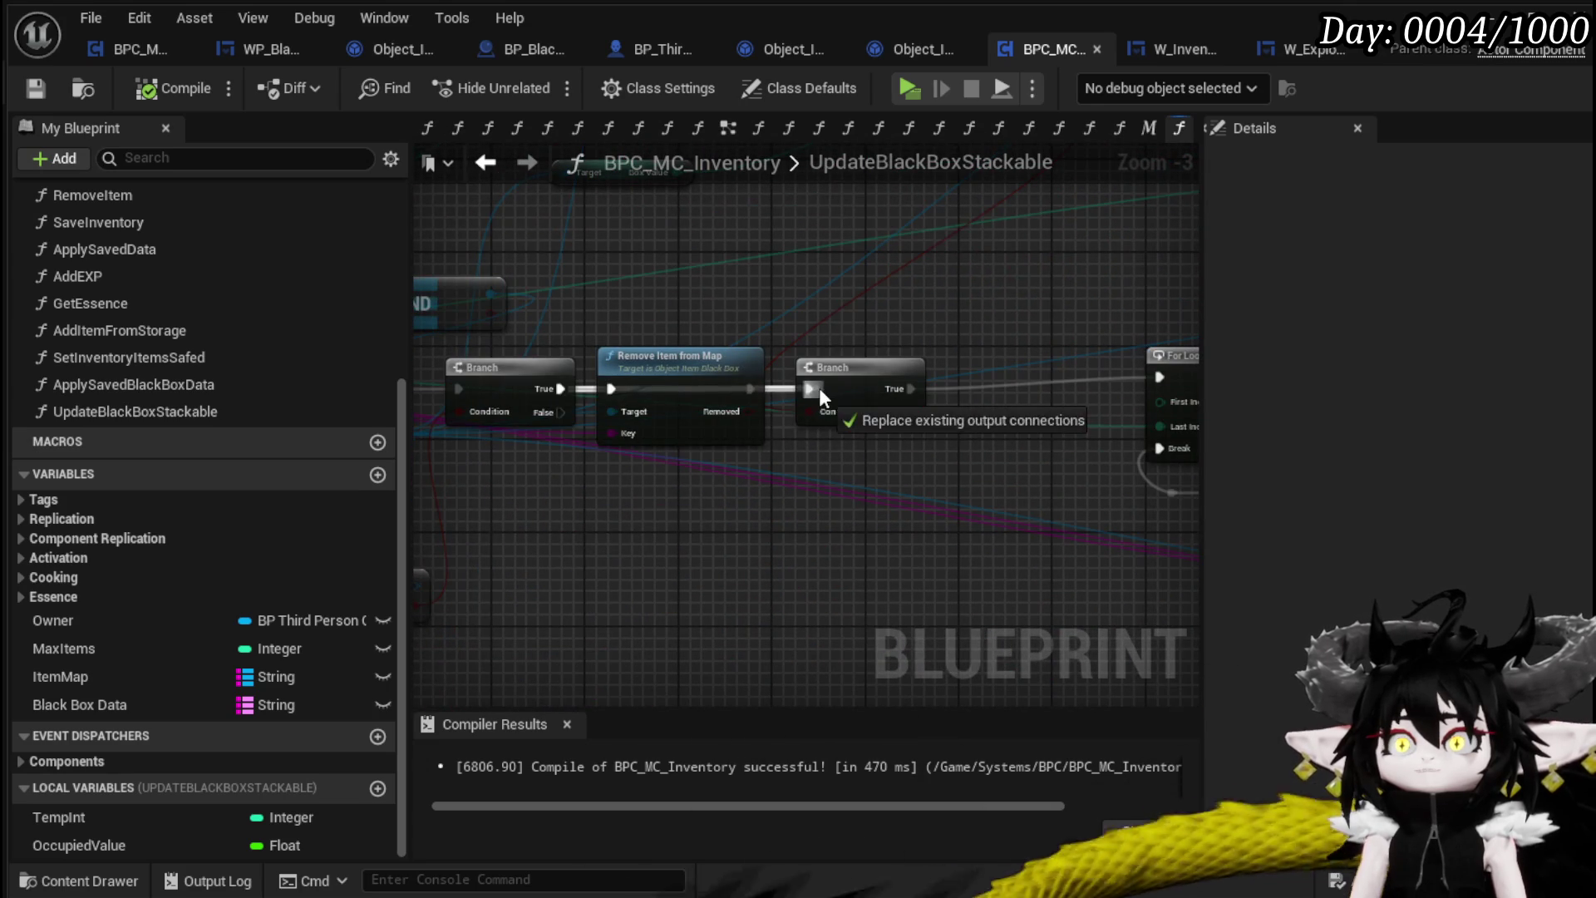
pyautogui.moveTo(819, 387); pyautogui.dragTo(820, 389)
pyautogui.moveTo(675, 396); pyautogui.dragTo(955, 467)
pyautogui.moveTo(894, 391); pyautogui.dragTo(737, 376)
pyautogui.moveTo(946, 455); pyautogui.dragTo(936, 345)
pyautogui.moveTo(783, 388)
pyautogui.mouseDown()
pyautogui.moveTo(844, 397)
pyautogui.moveTo(915, 376)
pyautogui.mouseUp()
pyautogui.moveTo(1042, 377); pyautogui.dragTo(1139, 386)
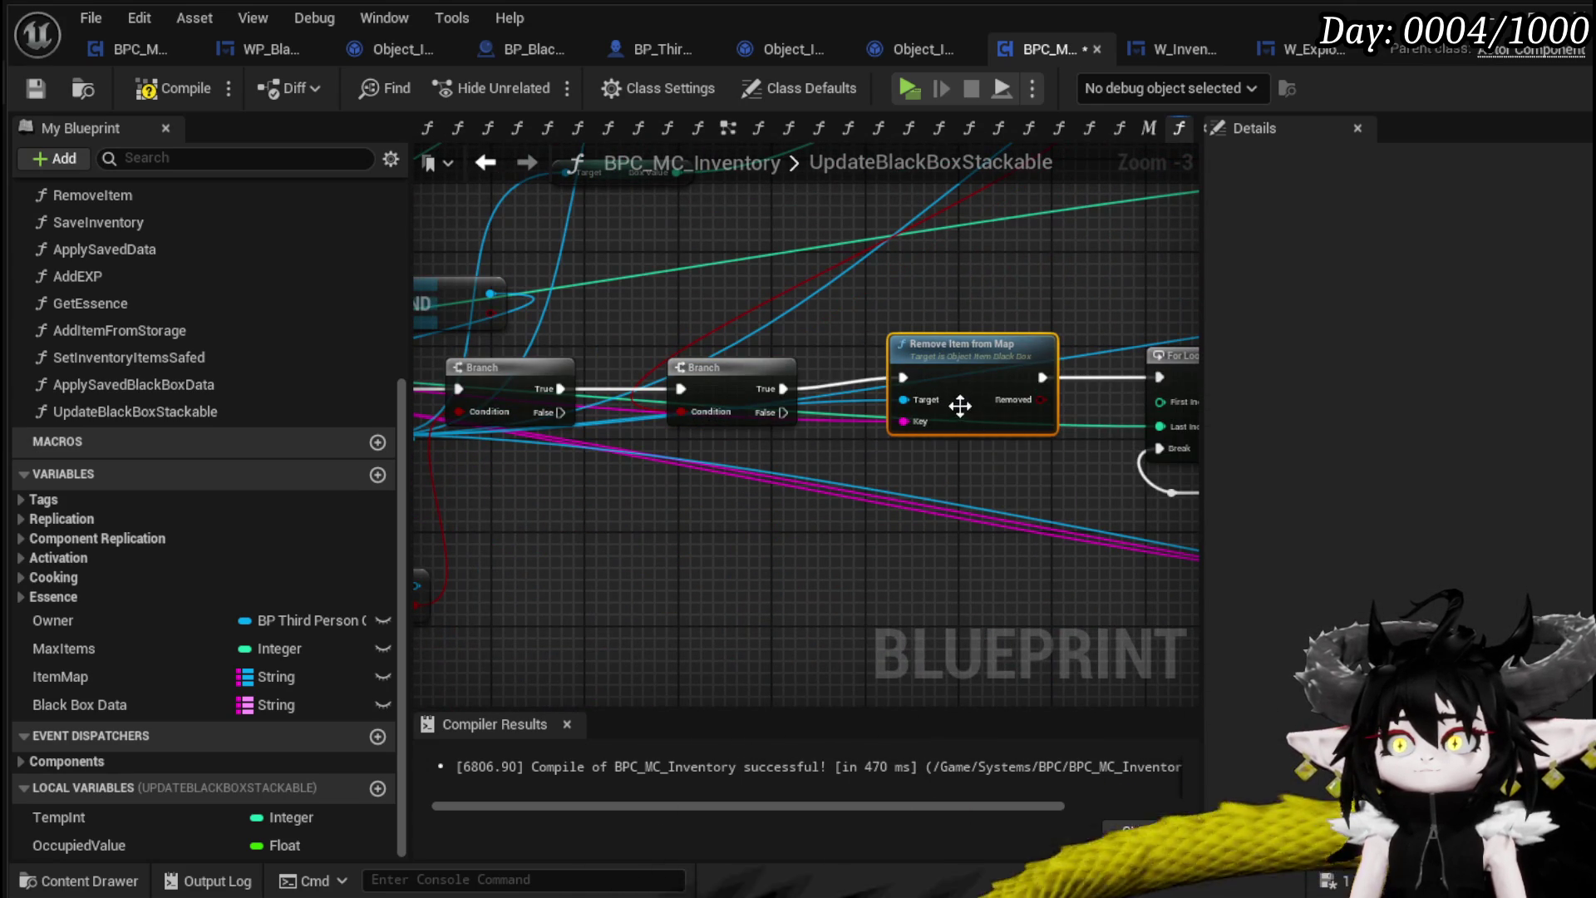
# Recompile and save the inventory blueprint
pyautogui.moveTo(936, 334); pyautogui.dragTo(901, 319)
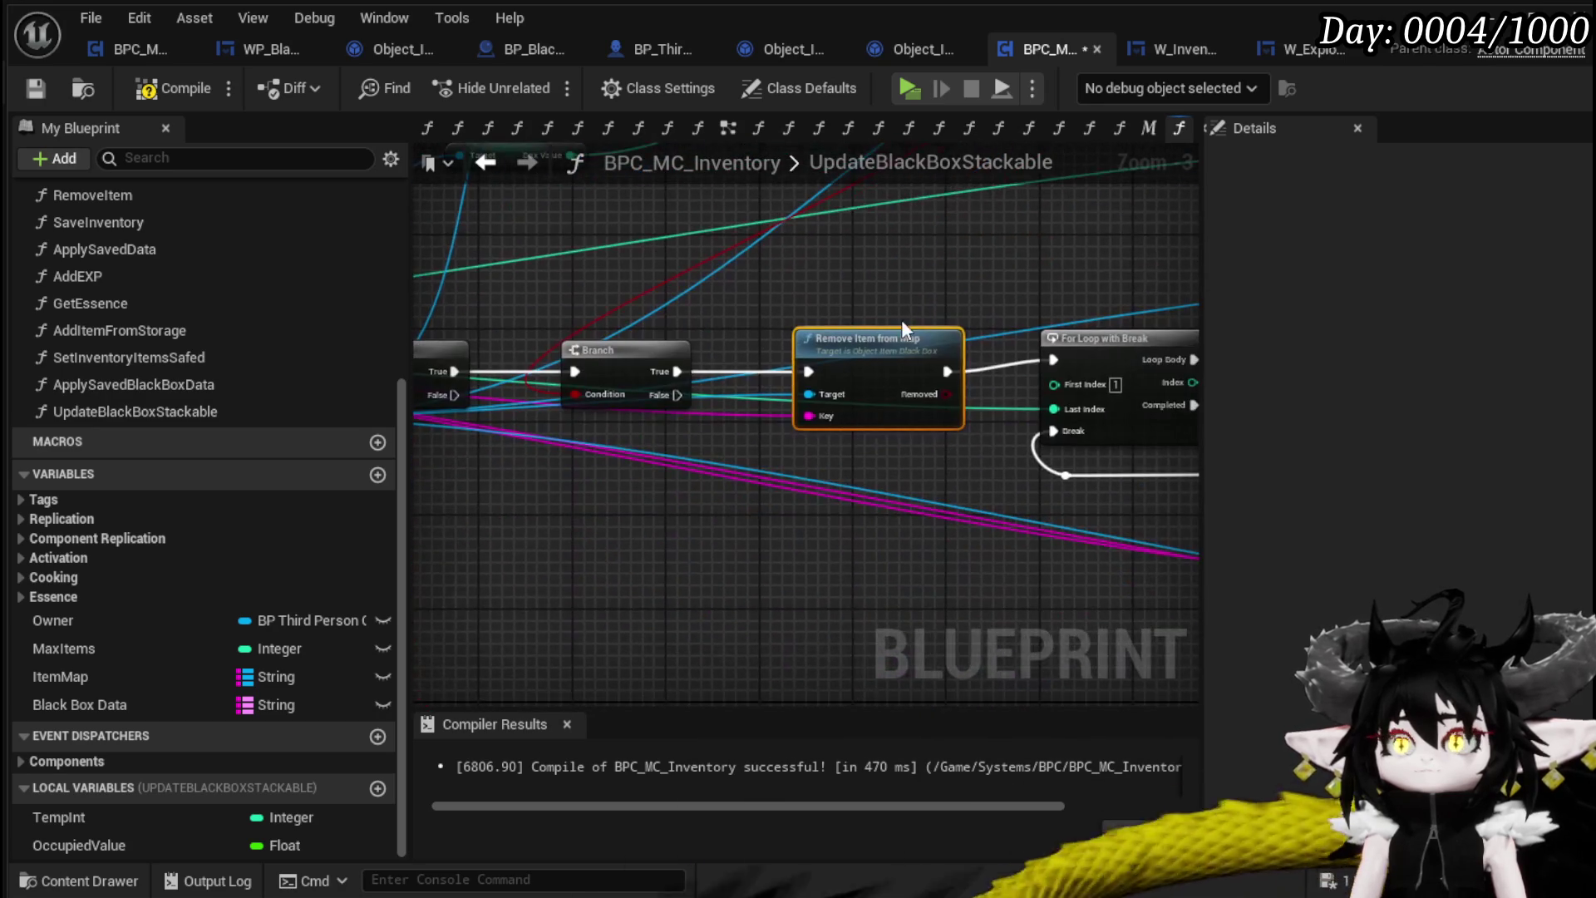
pyautogui.moveTo(1013, 312)
pyautogui.mouseDown()
pyautogui.moveTo(763, 316)
pyautogui.moveTo(947, 303)
pyautogui.mouseUp()
pyautogui.scroll(-2, 958, 299)
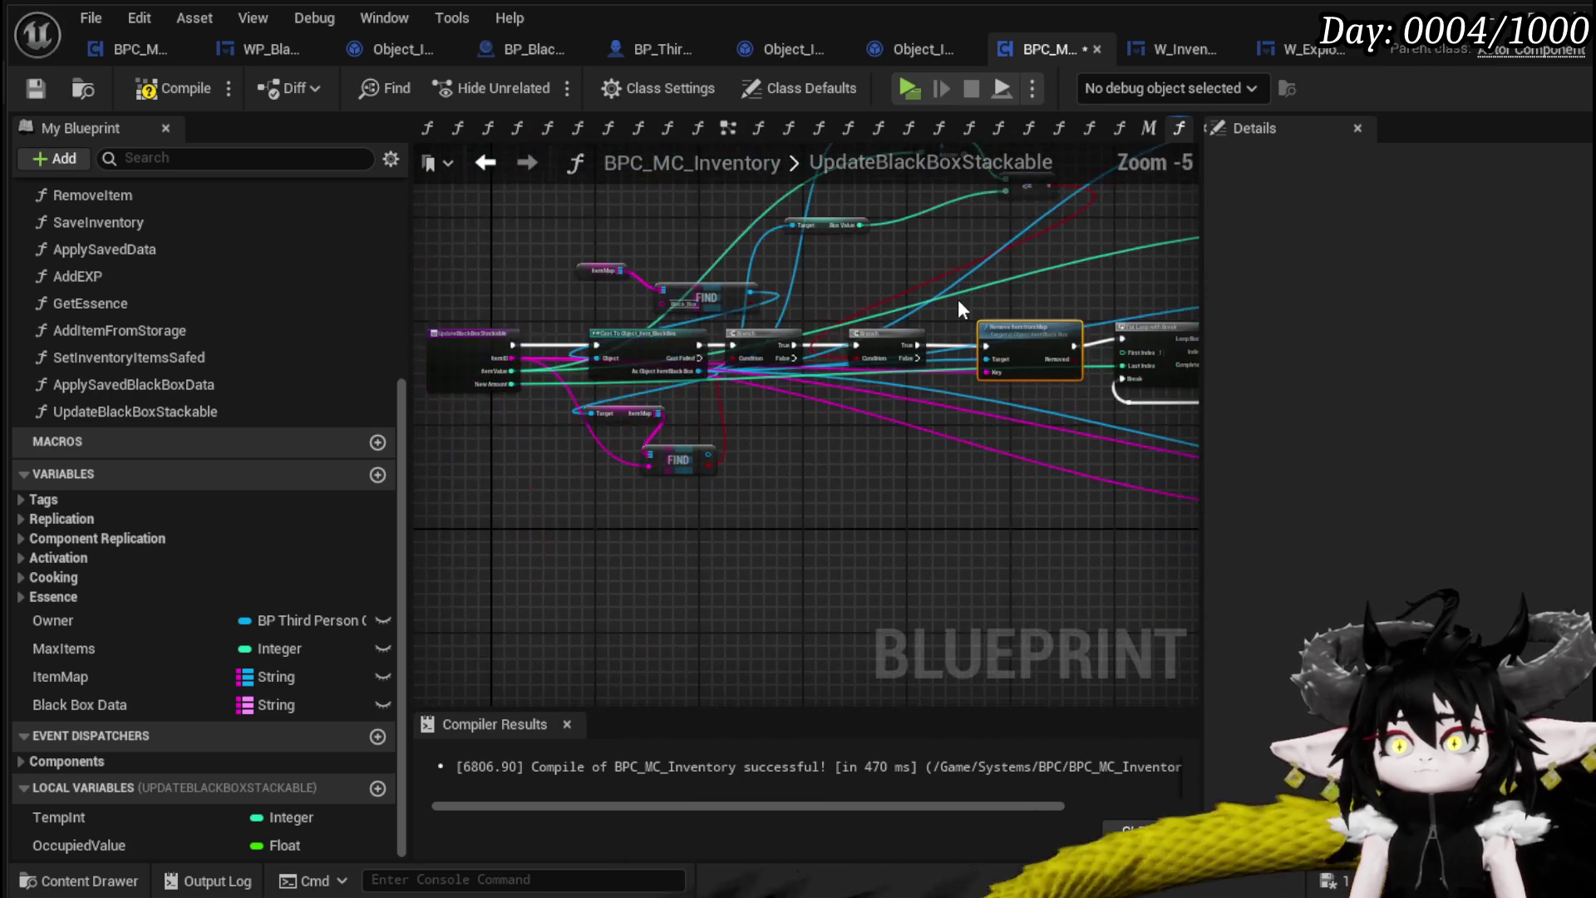
pyautogui.click(150, 96)
pyautogui.click(33, 92)
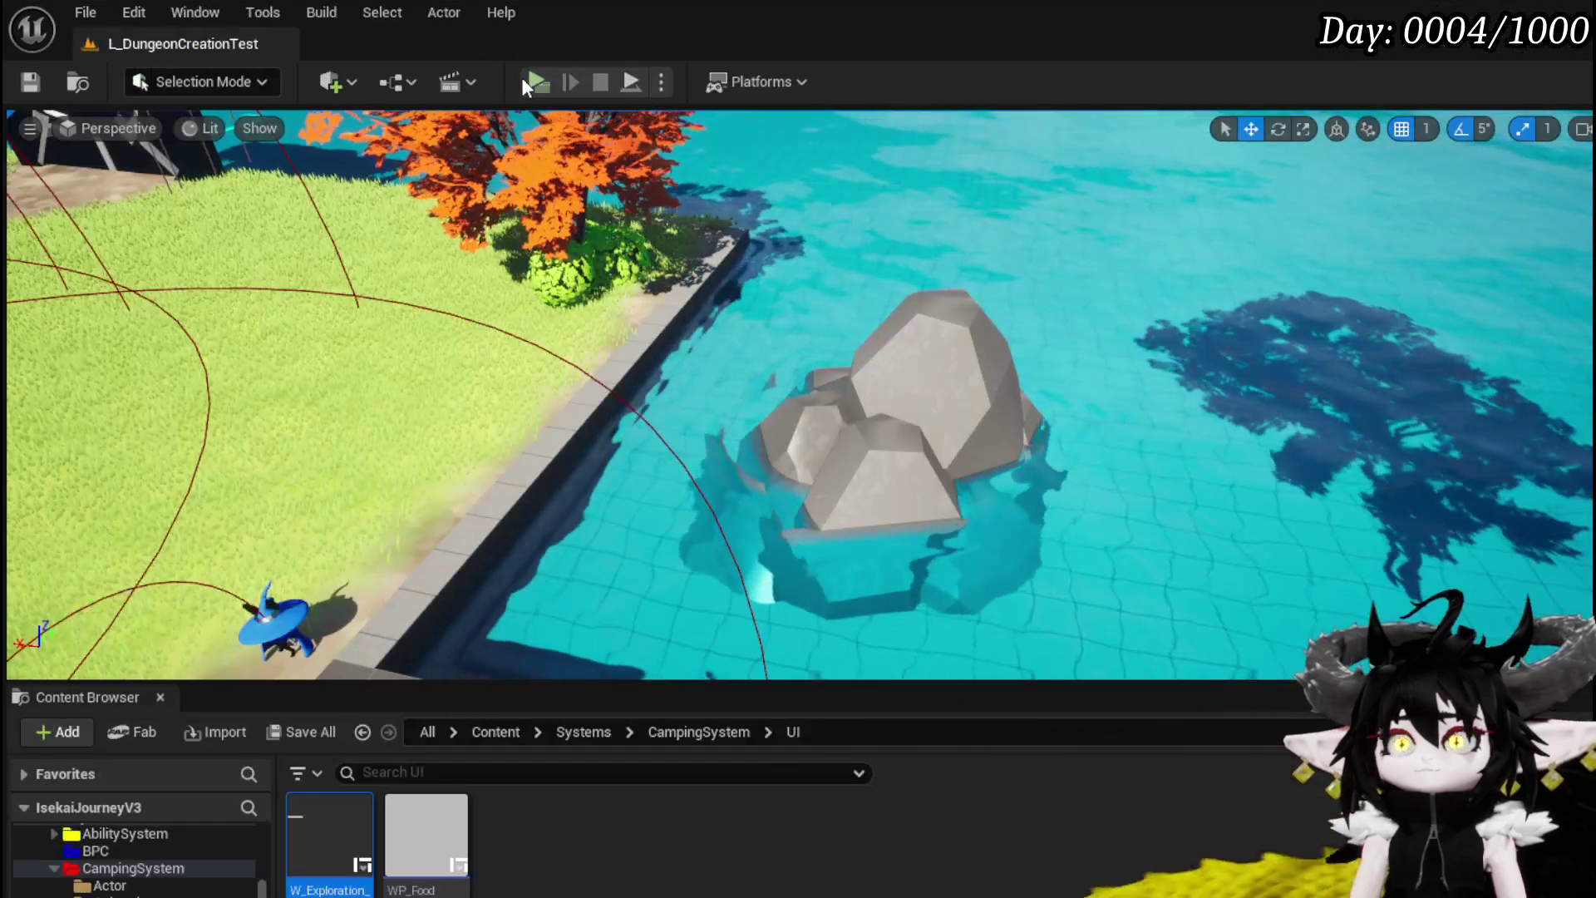
# Start a play-test and take all the loot from the nearby chest
pyautogui.click(532, 77)
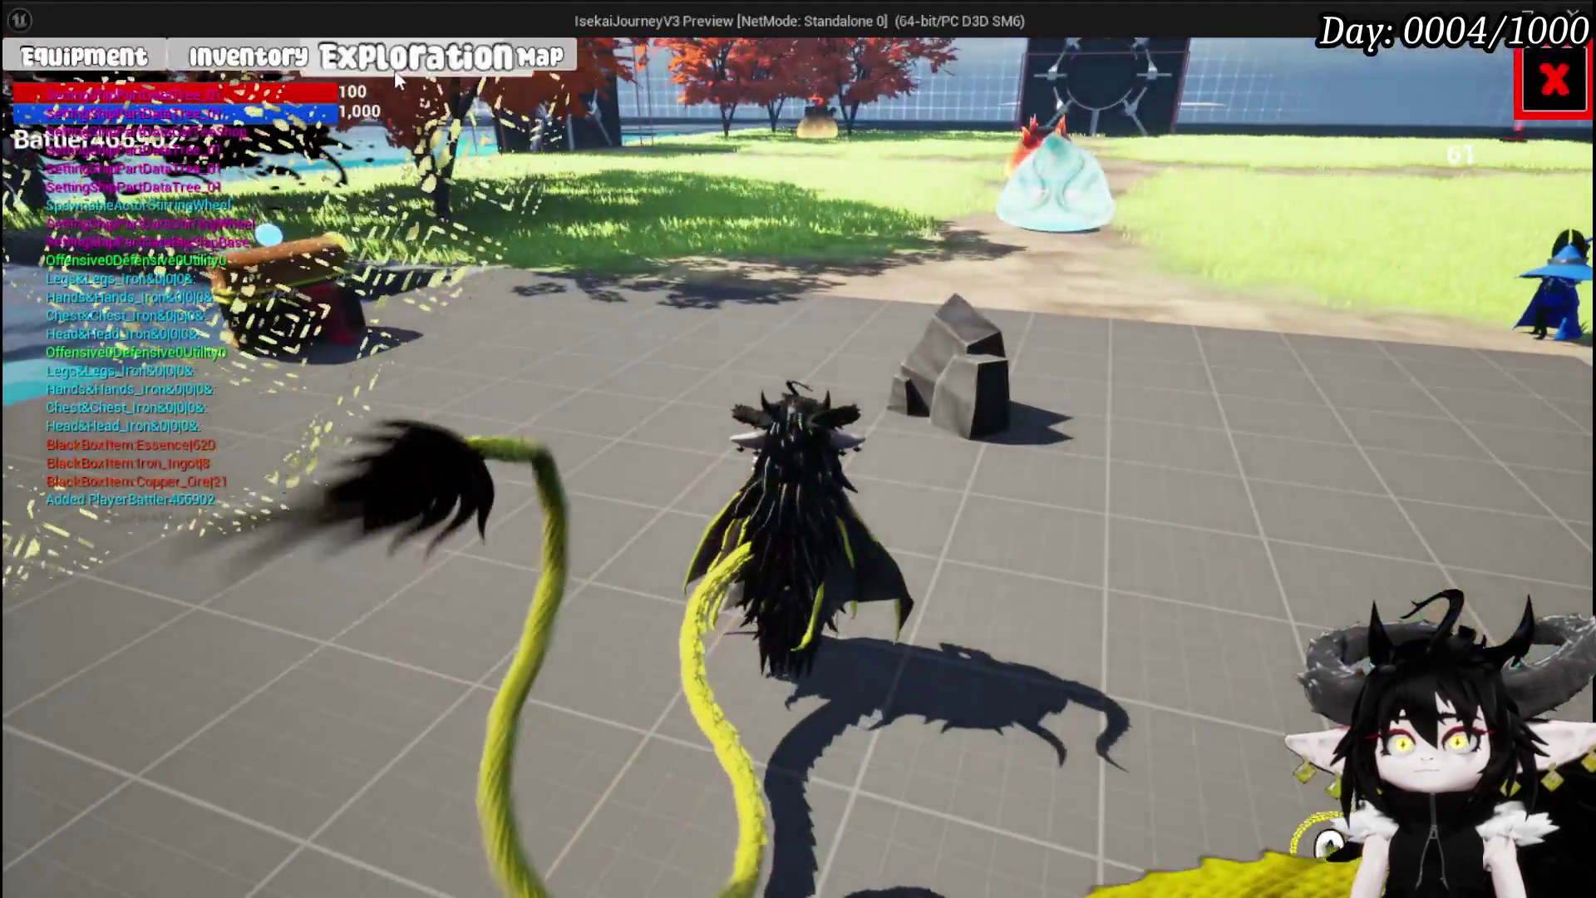
pyautogui.click(396, 71)
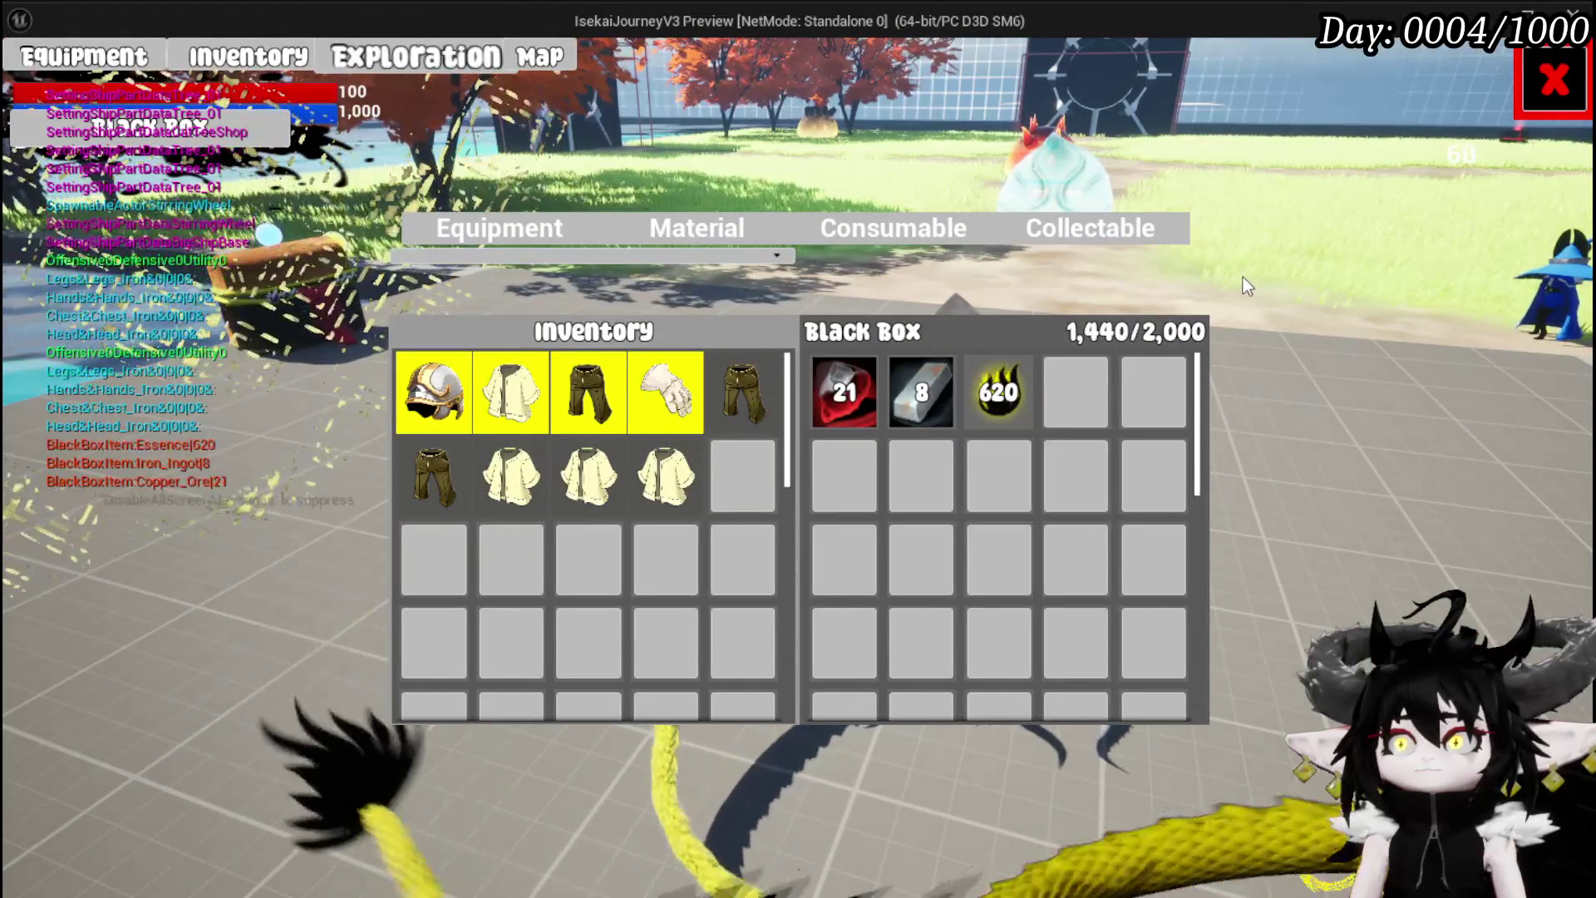
pyautogui.click(1552, 80)
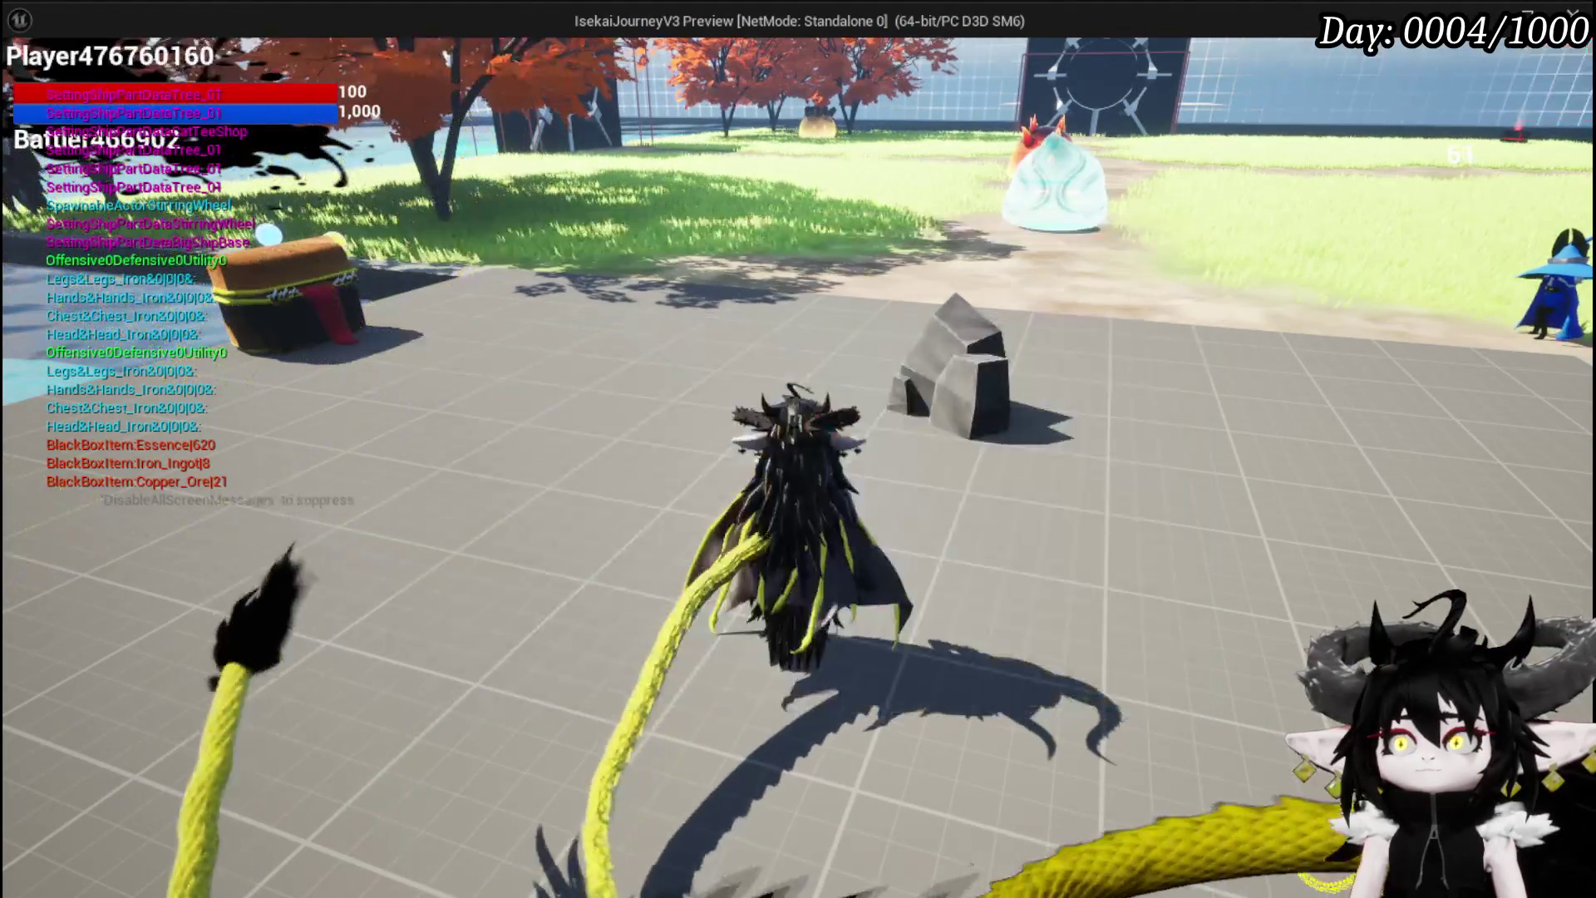
pyautogui.press('e')
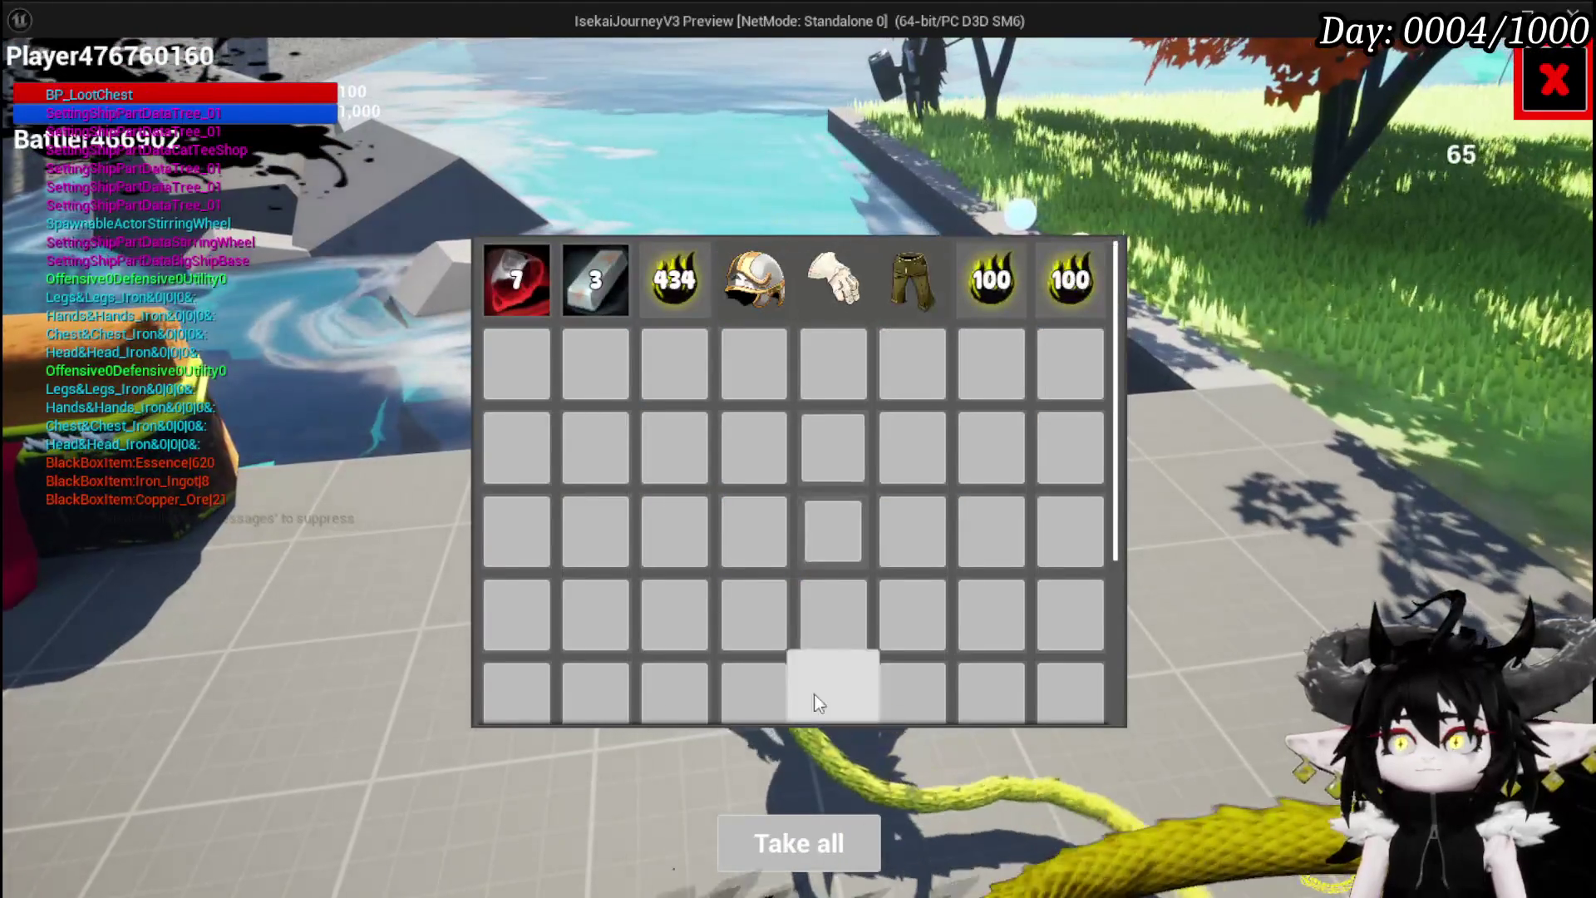
pyautogui.click(827, 819)
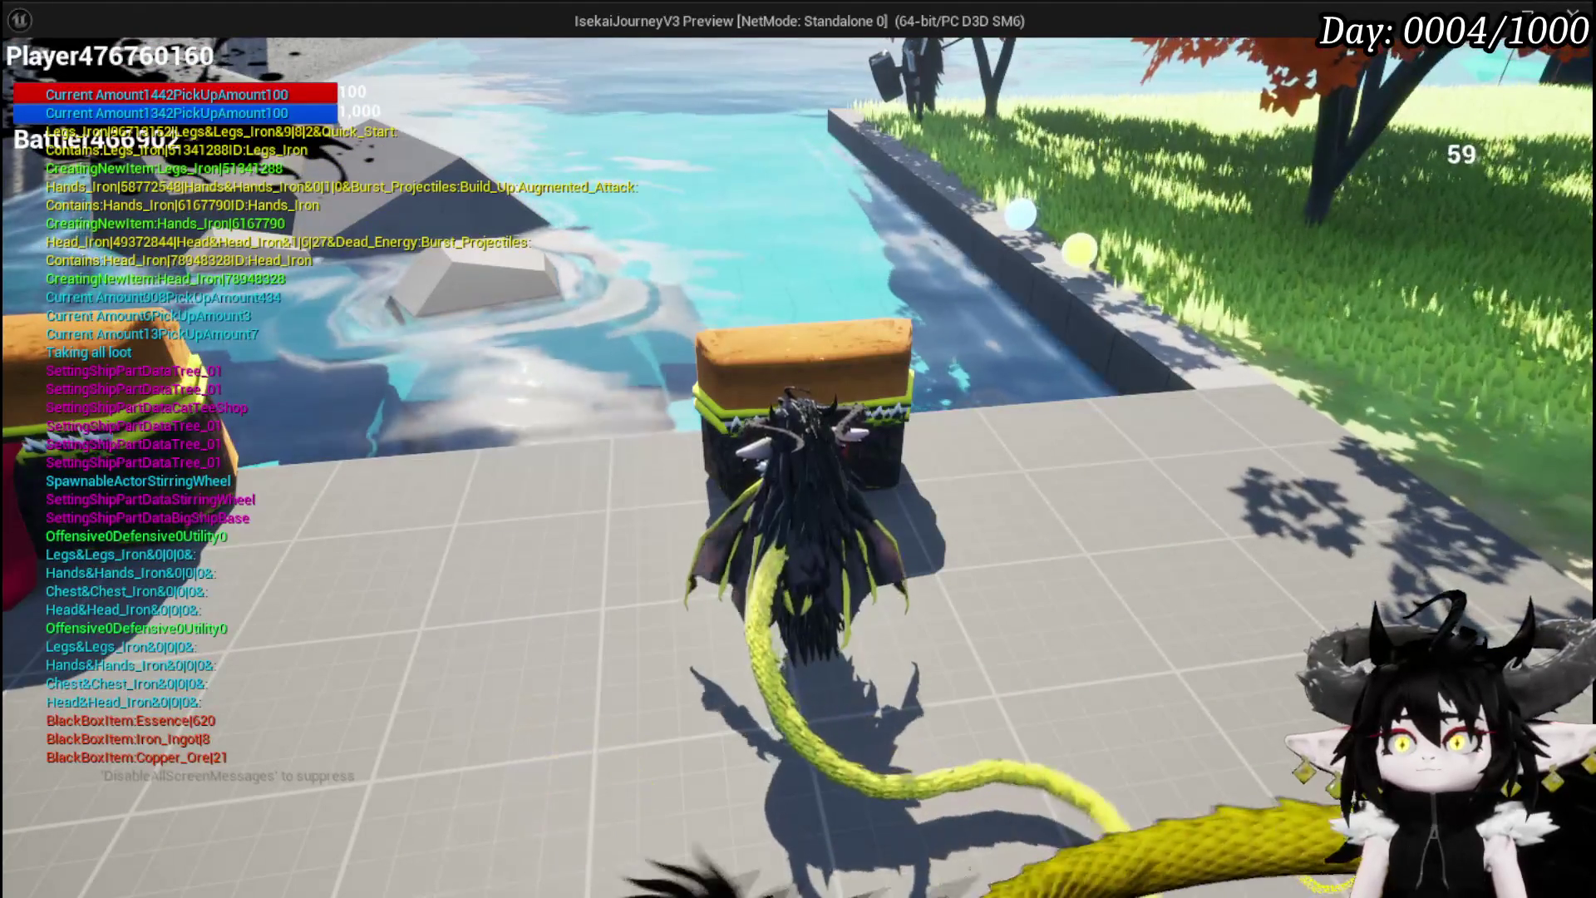
# In the Material tab, move the 562 Essence out and back so the Black Box reads 2,000/2,000
pyautogui.press('i')
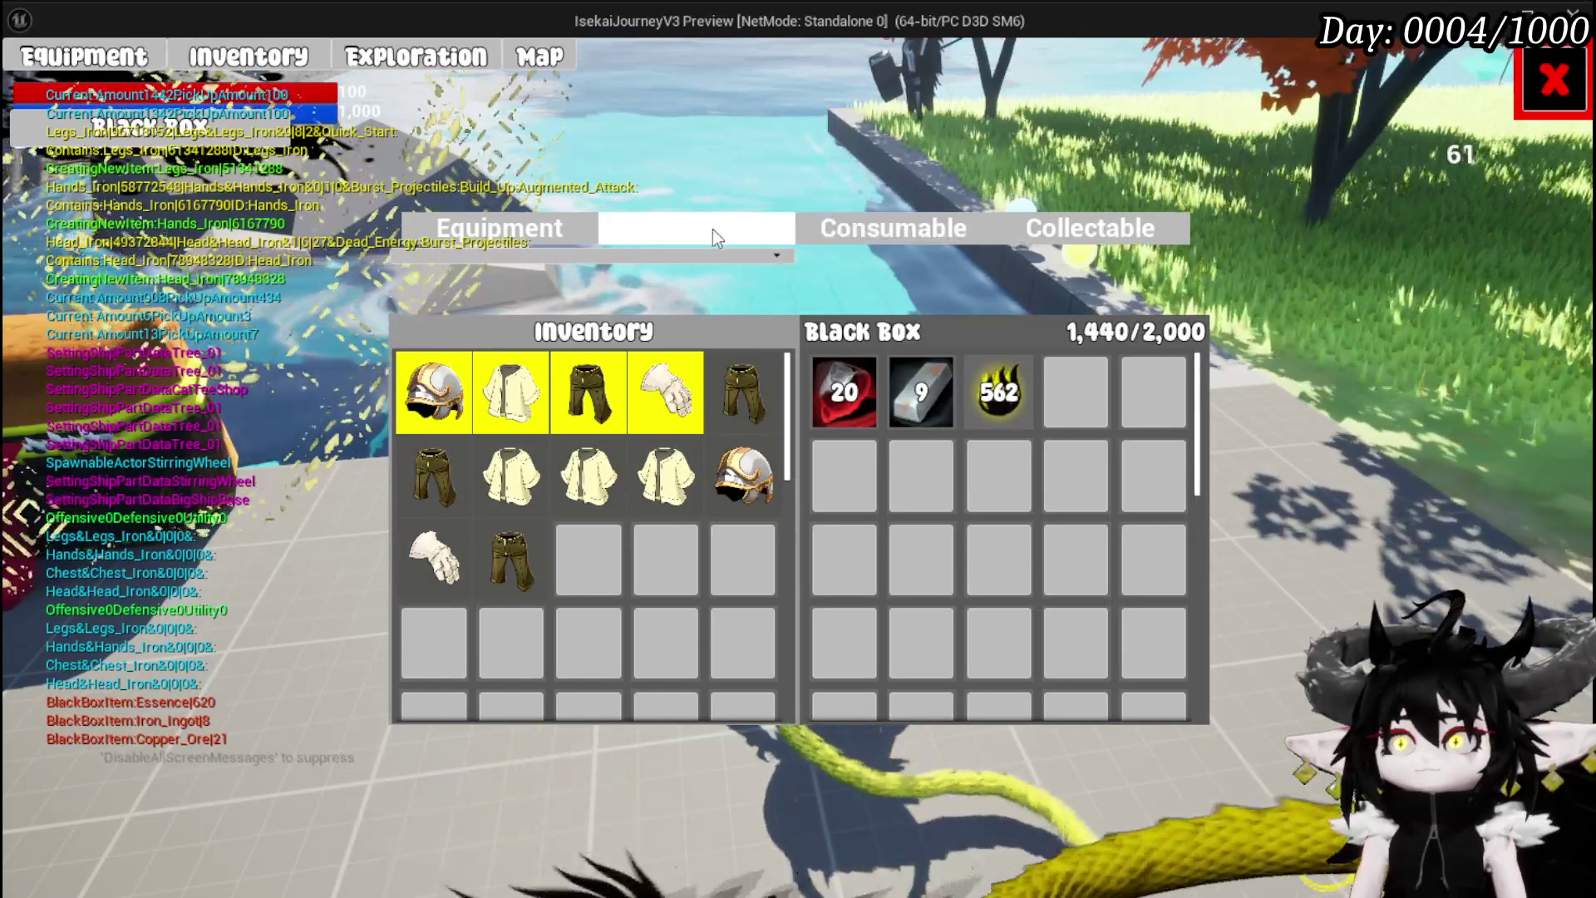
pyautogui.click(713, 231)
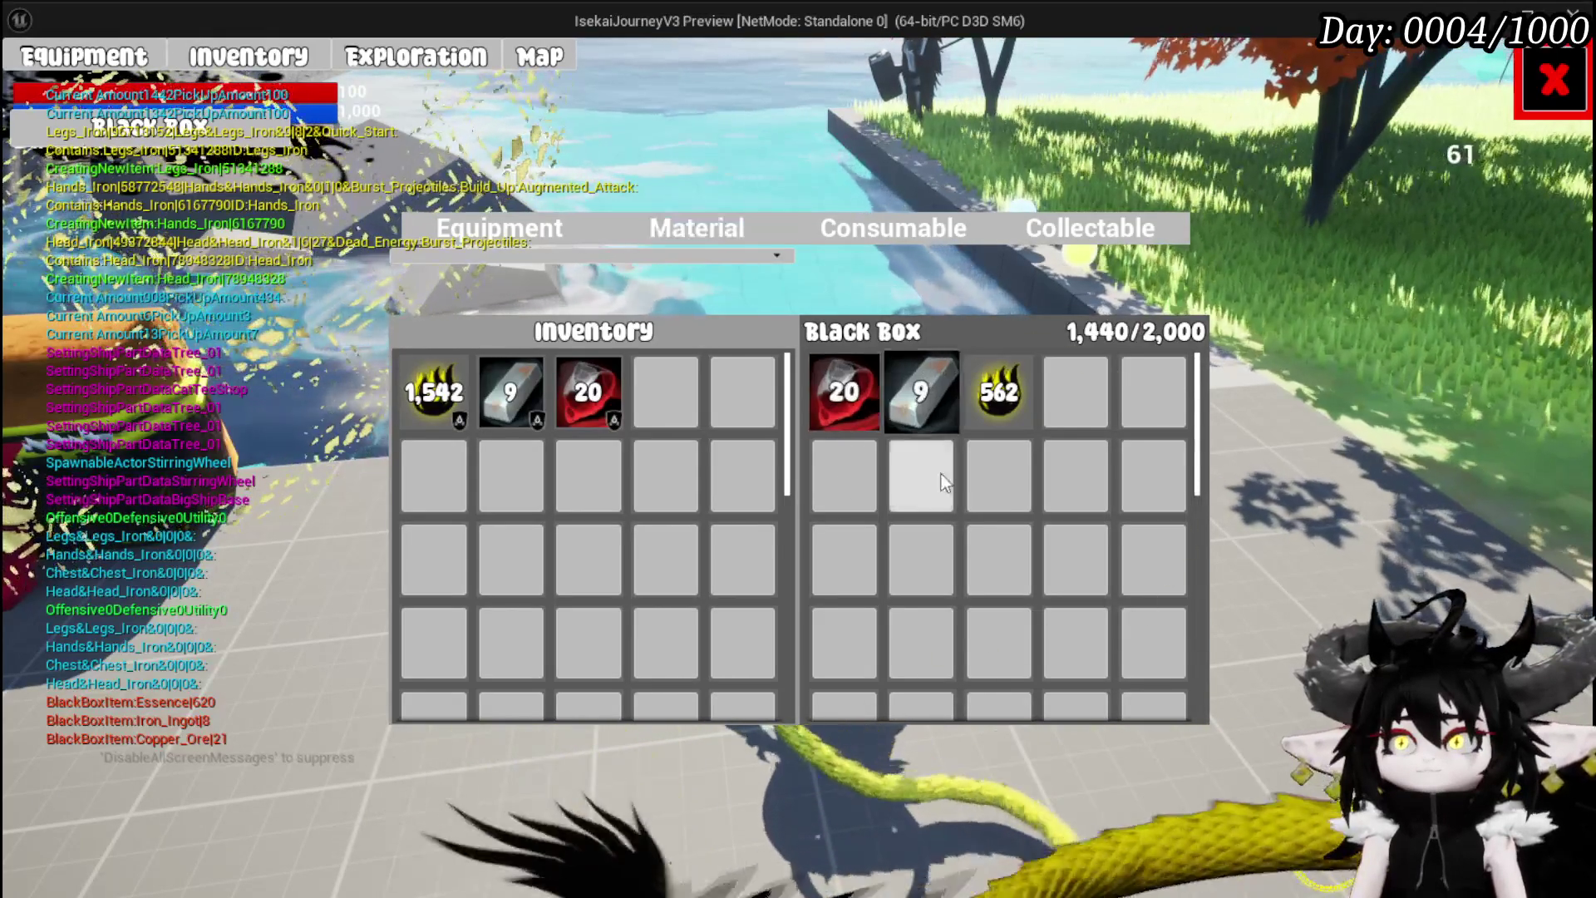
pyautogui.click(1003, 408)
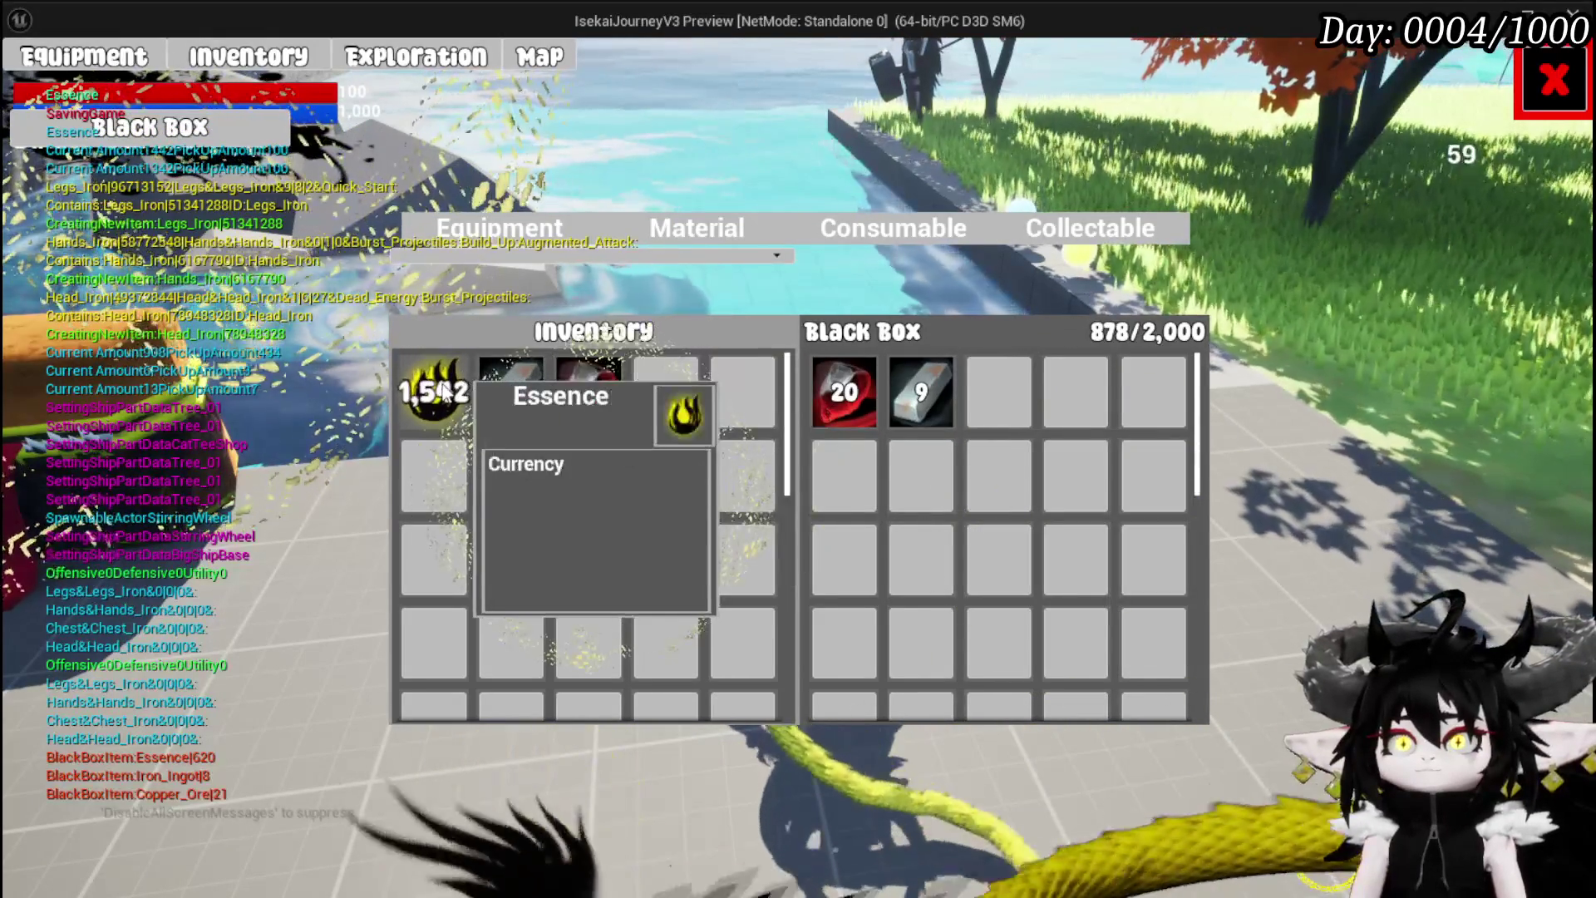
pyautogui.click(446, 402)
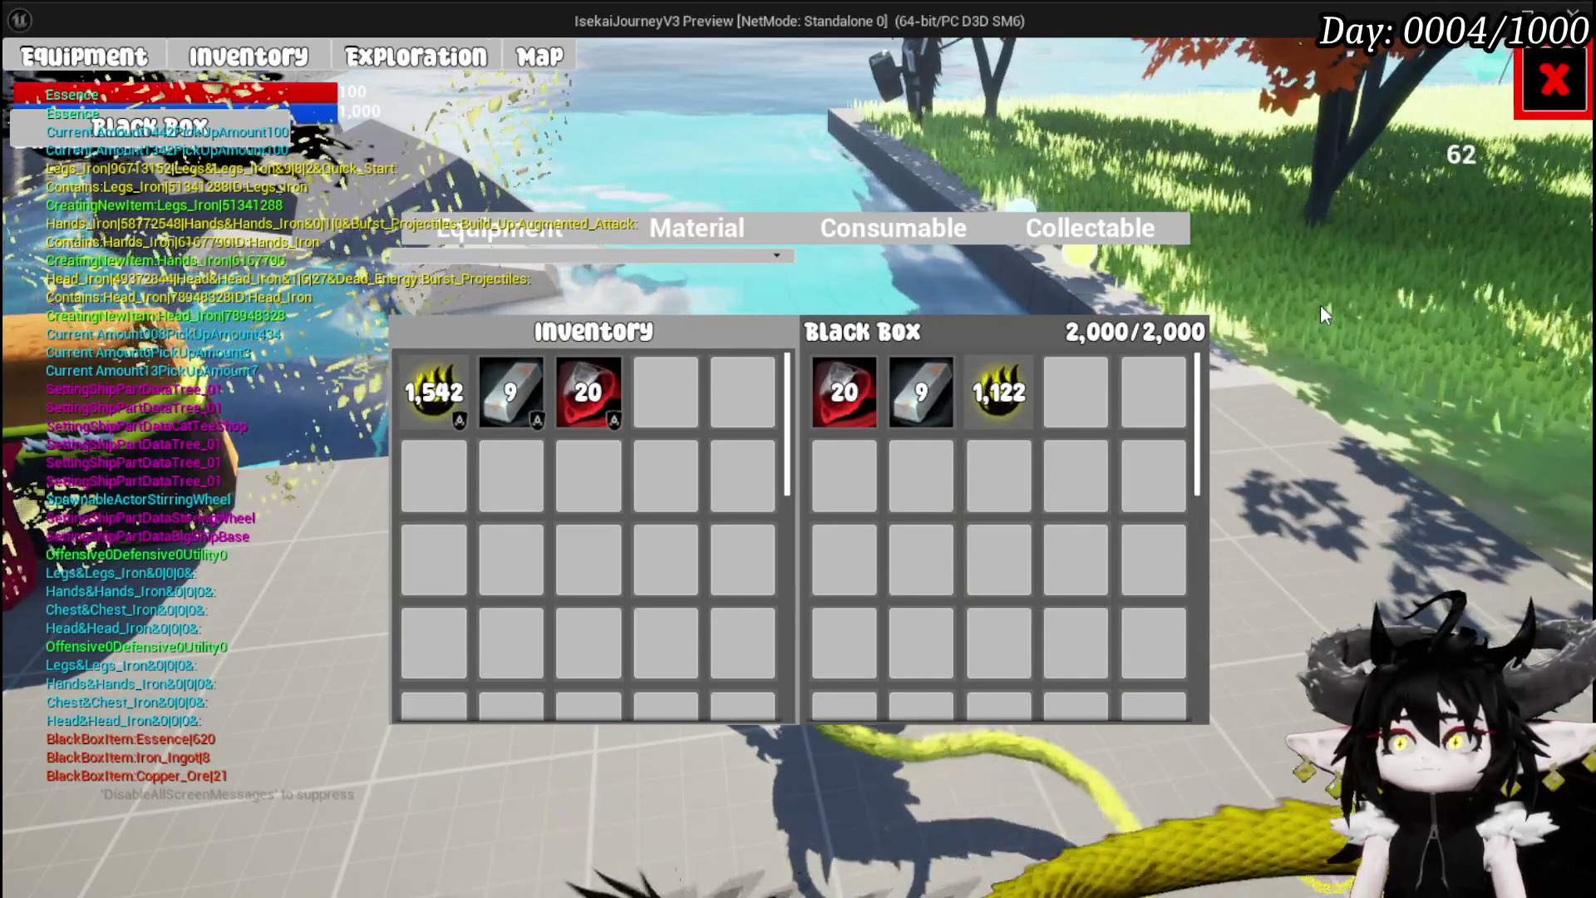
# End the game preview and return to the BPC_MC_Inventory blueprint editor
pyautogui.press('Escape')
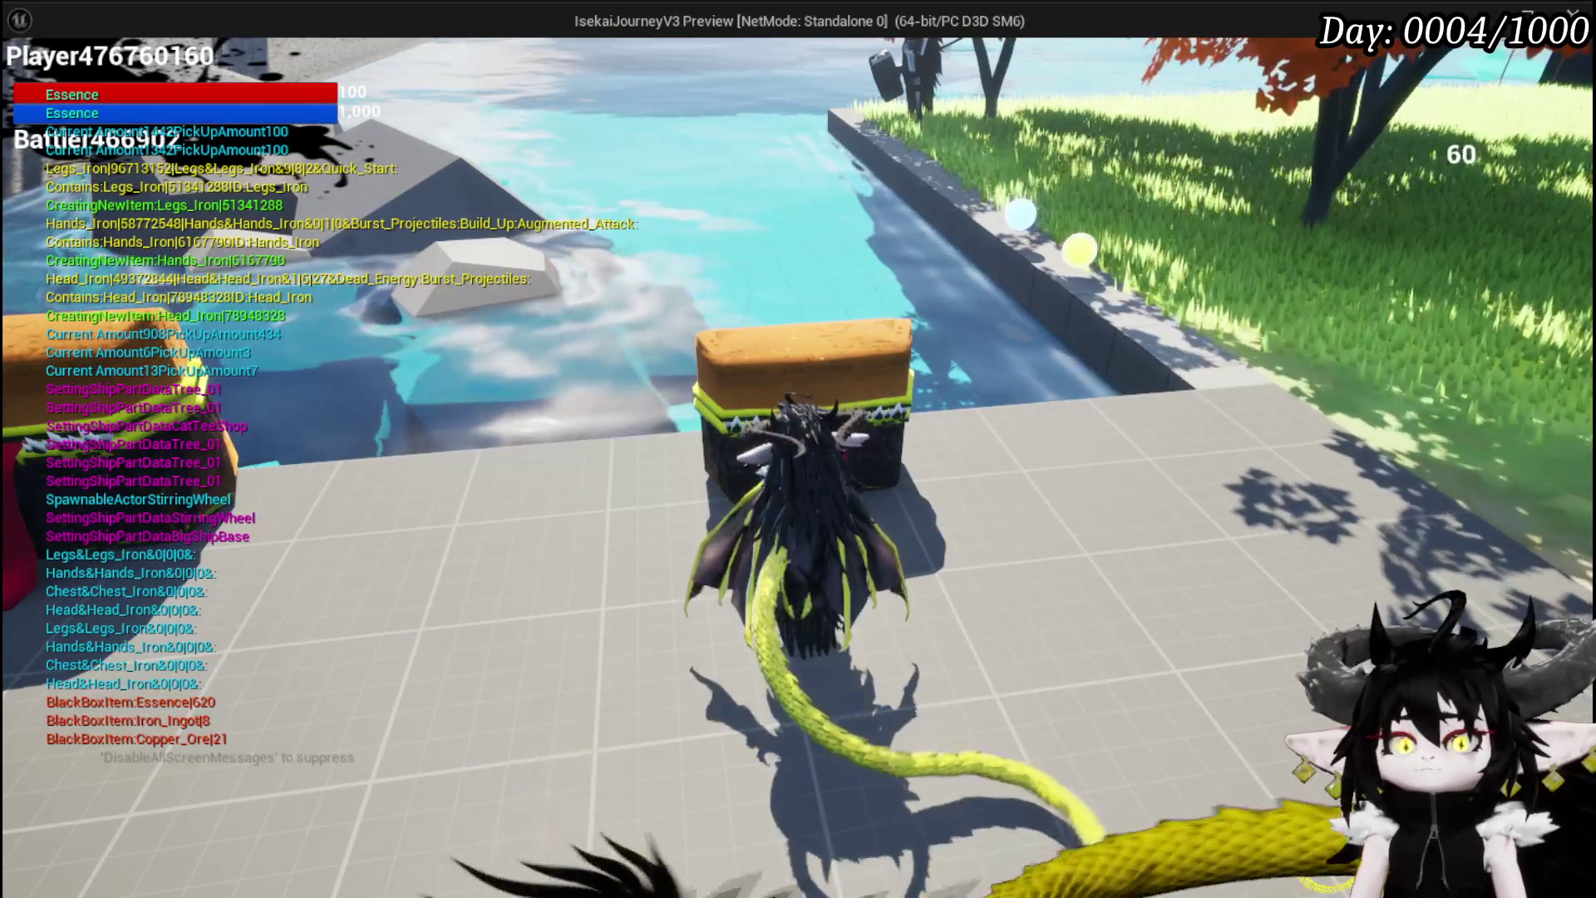
pyautogui.press('Escape')
pyautogui.hotkey('ctrl', 's')
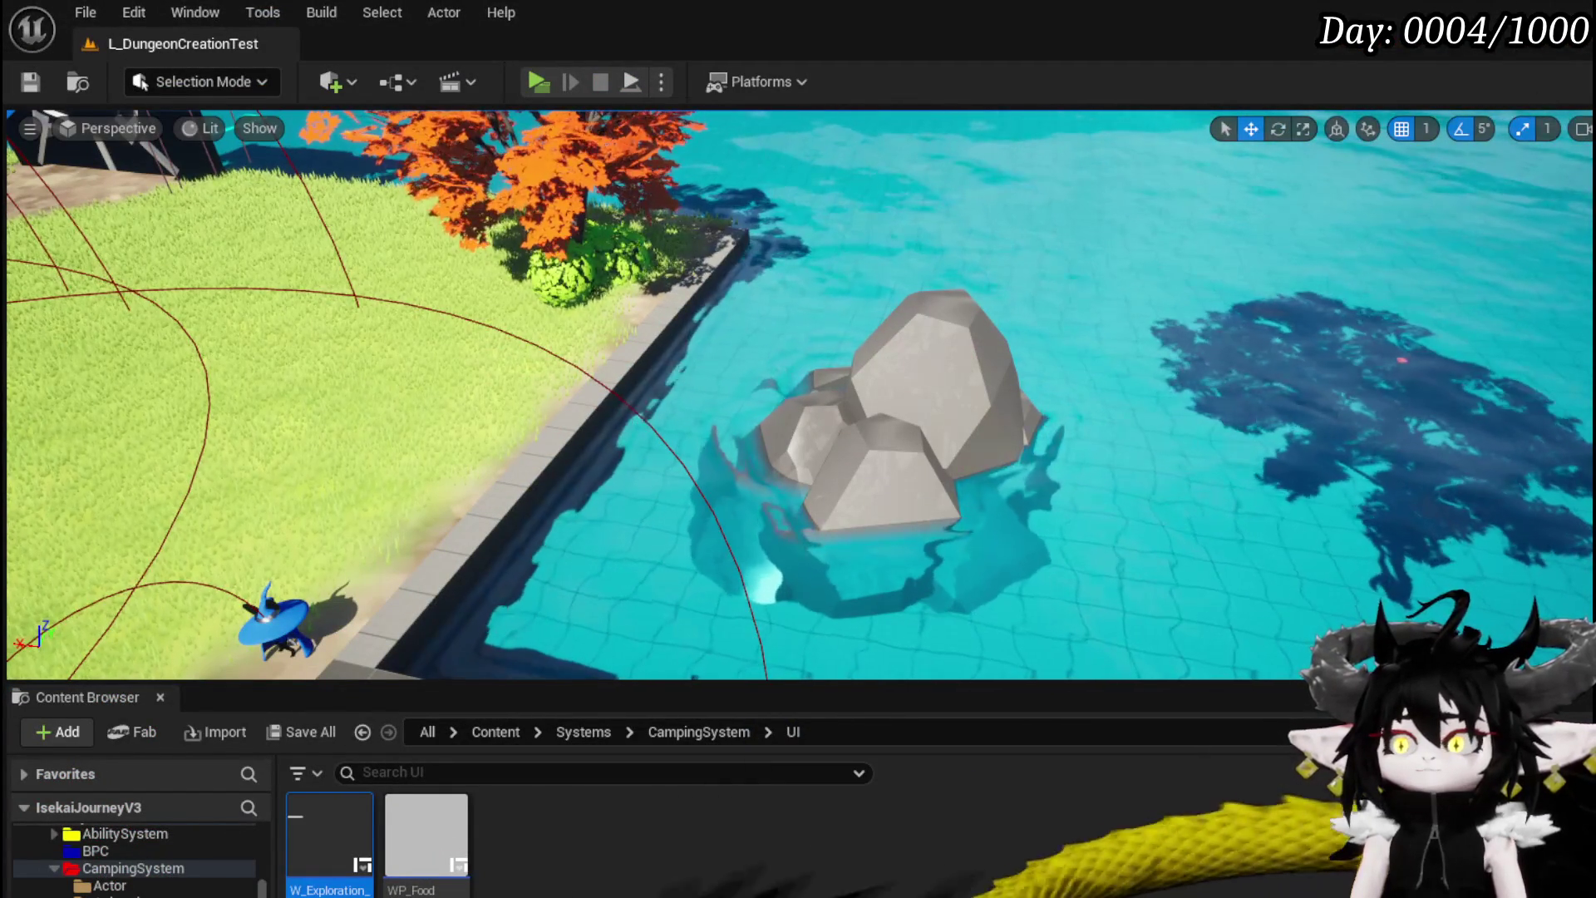
pyautogui.hotkey('alt', 'Tab')
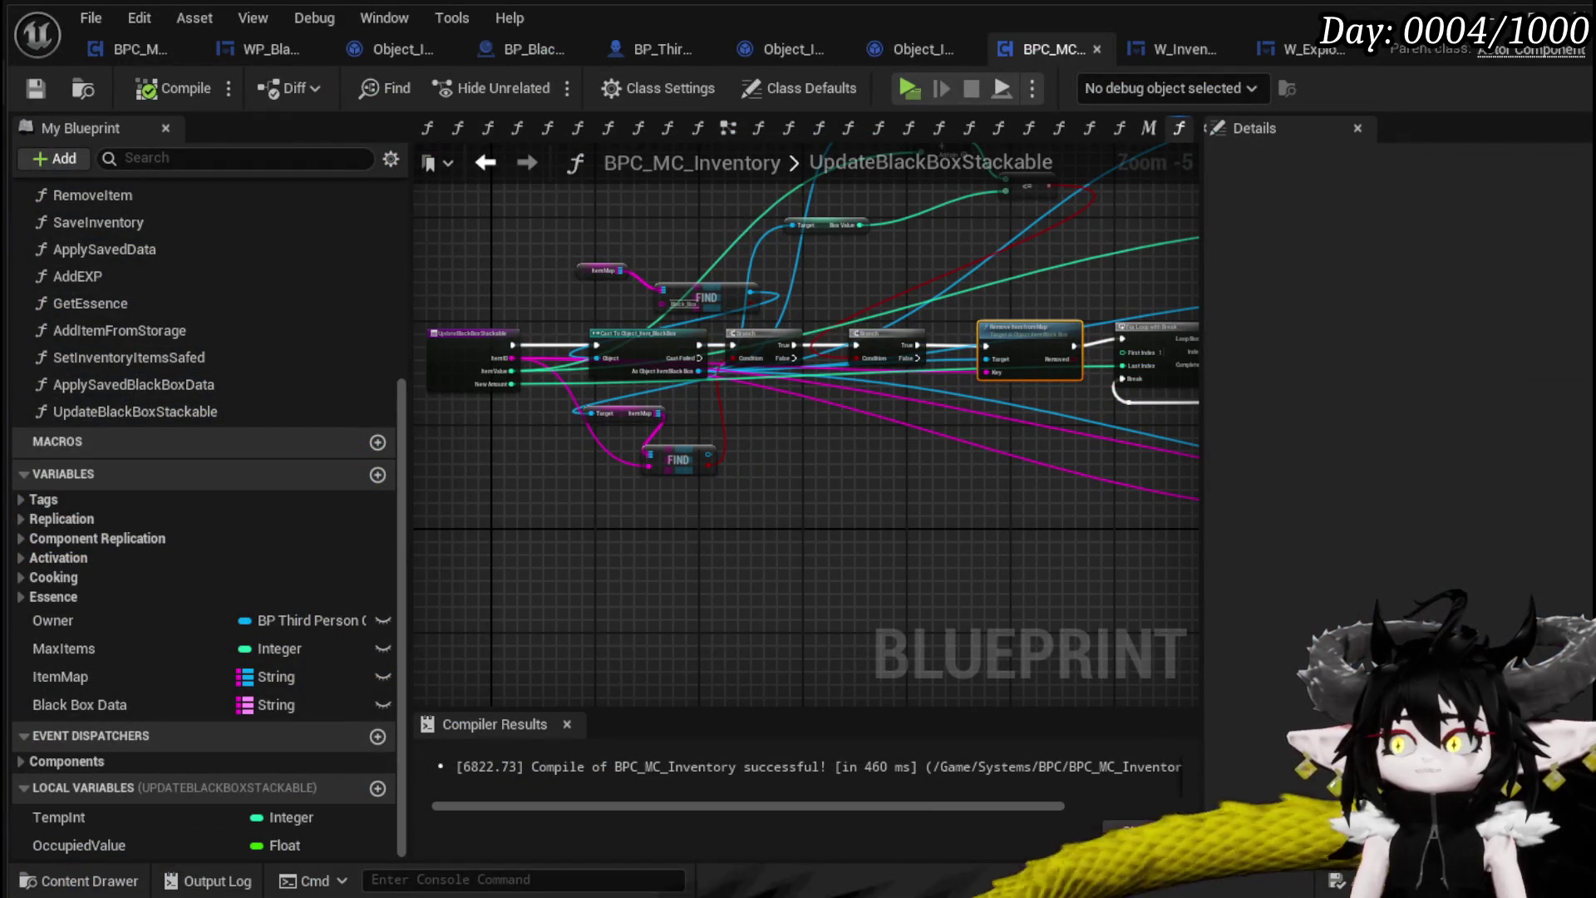
# Pan UpdateBlackBoxStackable to the Branch and loop nodes and open the RemoveItemFromMap function
pyautogui.scroll(3, 947, 506)
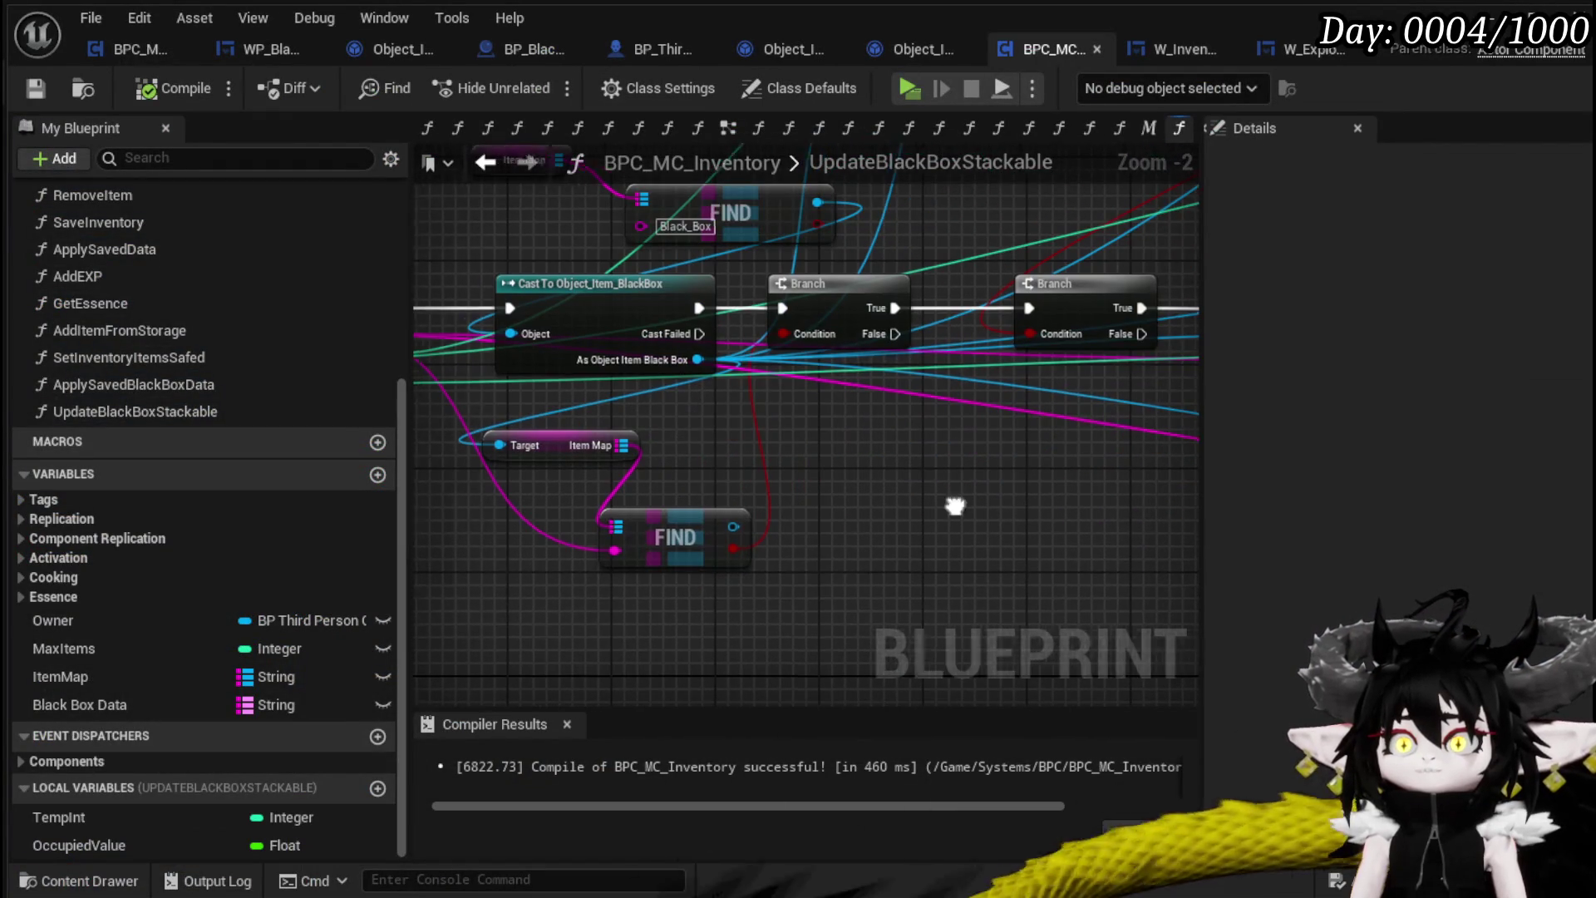
pyautogui.moveTo(1035, 538)
pyautogui.mouseDown()
pyautogui.moveTo(620, 534)
pyautogui.moveTo(712, 559)
pyautogui.moveTo(599, 549)
pyautogui.moveTo(784, 579)
pyautogui.moveTo(625, 584)
pyautogui.mouseUp()
pyautogui.doubleClick(762, 350)
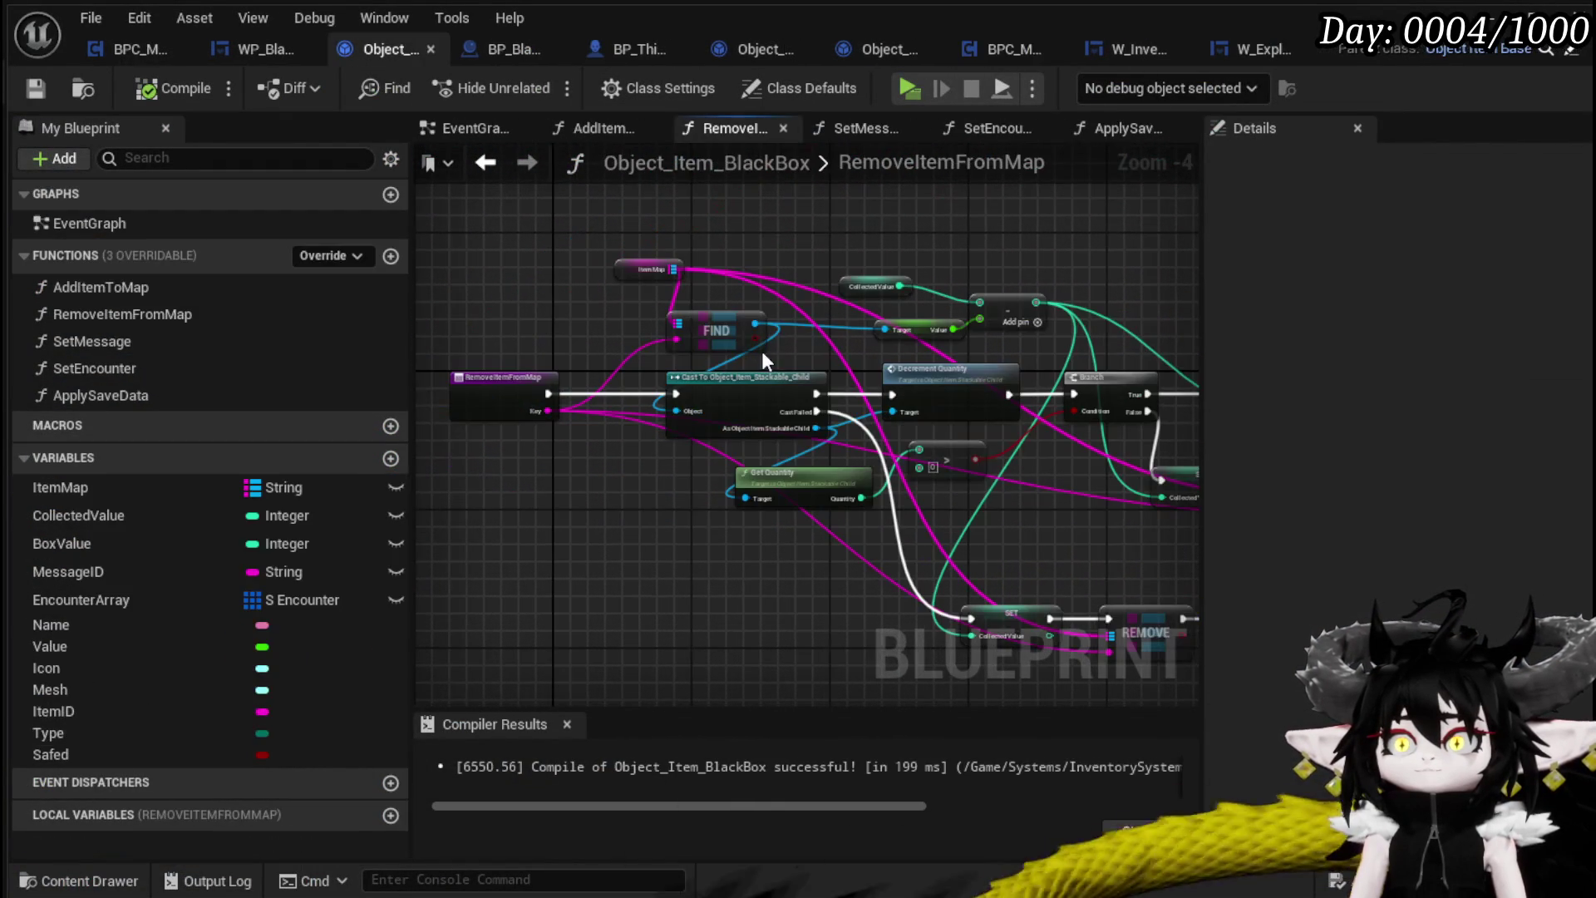
# Review RemoveItemFromMap's Item Map, Cast, SET, REMOVE and Return nodes, then add a new function
pyautogui.moveTo(861, 356); pyautogui.dragTo(668, 343)
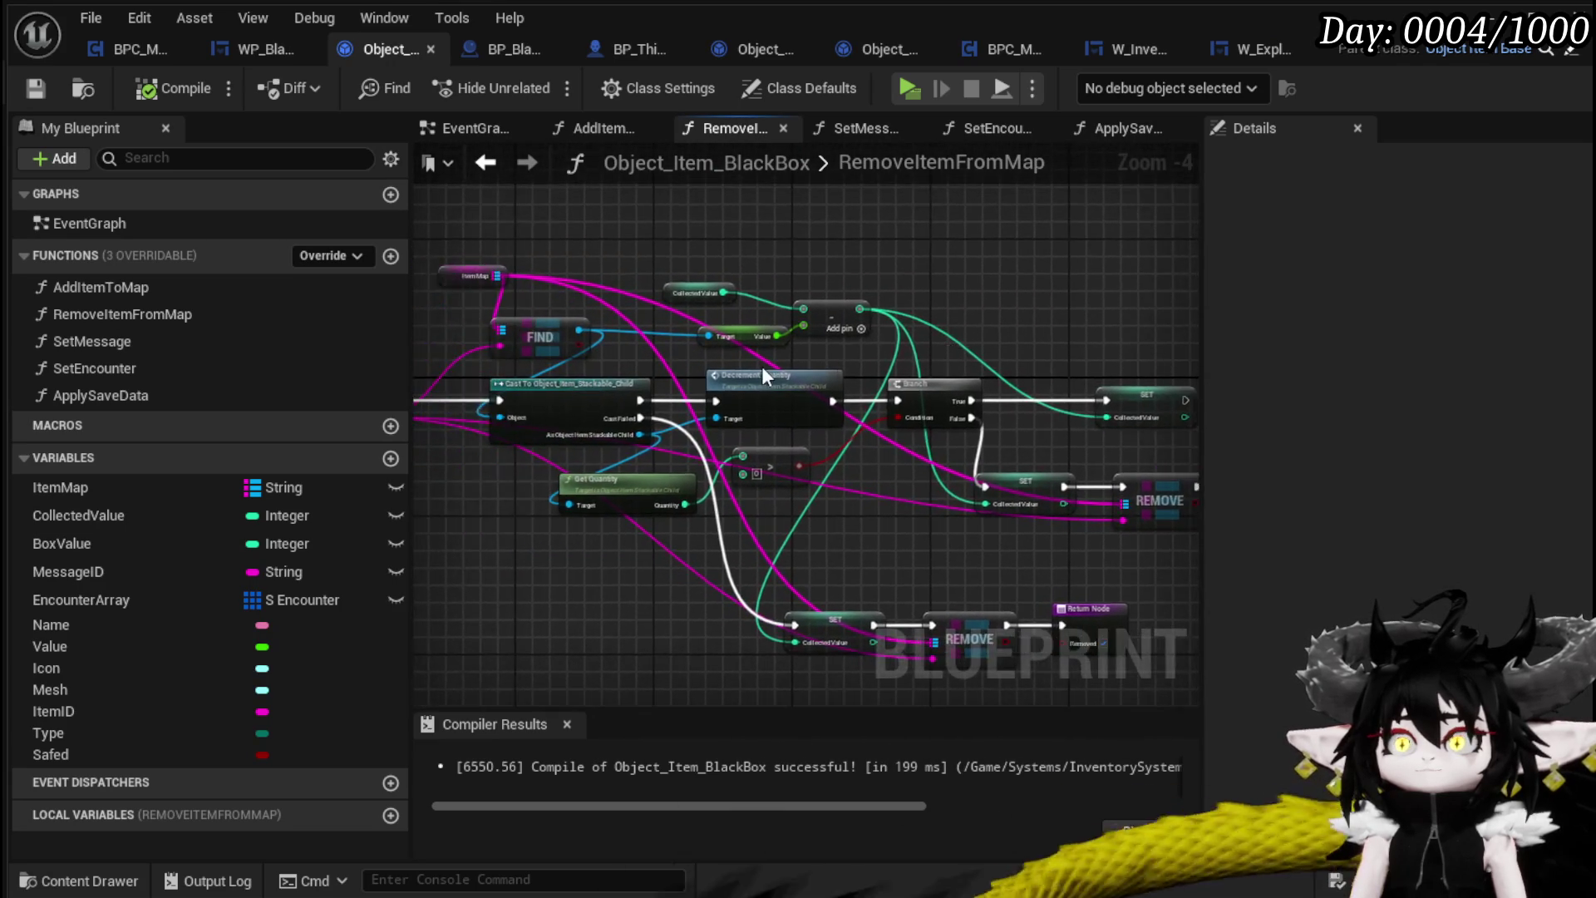
pyautogui.scroll(1, 761, 366)
pyautogui.moveTo(763, 374)
pyautogui.mouseDown()
pyautogui.moveTo(952, 384)
pyautogui.moveTo(887, 367)
pyautogui.mouseUp()
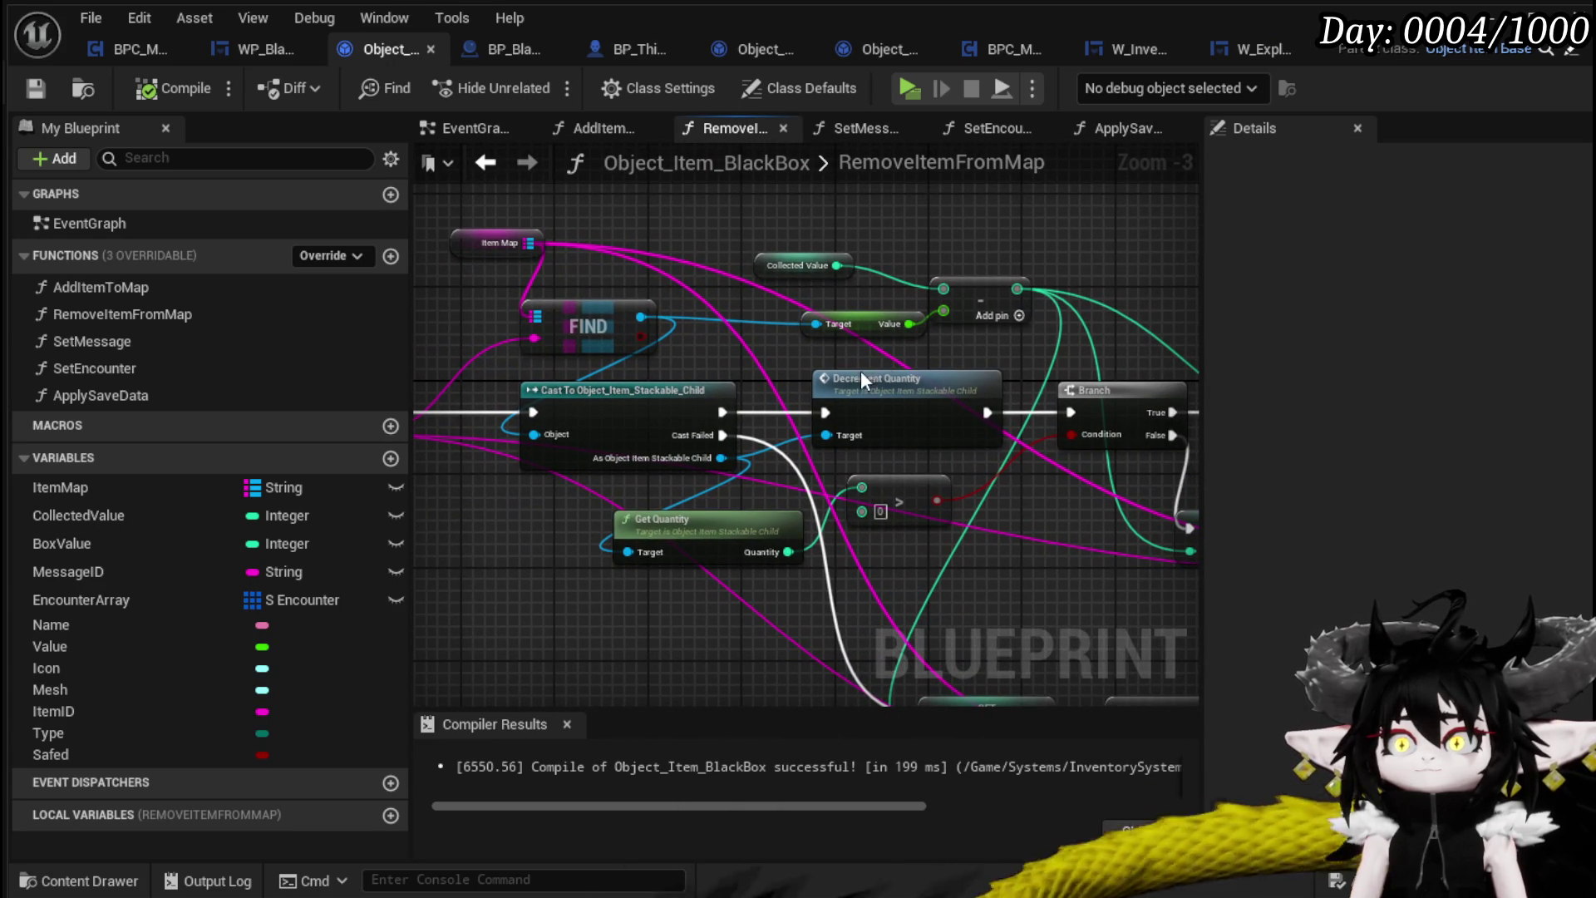
pyautogui.moveTo(974, 391)
pyautogui.mouseDown()
pyautogui.moveTo(496, 356)
pyautogui.moveTo(570, 335)
pyautogui.mouseUp()
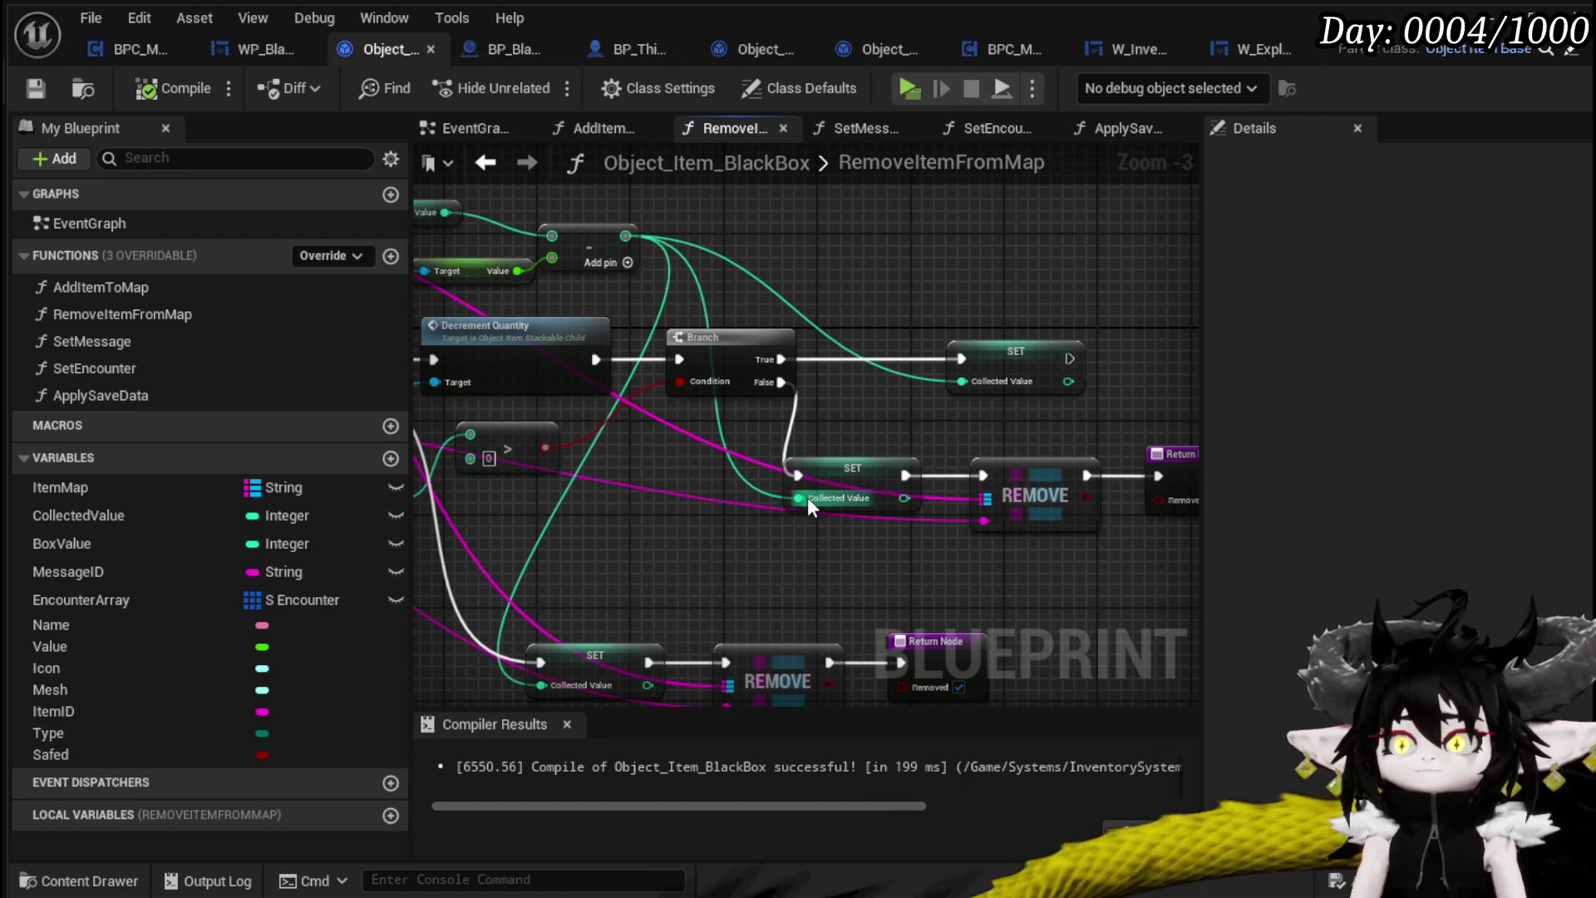
pyautogui.moveTo(692, 534)
pyautogui.mouseDown()
pyautogui.moveTo(760, 524)
pyautogui.moveTo(697, 488)
pyautogui.moveTo(798, 492)
pyautogui.mouseUp()
pyautogui.scroll(-1, 715, 496)
pyautogui.moveTo(700, 525); pyautogui.dragTo(838, 530)
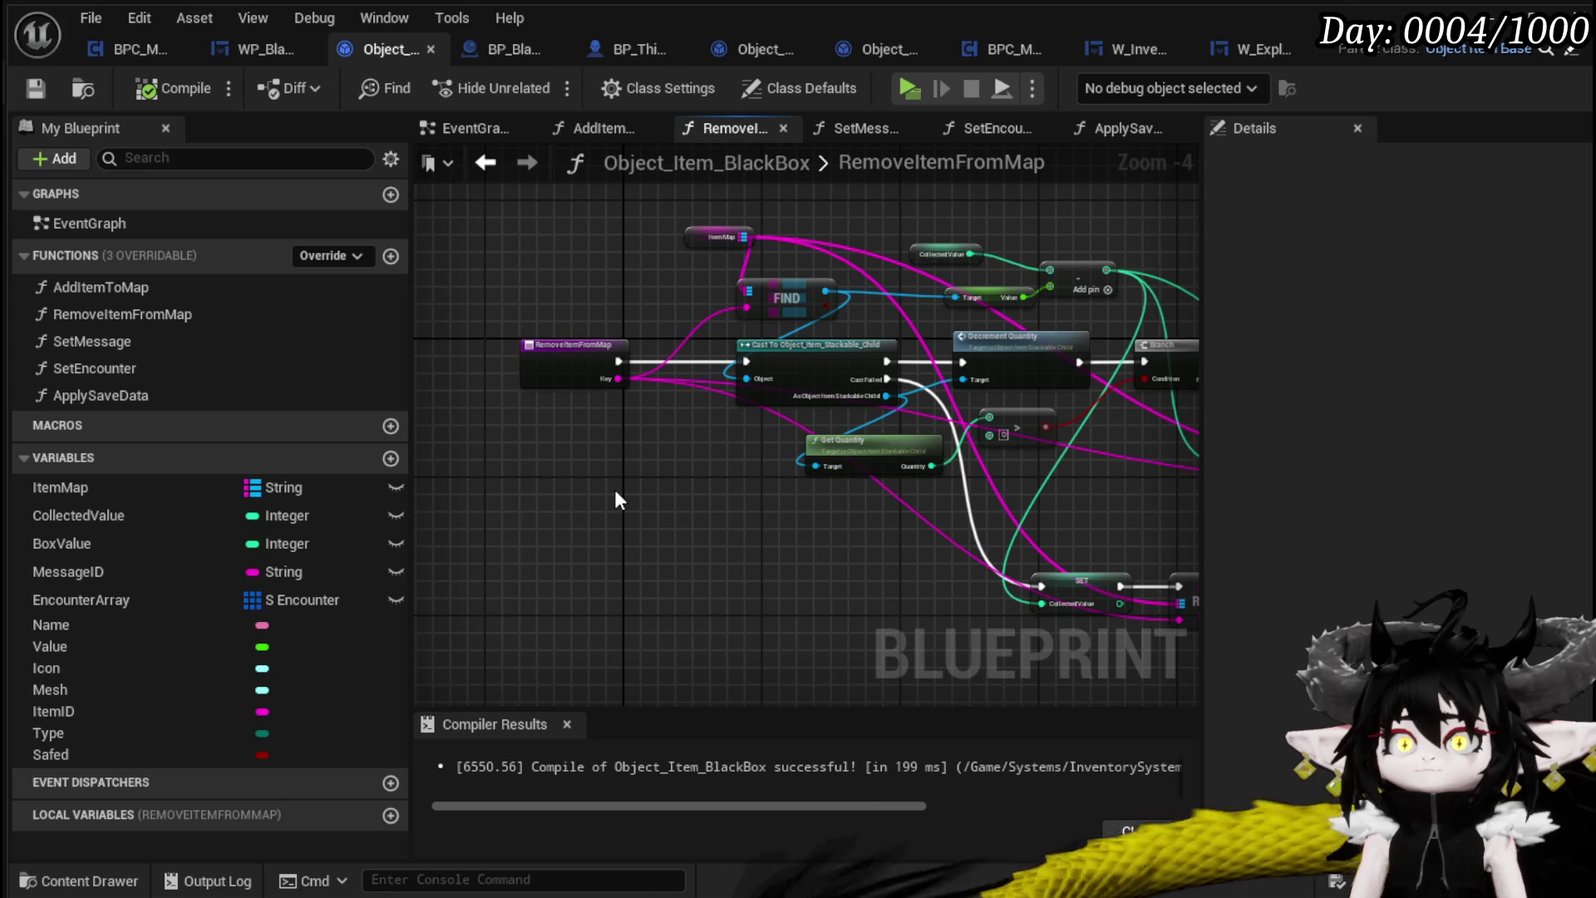
pyautogui.scroll(2, 616, 497)
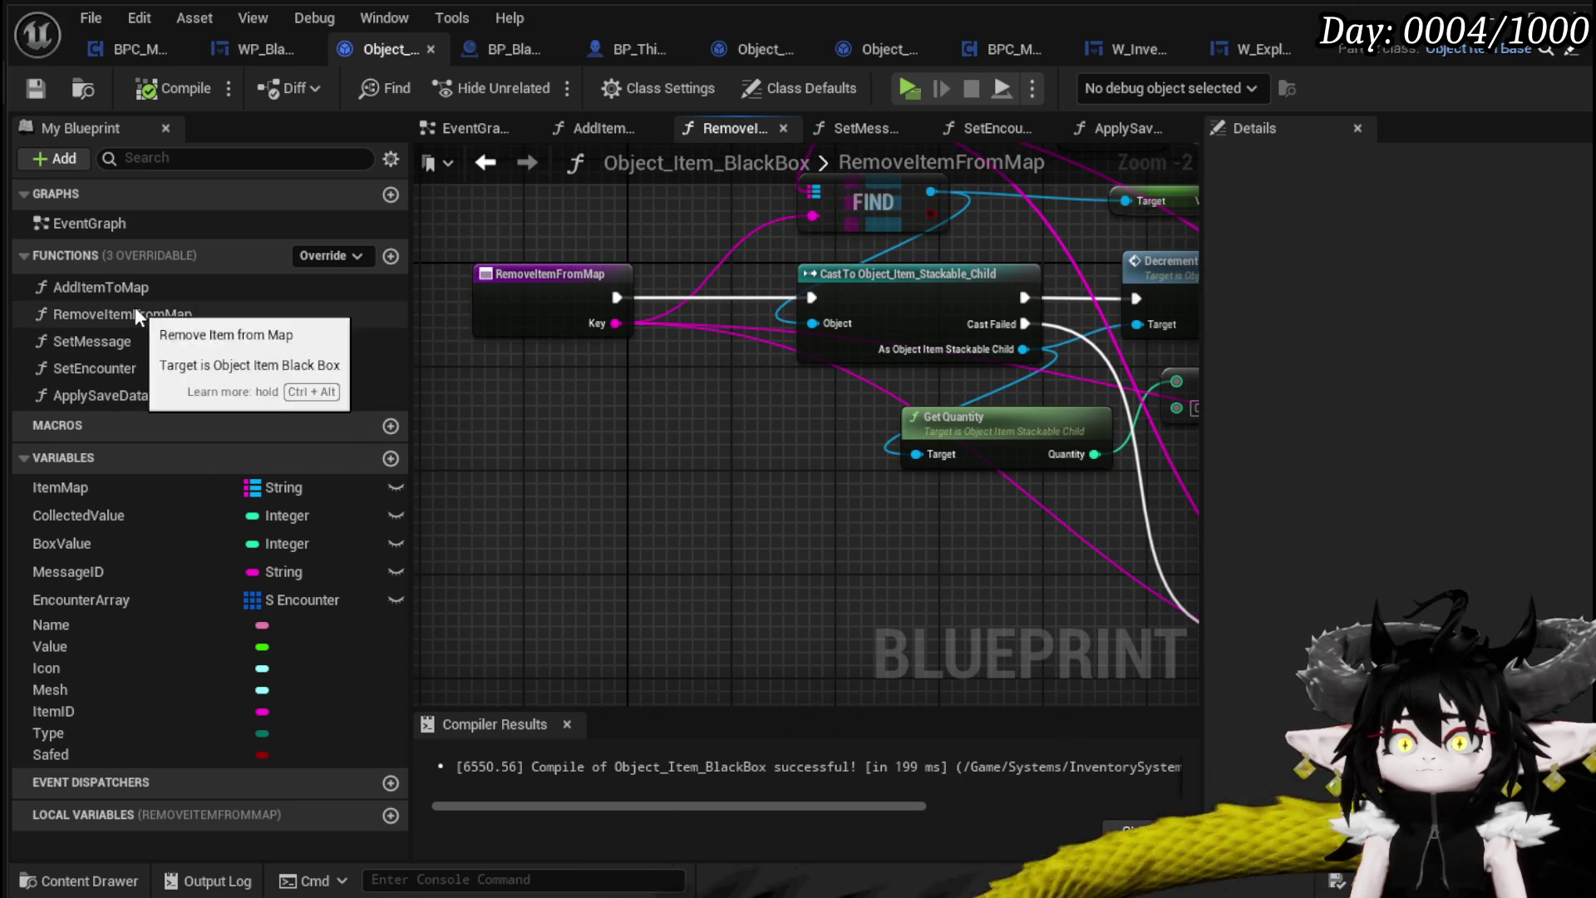
pyautogui.click(397, 256)
pyautogui.write('RemoveFullStack')
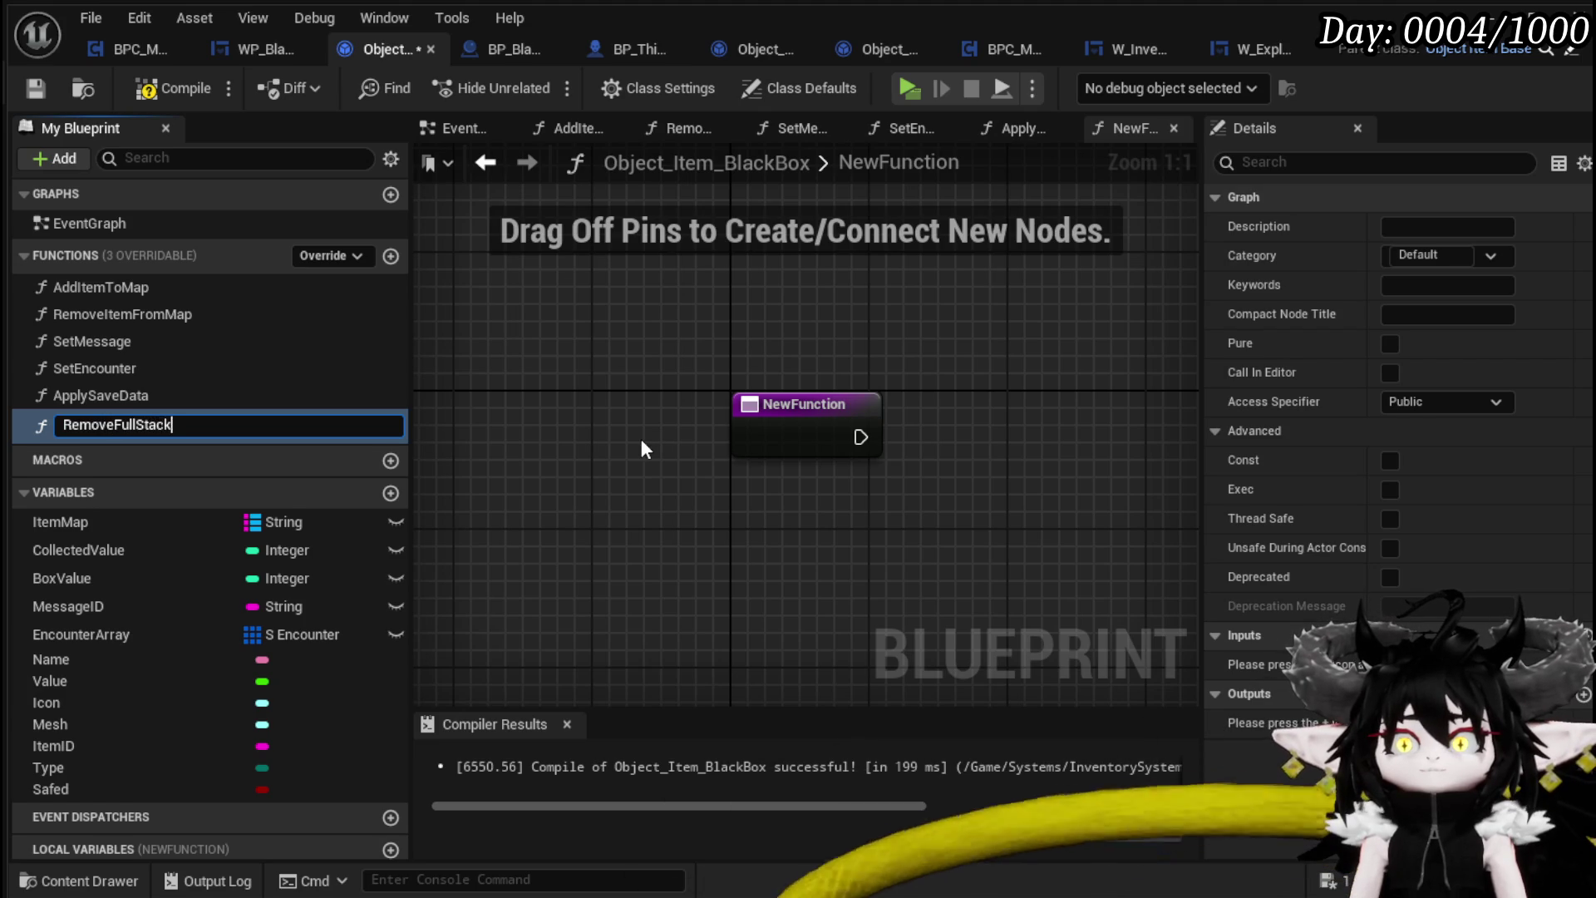
# Name the new function RemoveFullStack, then compile and save Object_Item_BlackBox
pyautogui.press('Return')
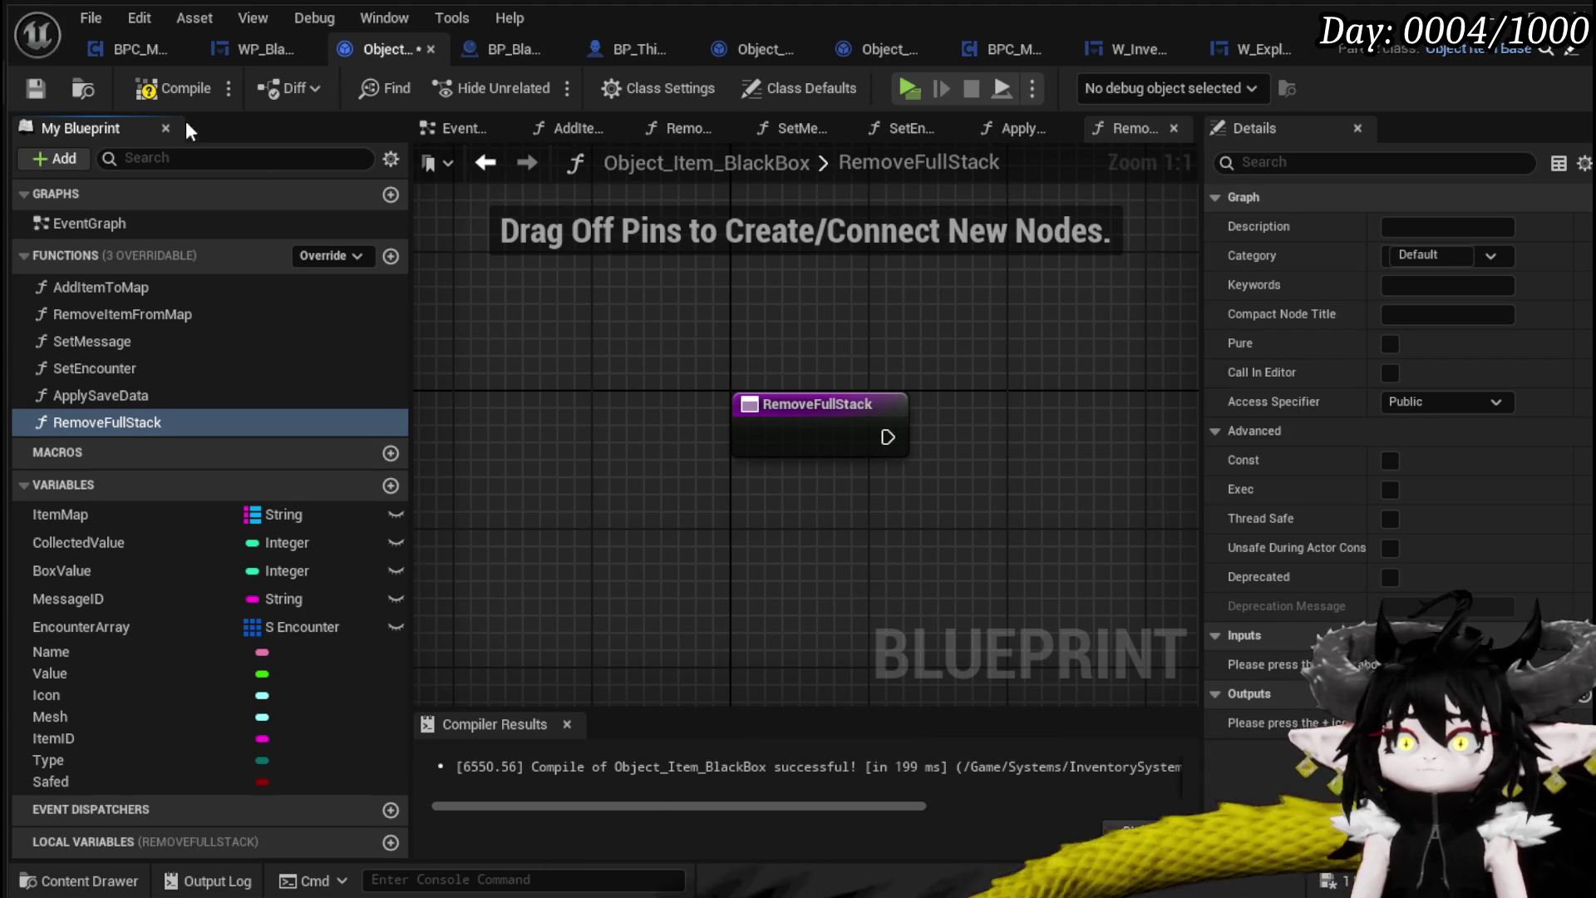
pyautogui.click(168, 87)
pyautogui.click(27, 87)
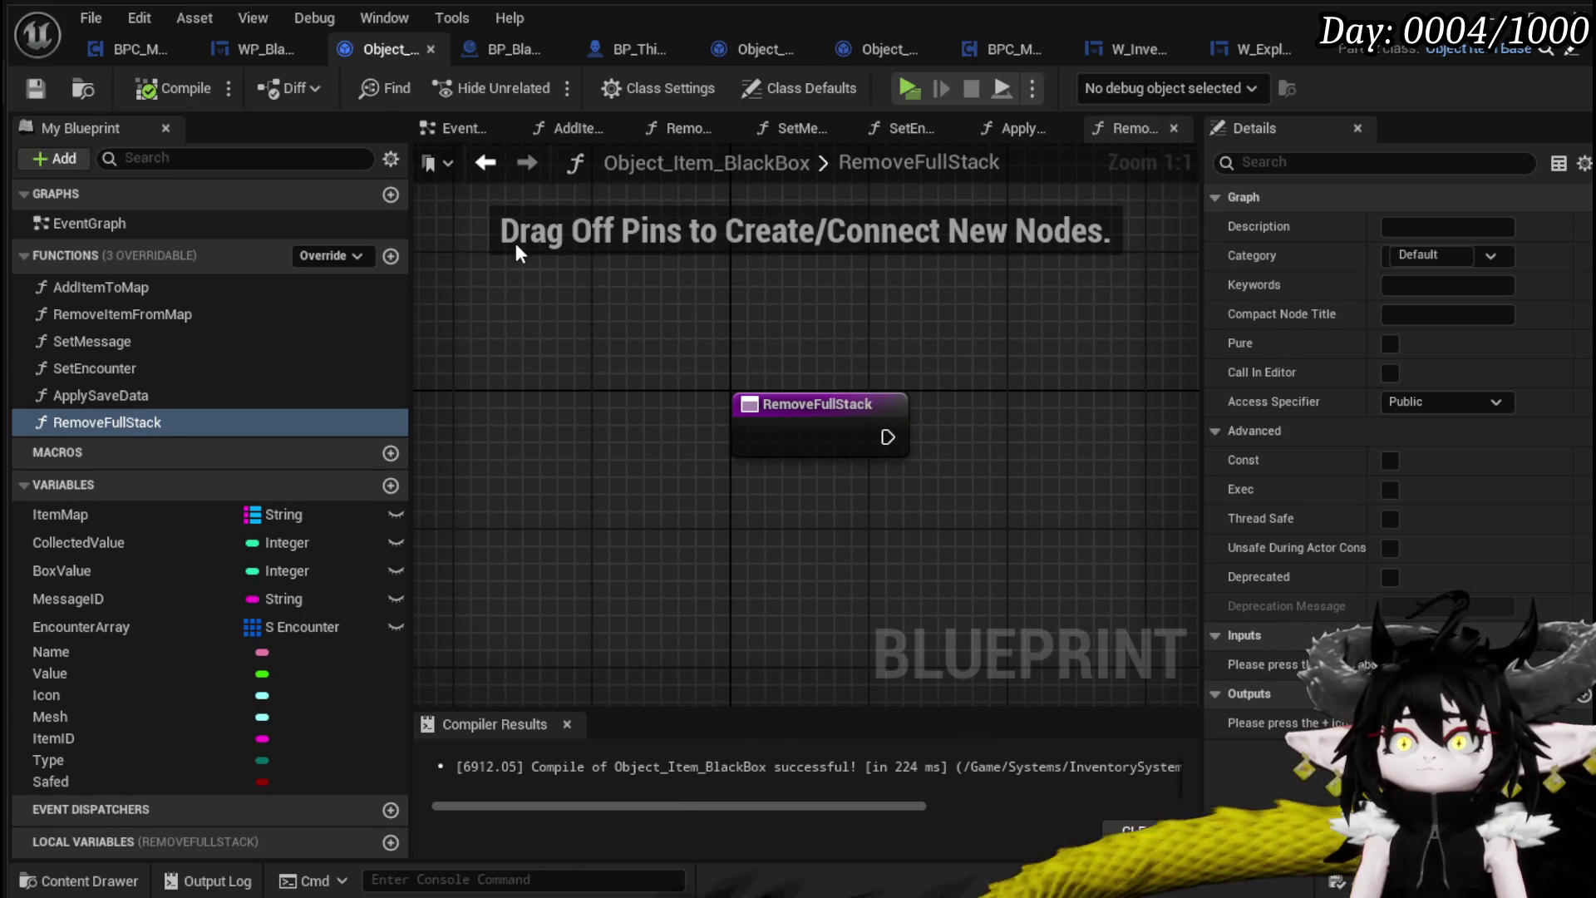
# Copy the removal nodes from RemoveItemFromMap and open the empty RemoveFullStack graph
pyautogui.doubleClick(143, 319)
pyautogui.scroll(-5, 577, 471)
pyautogui.moveTo(713, 424); pyautogui.dragTo(720, 498)
pyautogui.scroll(2, 657, 578)
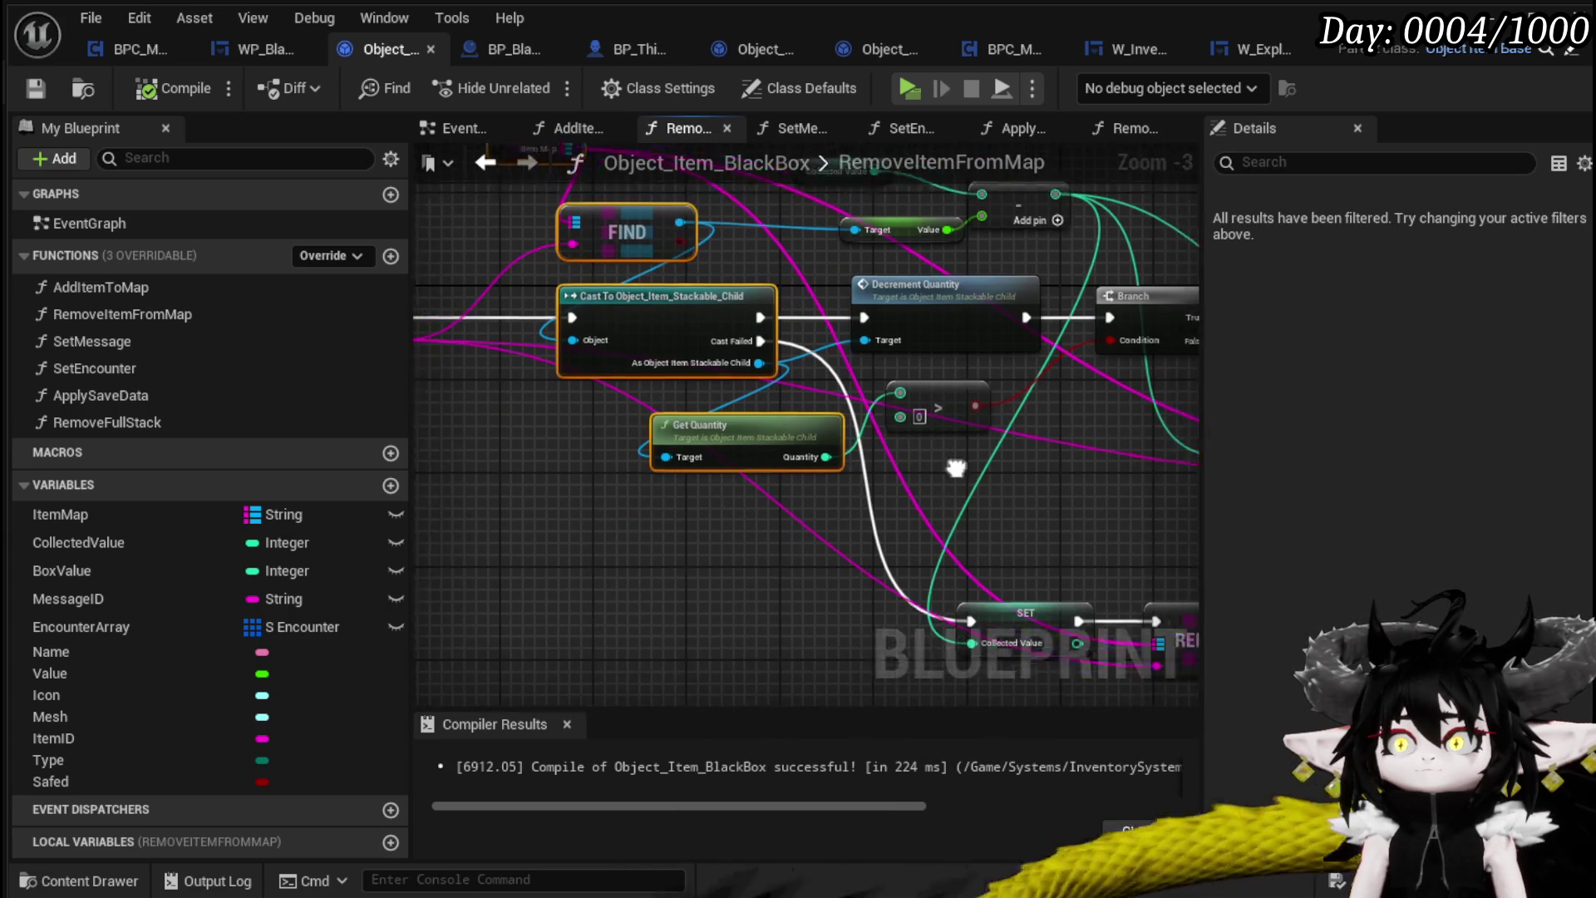
pyautogui.moveTo(956, 468); pyautogui.dragTo(706, 539)
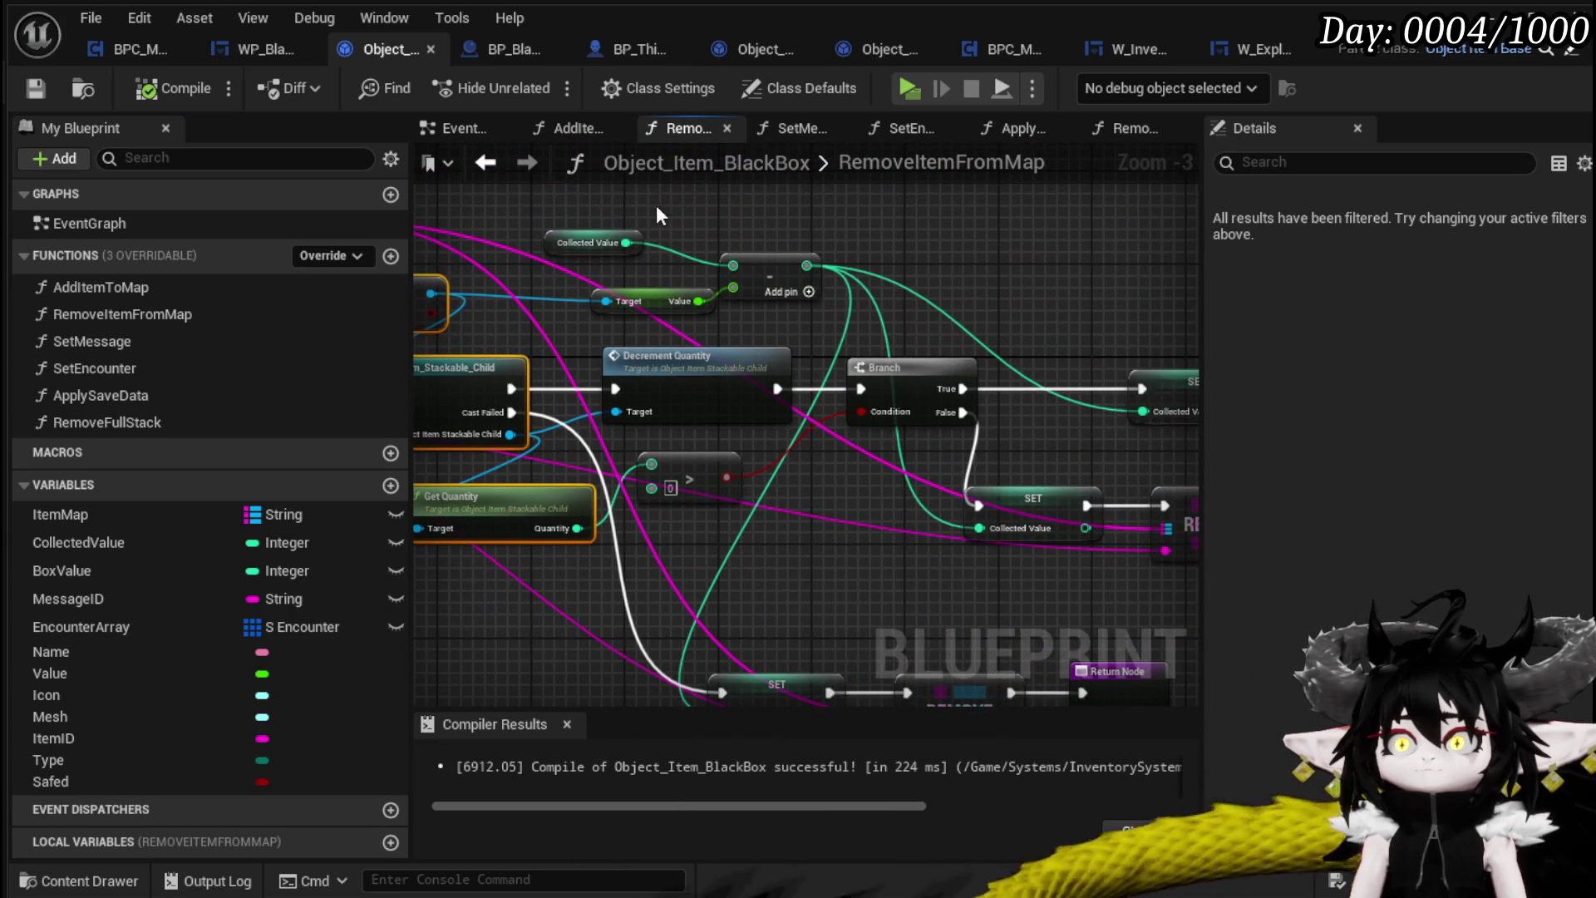
pyautogui.moveTo(1009, 265); pyautogui.dragTo(867, 273)
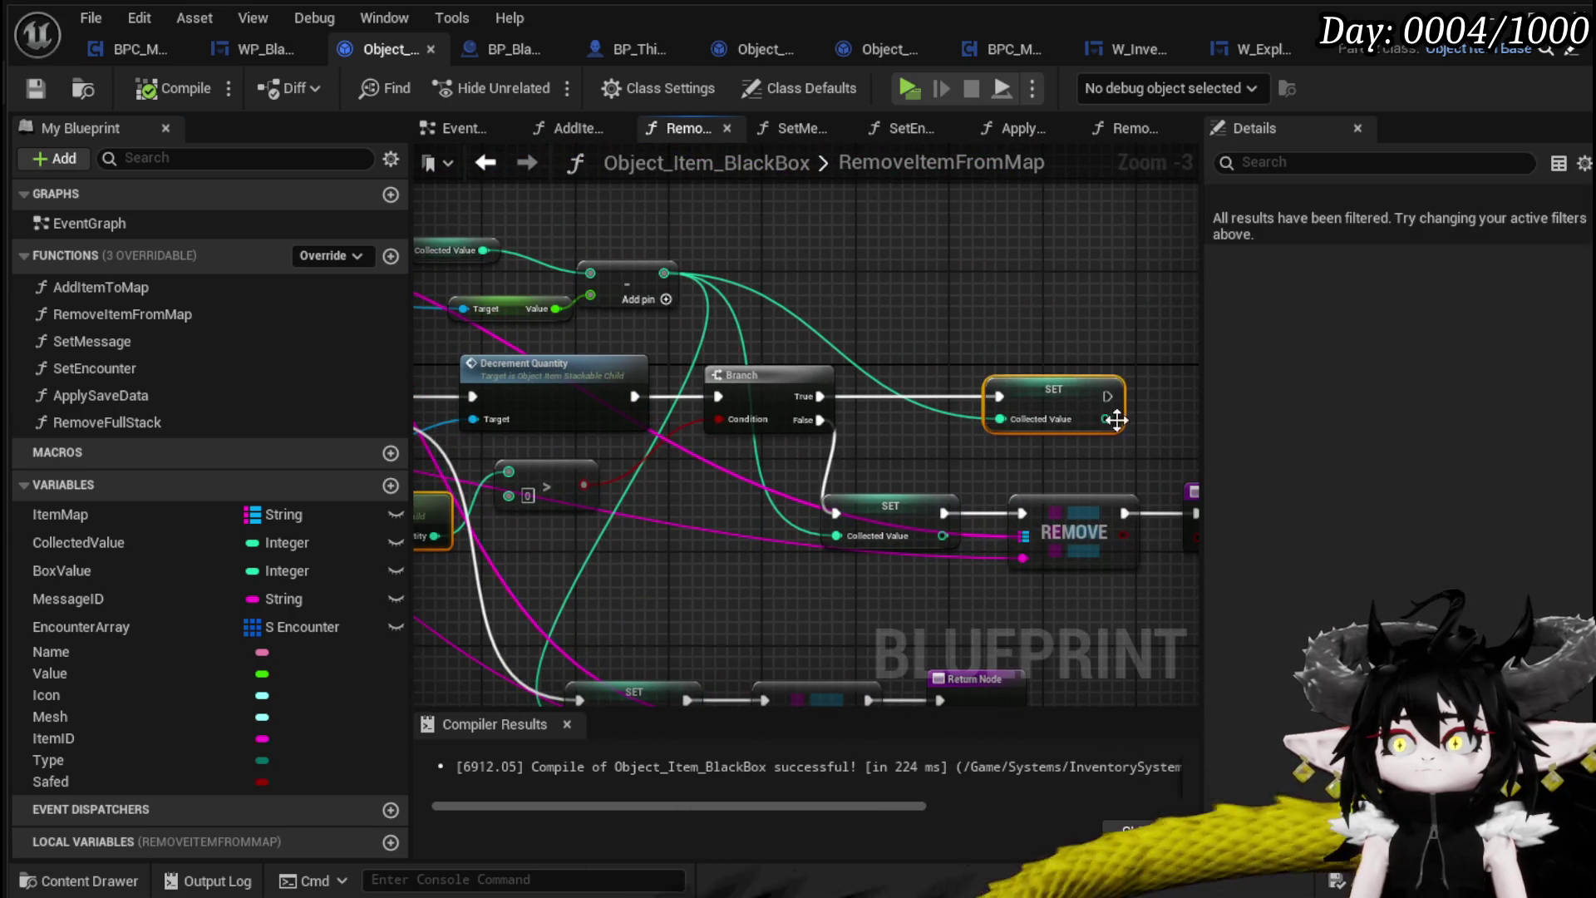
pyautogui.moveTo(674, 259); pyautogui.dragTo(813, 303)
pyautogui.moveTo(965, 347)
pyautogui.mouseDown()
pyautogui.moveTo(716, 325)
pyautogui.moveTo(632, 263)
pyautogui.mouseUp()
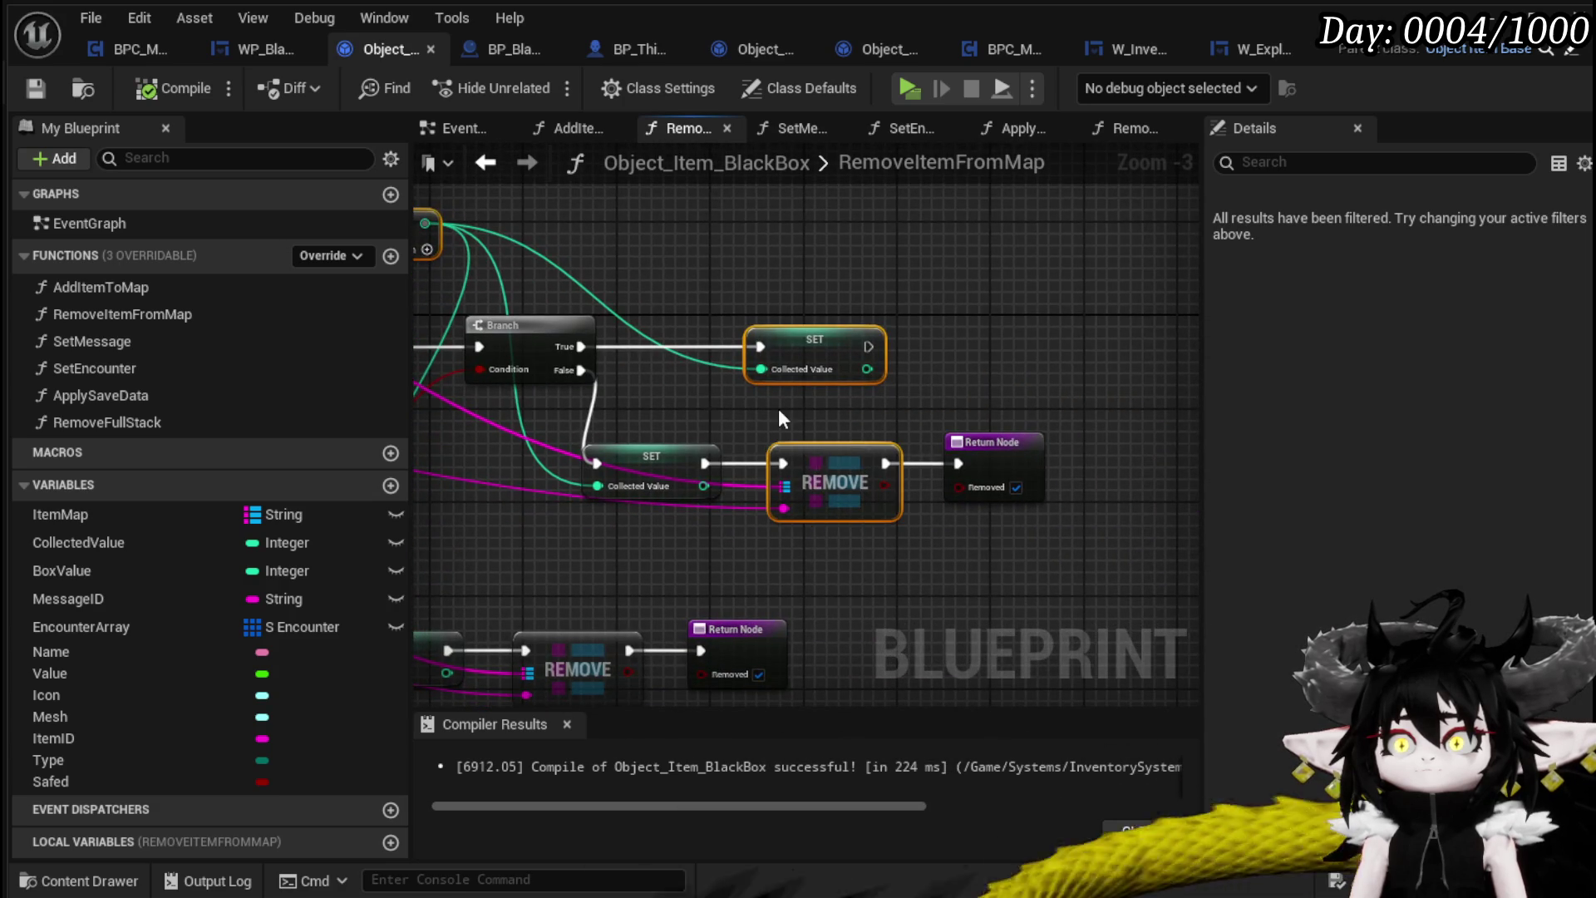
pyautogui.moveTo(780, 410); pyautogui.dragTo(1069, 412)
pyautogui.doubleClick(177, 419)
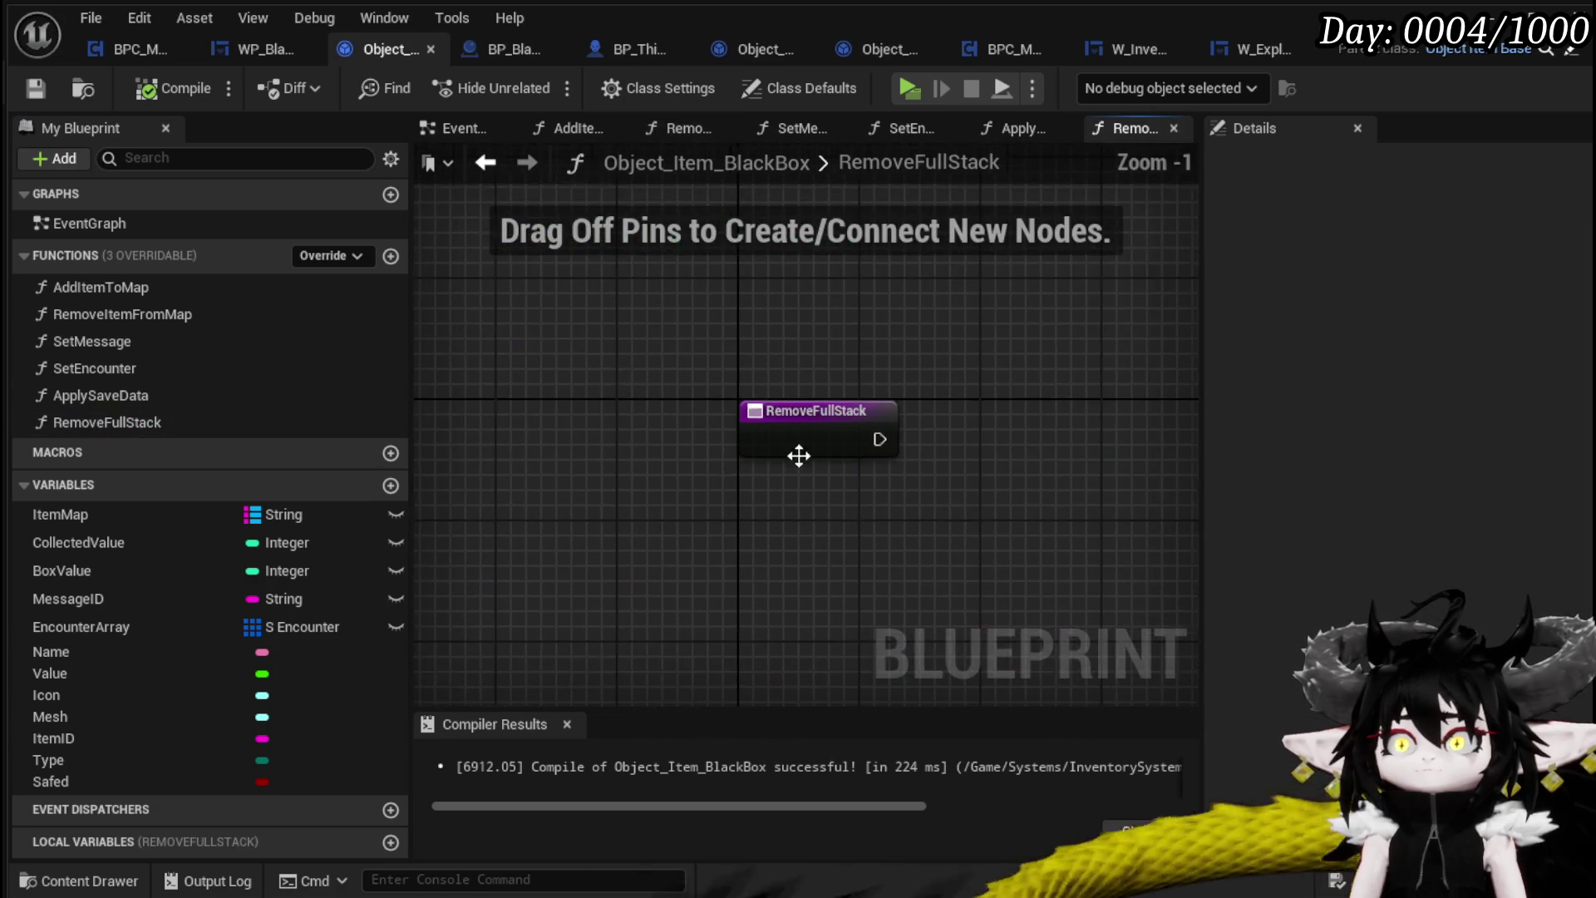
# Arrange the pasted nodes in RemoveFullStack, add a Key input to FIND, and chain SET into REMOVE
pyautogui.moveTo(778, 401); pyautogui.dragTo(944, 387)
pyautogui.click(556, 427)
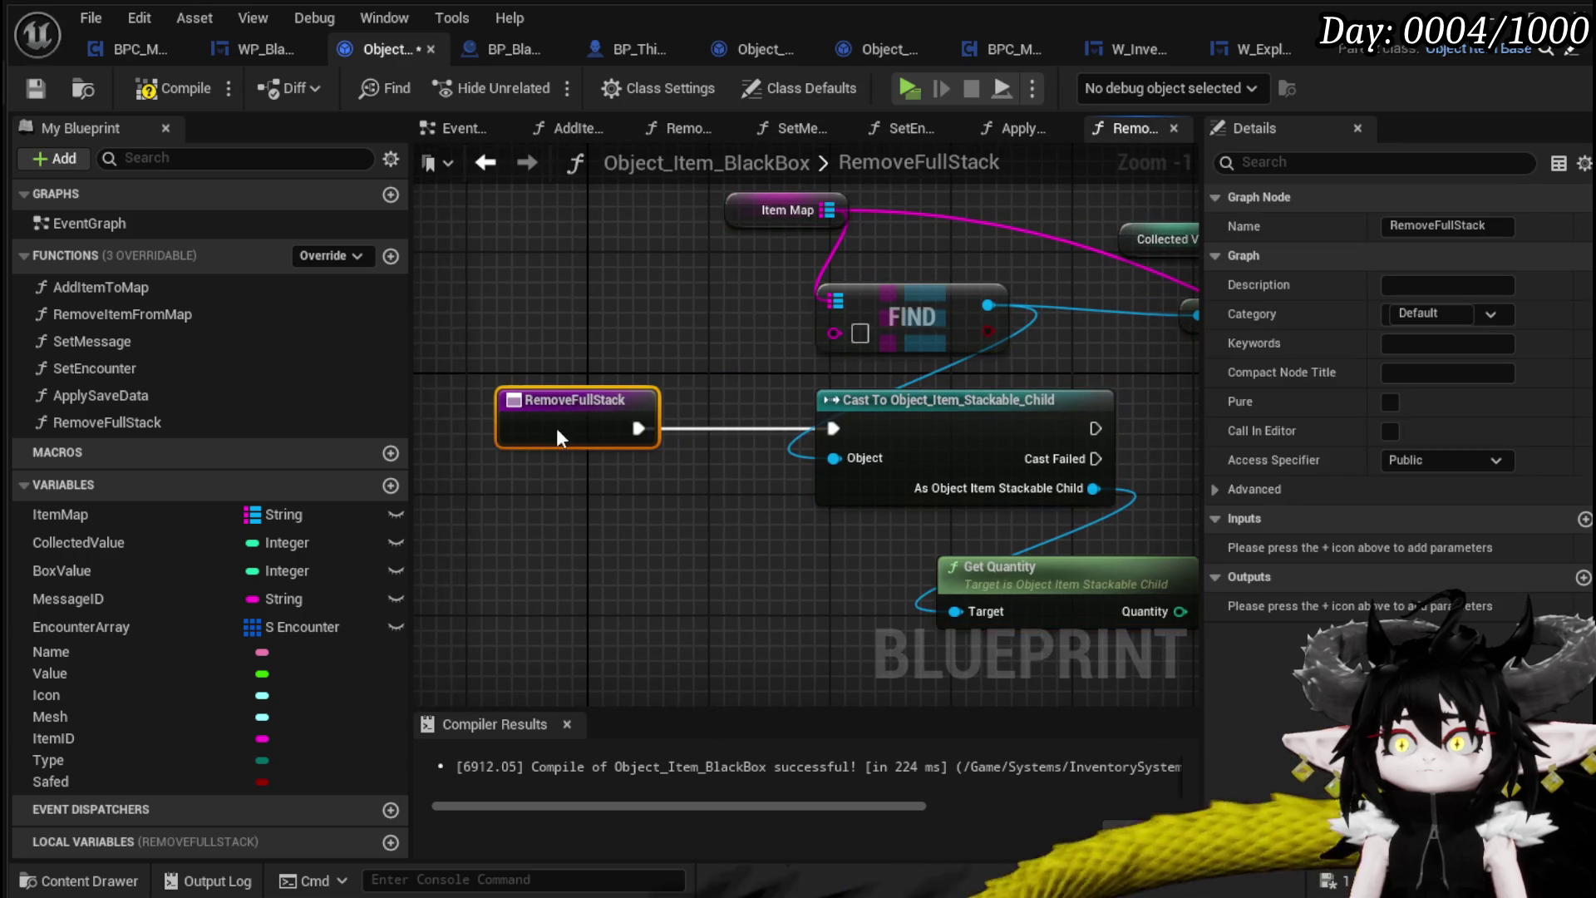
pyautogui.moveTo(576, 421); pyautogui.dragTo(577, 423)
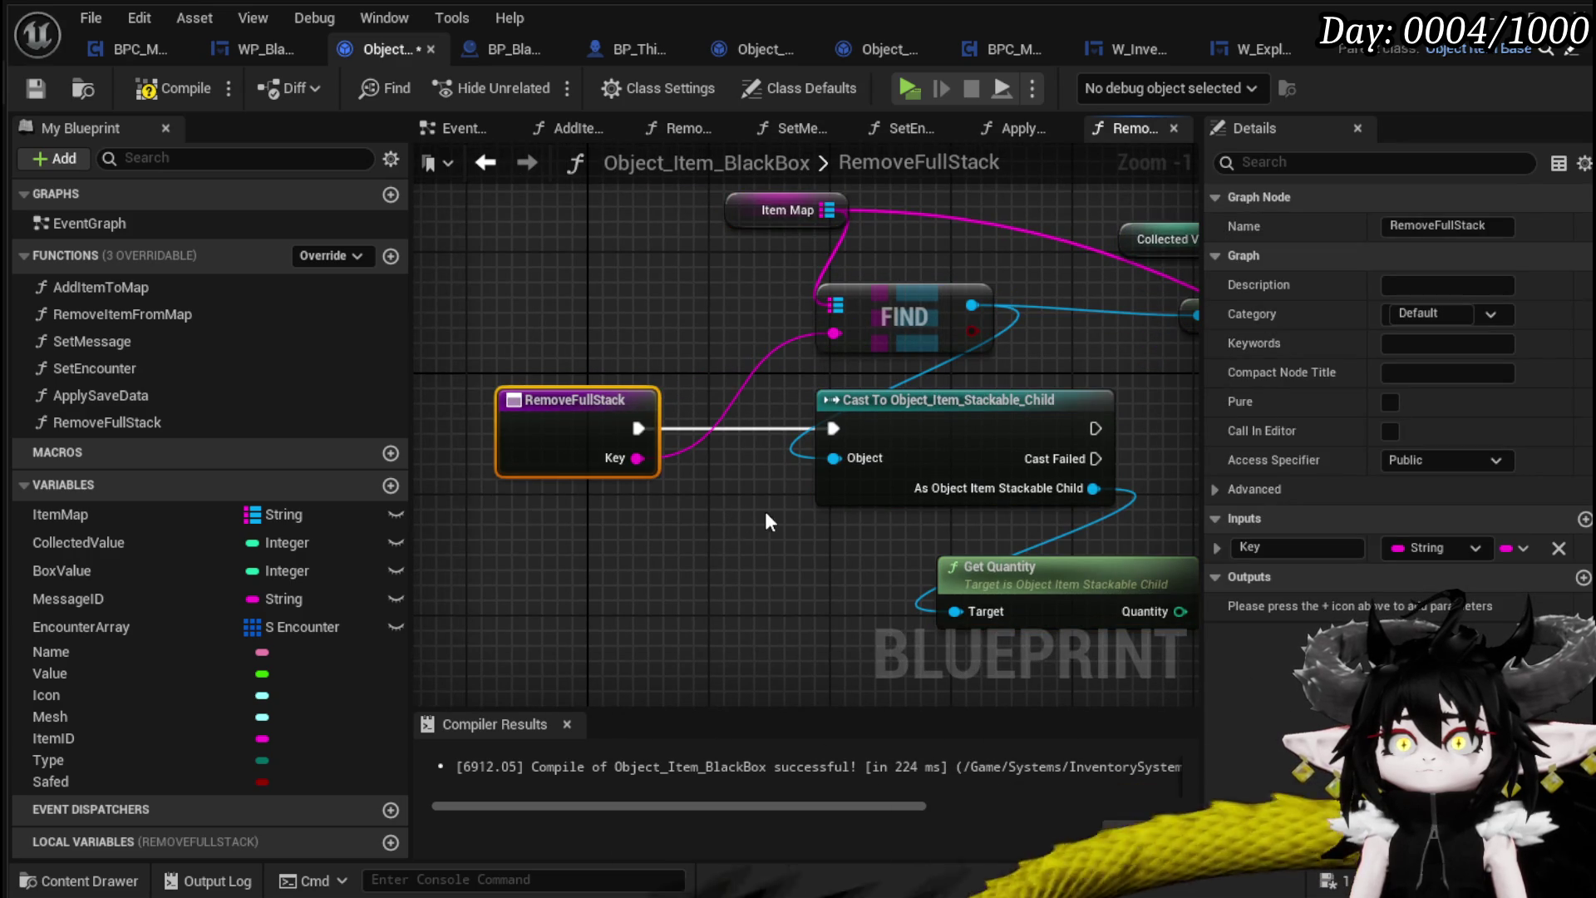
pyautogui.scroll(-2, 765, 512)
pyautogui.moveTo(952, 441)
pyautogui.mouseDown()
pyautogui.moveTo(592, 429)
pyautogui.moveTo(562, 371)
pyautogui.moveTo(950, 351)
pyautogui.moveTo(922, 344)
pyautogui.moveTo(1032, 321)
pyautogui.mouseUp()
pyautogui.click(931, 357)
pyautogui.moveTo(921, 368); pyautogui.dragTo(951, 359)
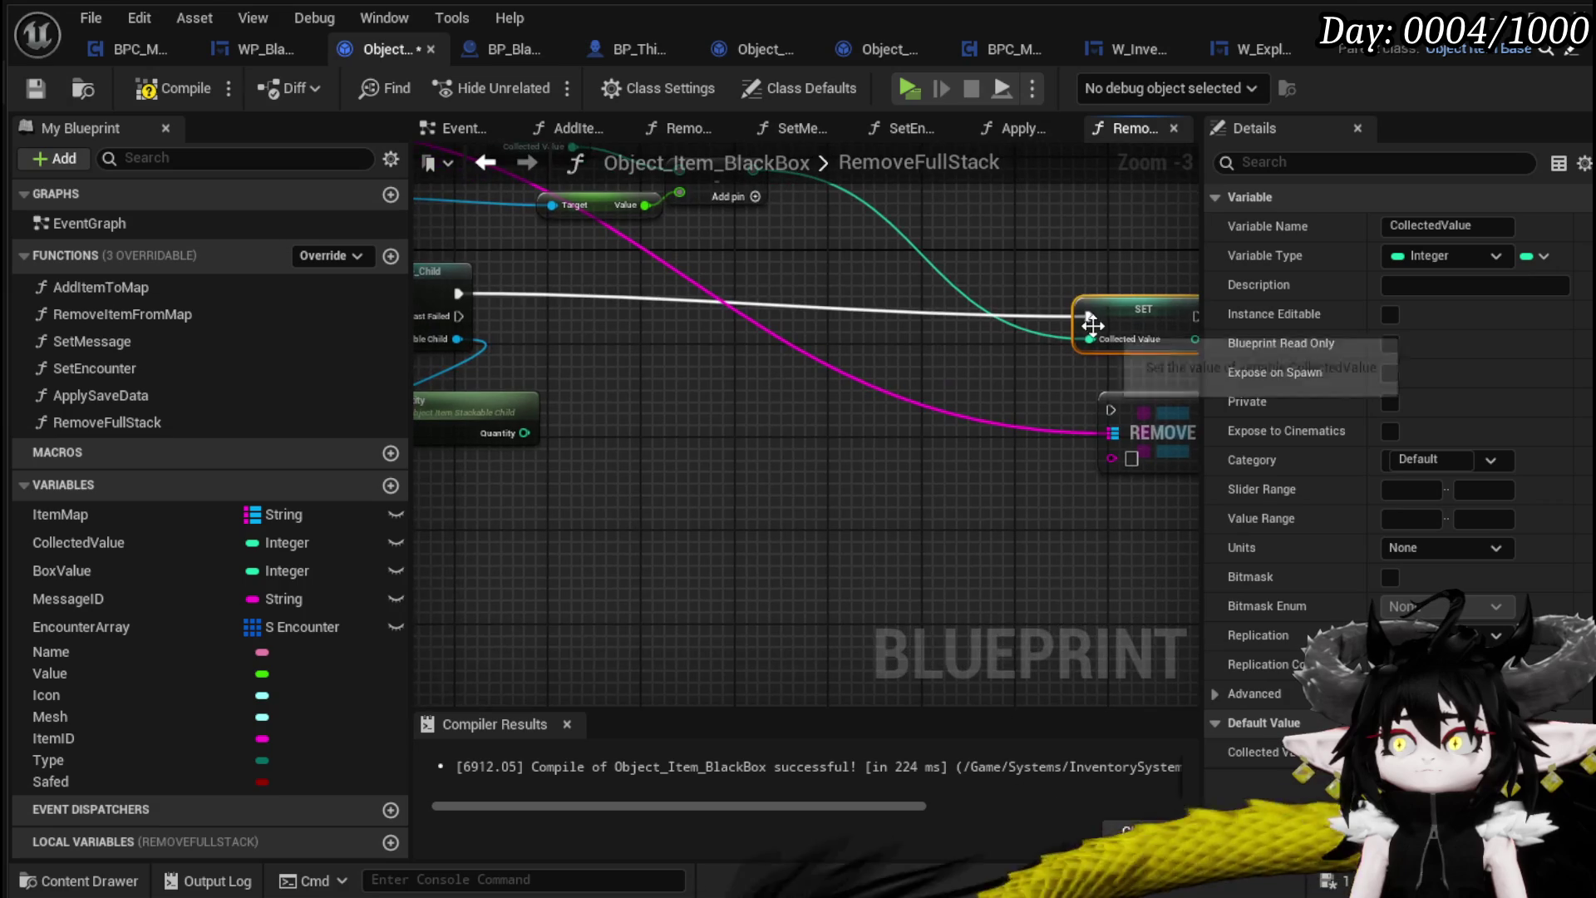
pyautogui.moveTo(1162, 415); pyautogui.dragTo(884, 379)
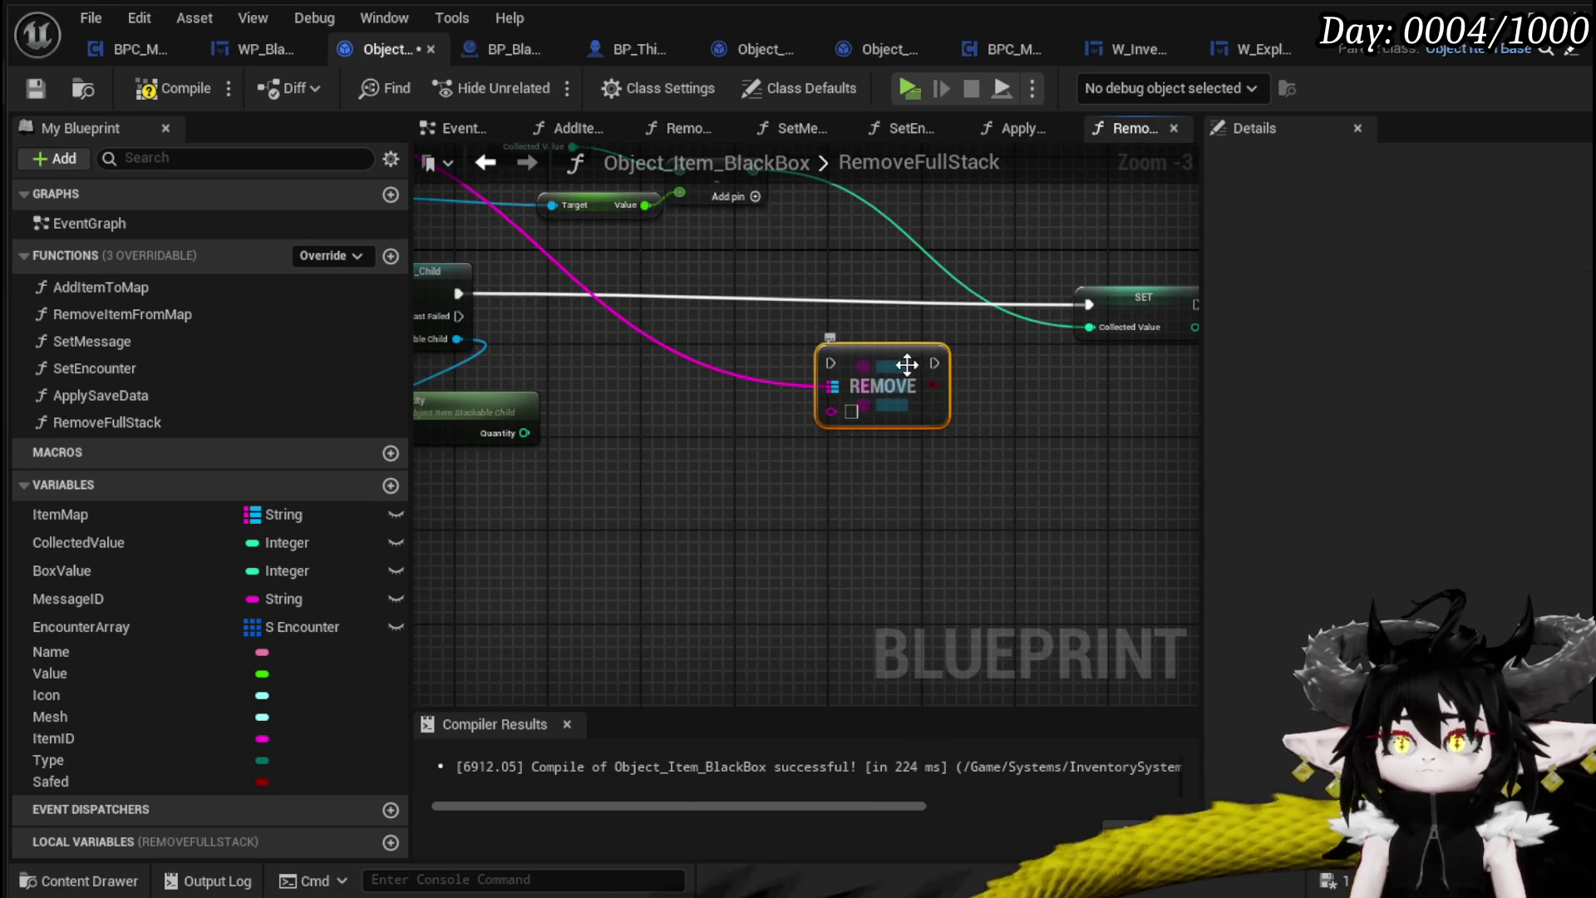
pyautogui.moveTo(507, 318); pyautogui.dragTo(617, 355)
pyautogui.moveTo(780, 368)
pyautogui.mouseDown()
pyautogui.moveTo(668, 397)
pyautogui.moveTo(1175, 392)
pyautogui.moveTo(1112, 386)
pyautogui.mouseUp()
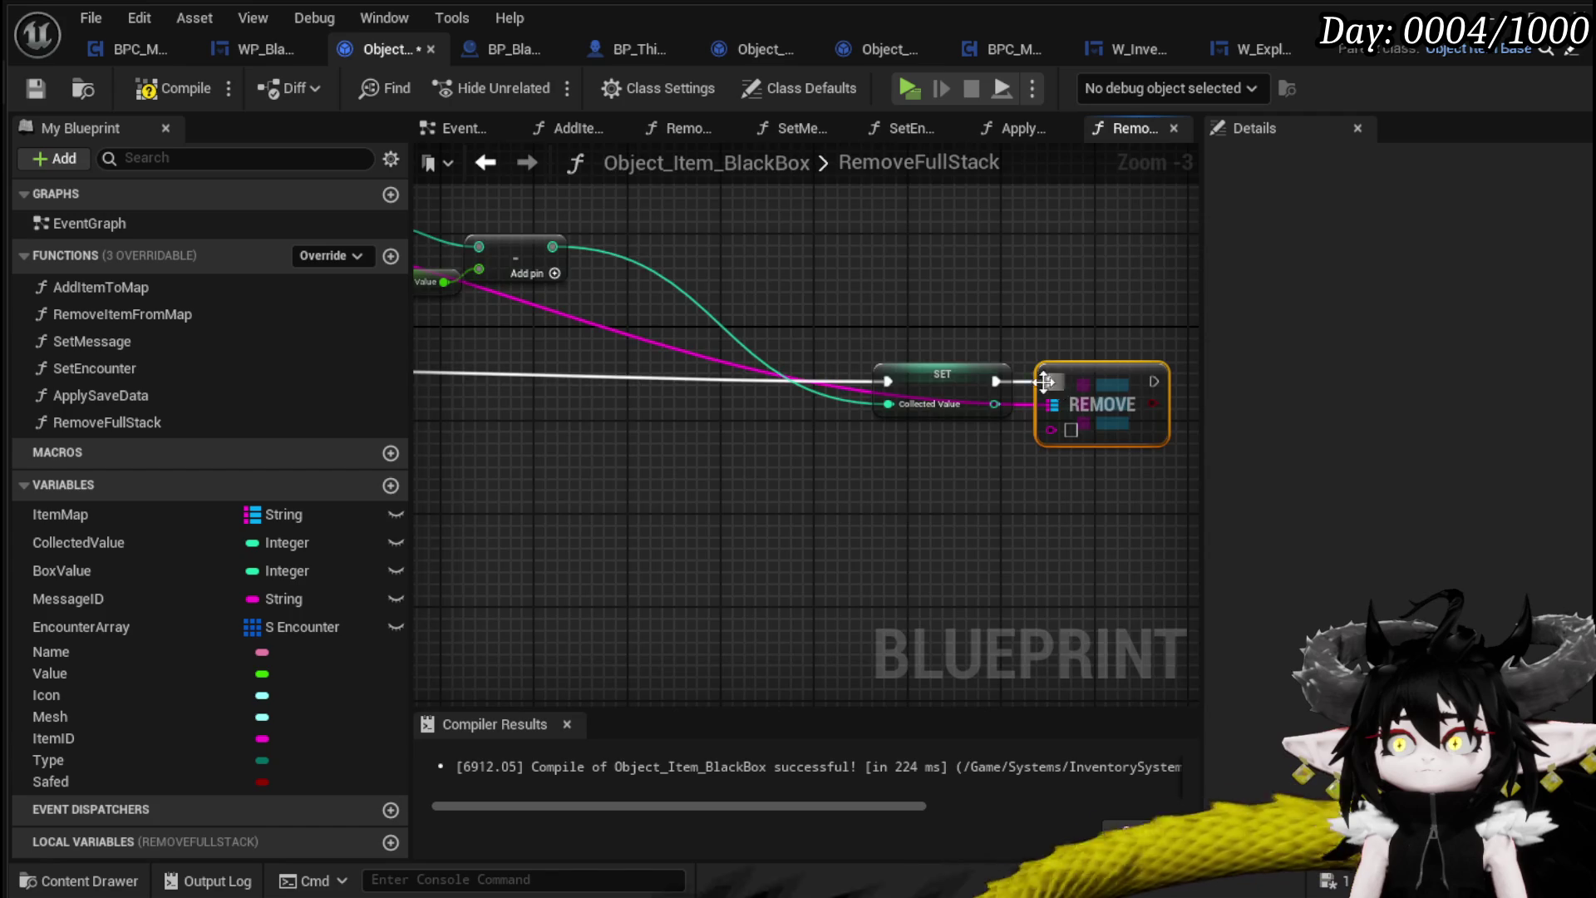
pyautogui.moveTo(415, 416); pyautogui.dragTo(765, 416)
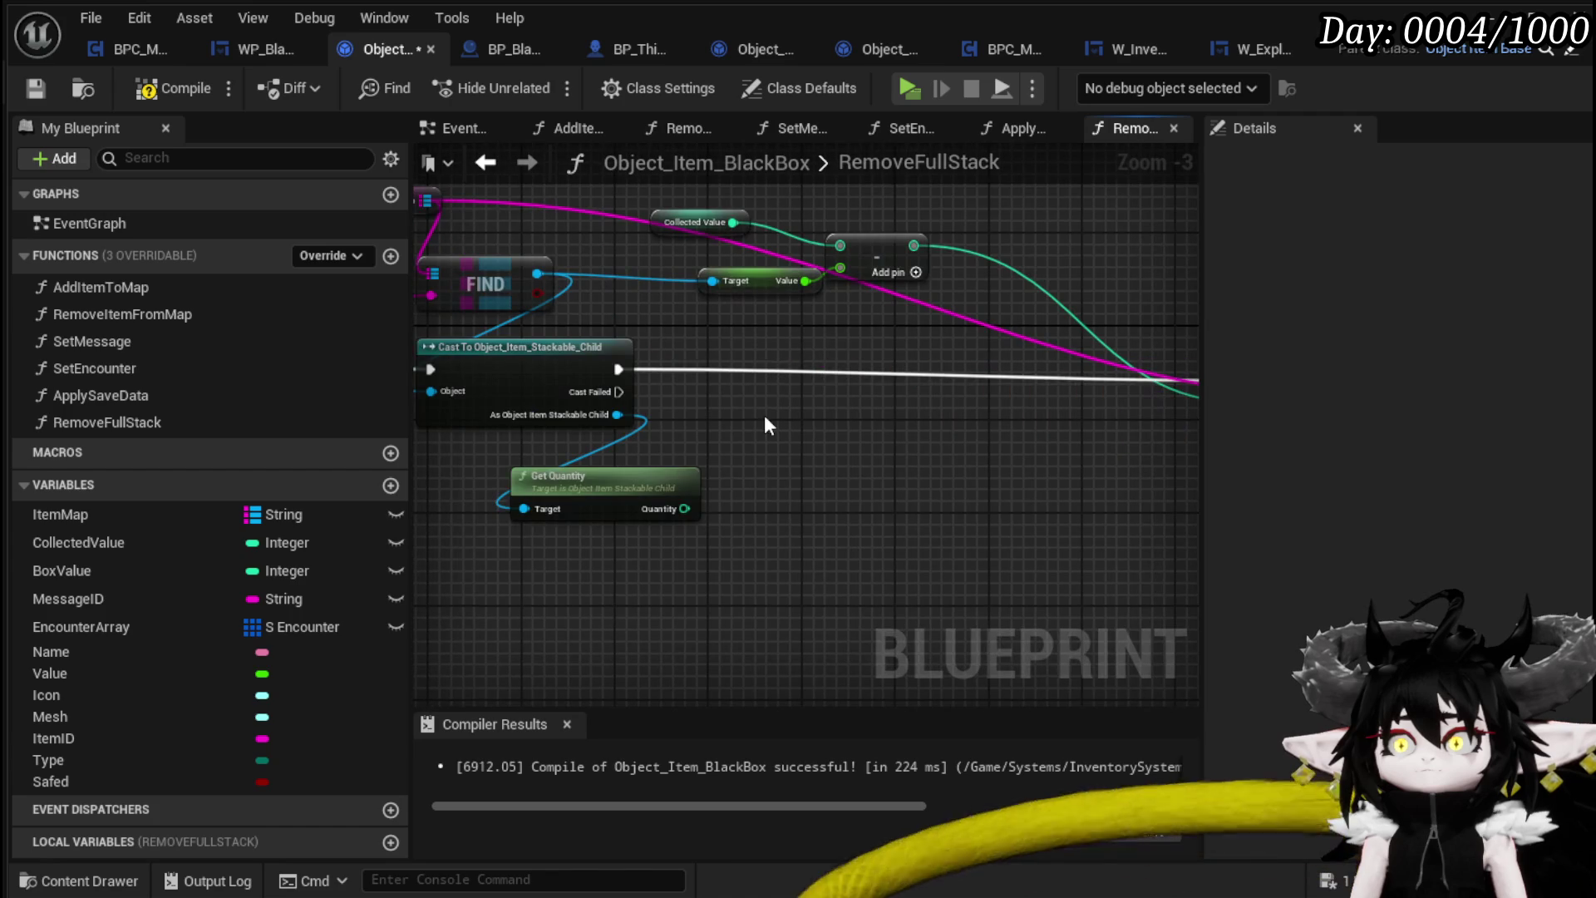
# Multiply the item's Value by Get Quantity and feed the product into the Subtract node
pyautogui.click(800, 291)
pyautogui.moveTo(804, 281); pyautogui.dragTo(825, 355)
pyautogui.write('*')
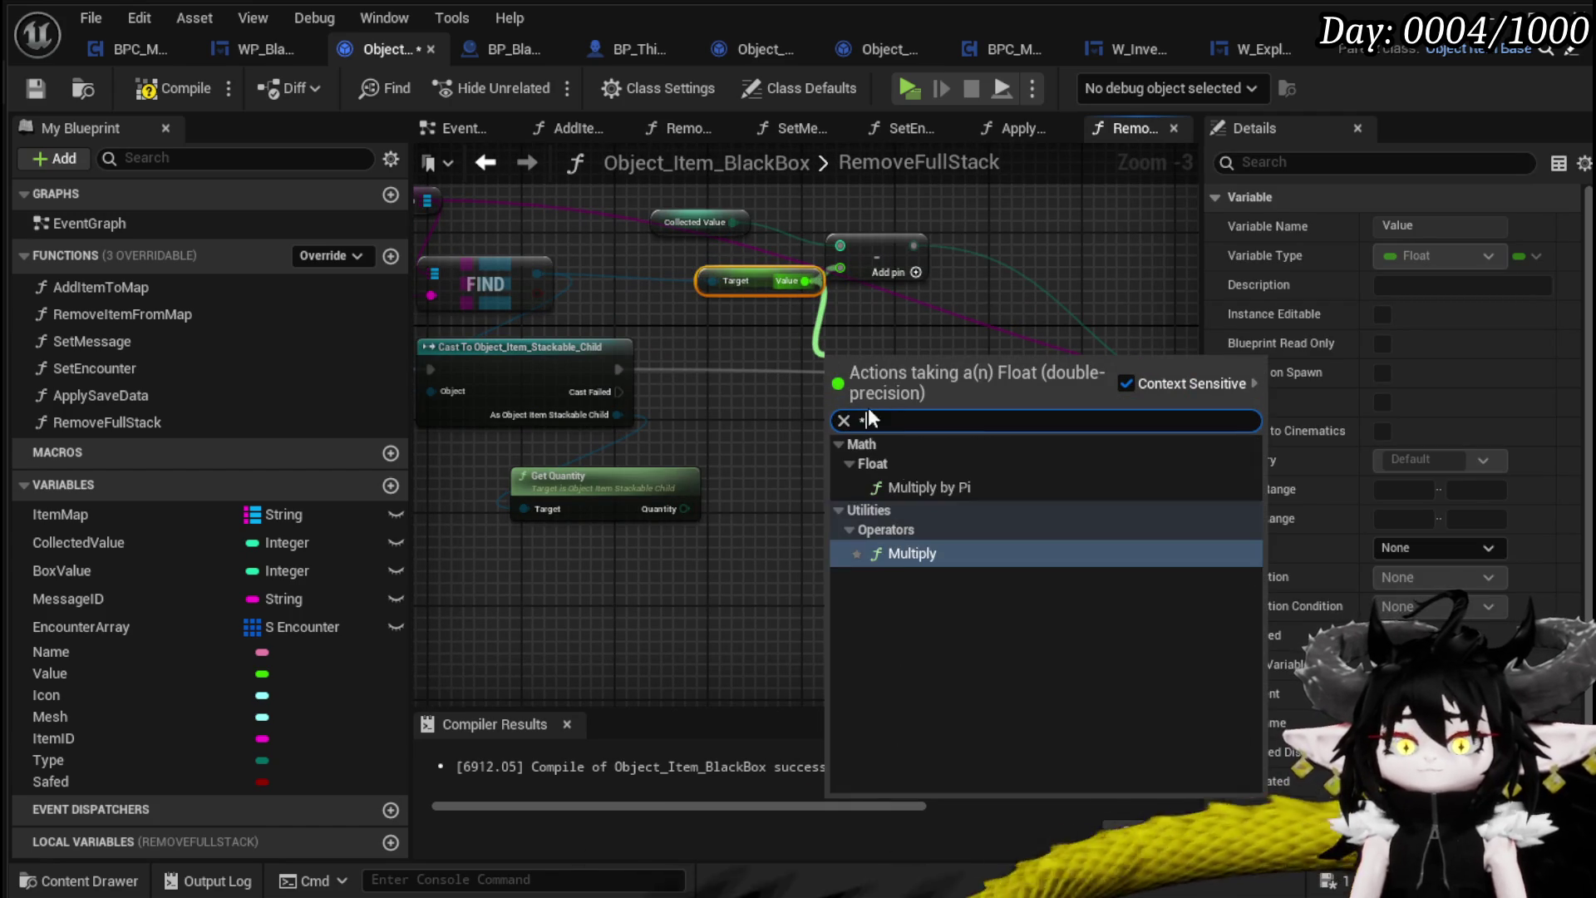
pyautogui.click(909, 549)
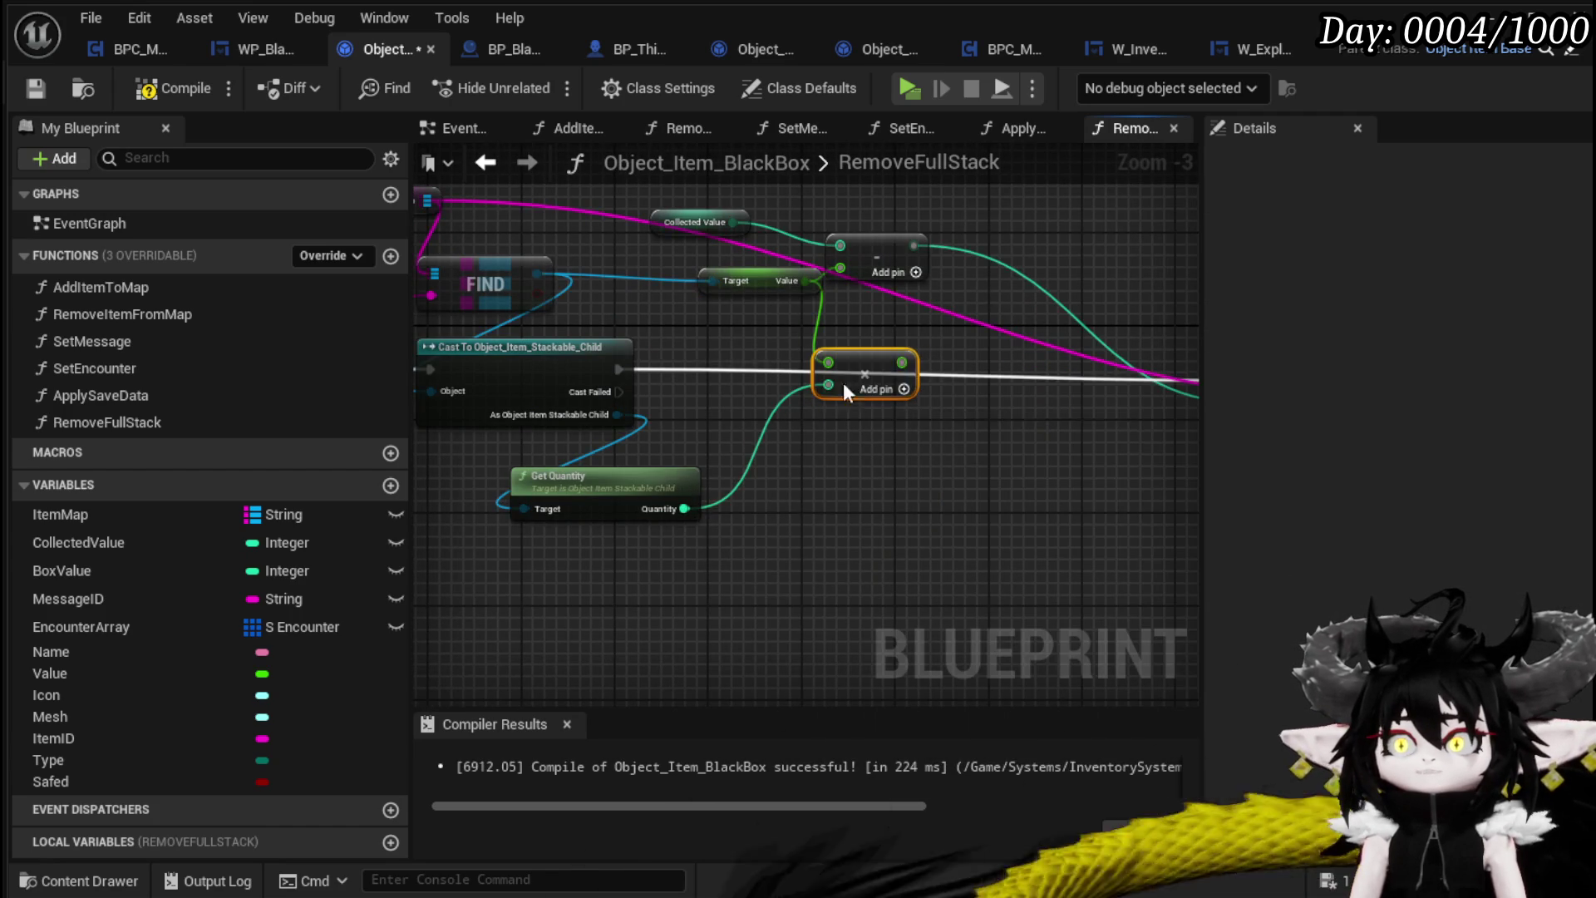
pyautogui.moveTo(902, 363)
pyautogui.mouseDown()
pyautogui.moveTo(850, 274)
pyautogui.moveTo(698, 280)
pyautogui.mouseUp()
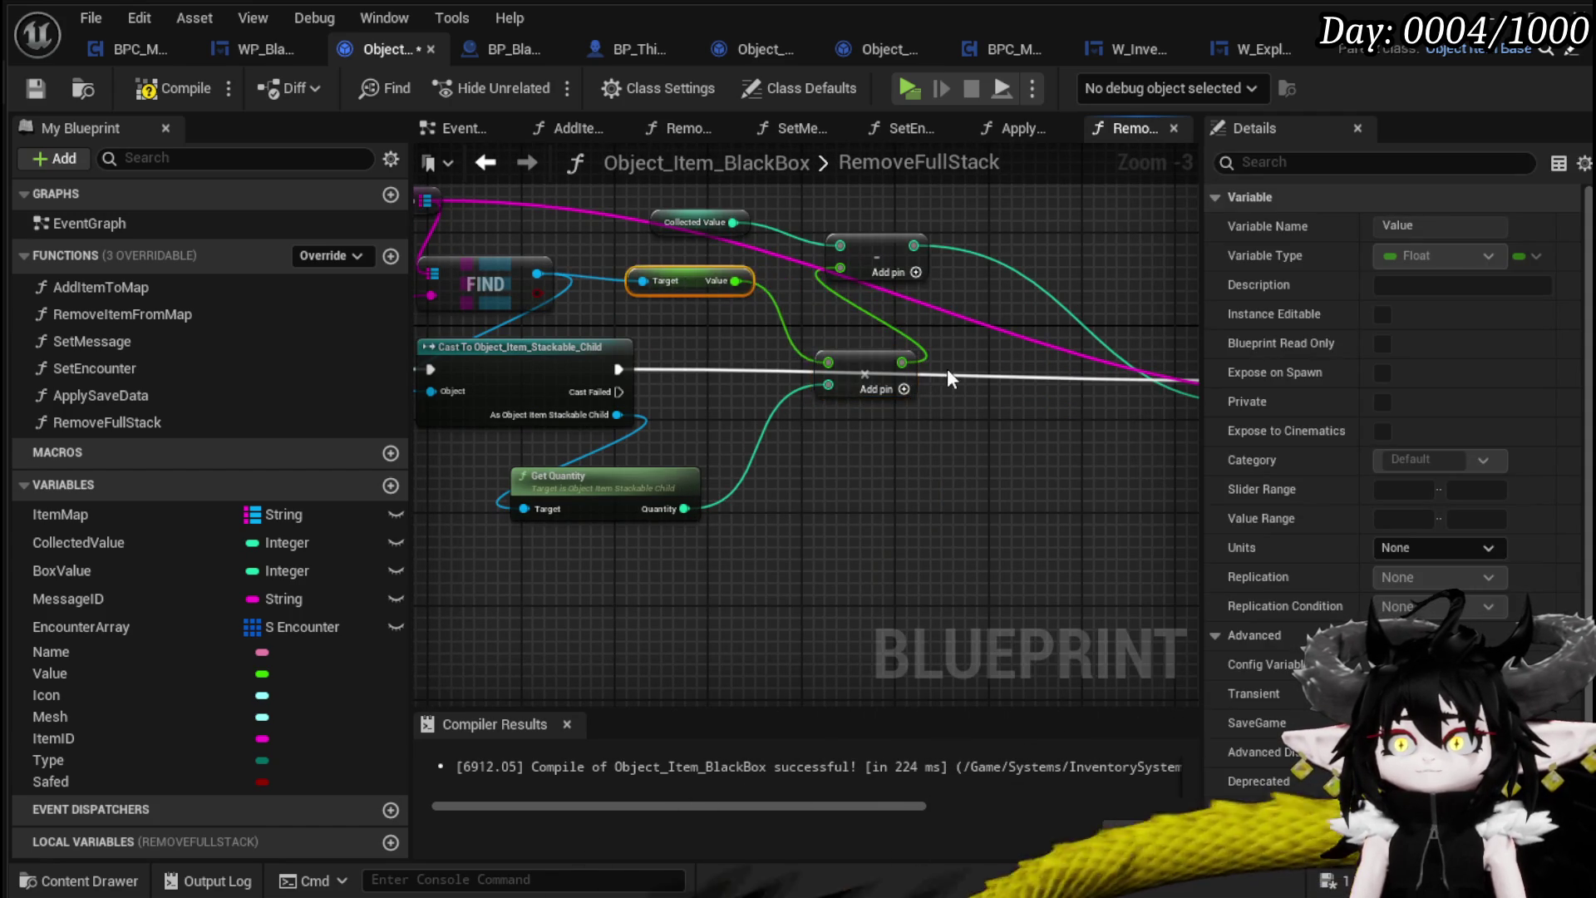
pyautogui.scroll(-3, 801, 444)
pyautogui.scroll(2, 775, 441)
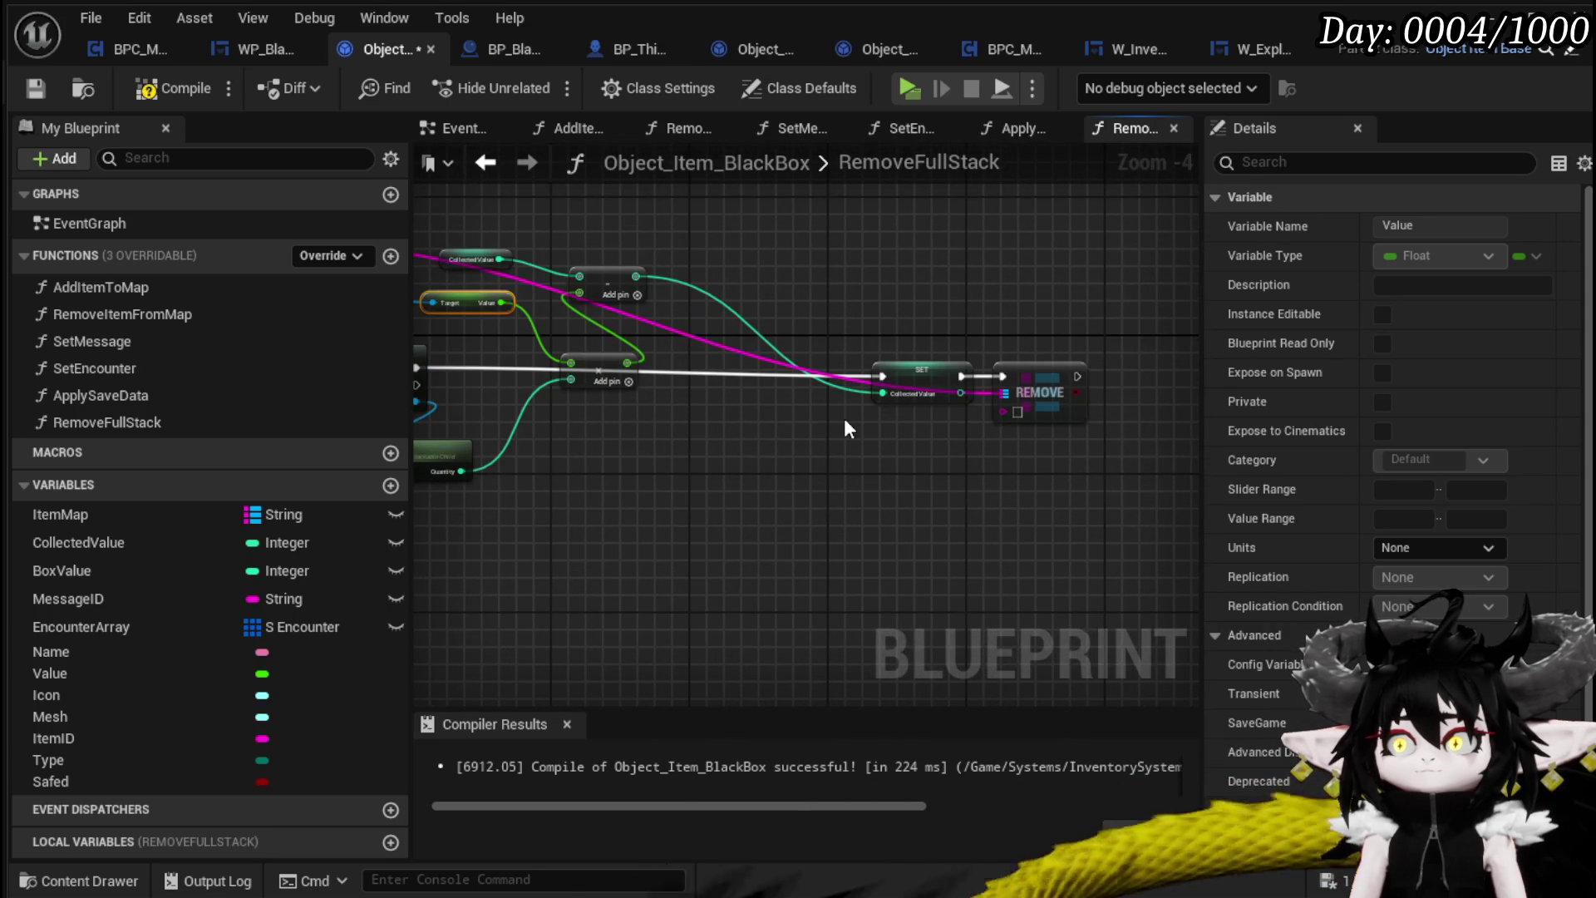
pyautogui.moveTo(846, 418)
pyautogui.mouseDown()
pyautogui.moveTo(584, 388)
pyautogui.moveTo(1152, 409)
pyautogui.mouseUp()
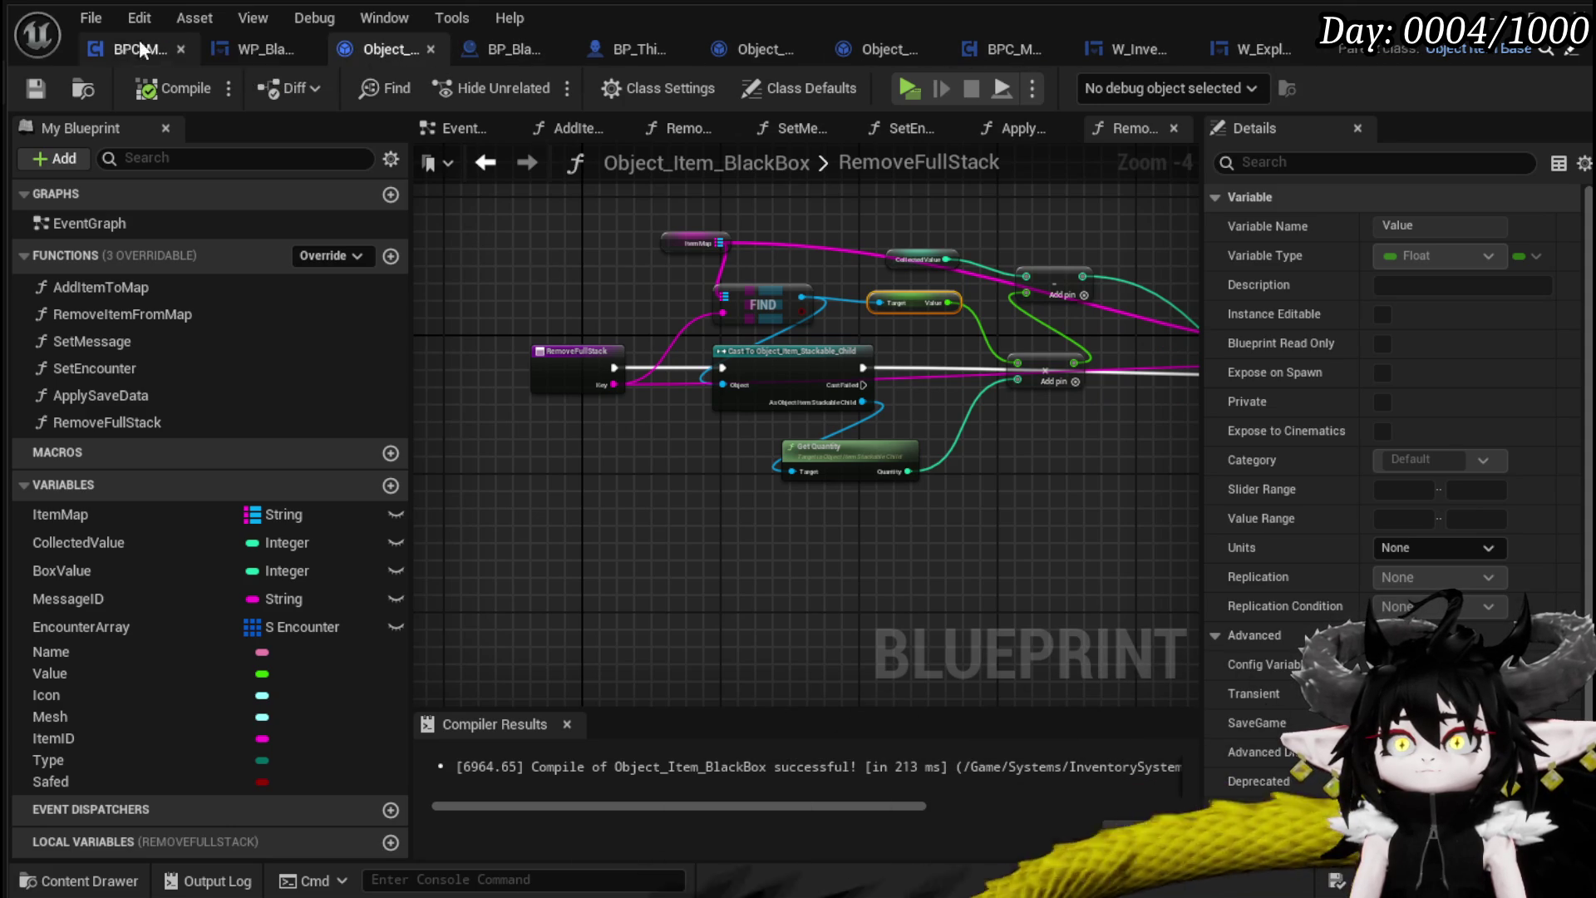
# Replace Remove Item from Map with a Remove Full Stack call on the Black Box, wired to the item Key
pyautogui.click(1131, 51)
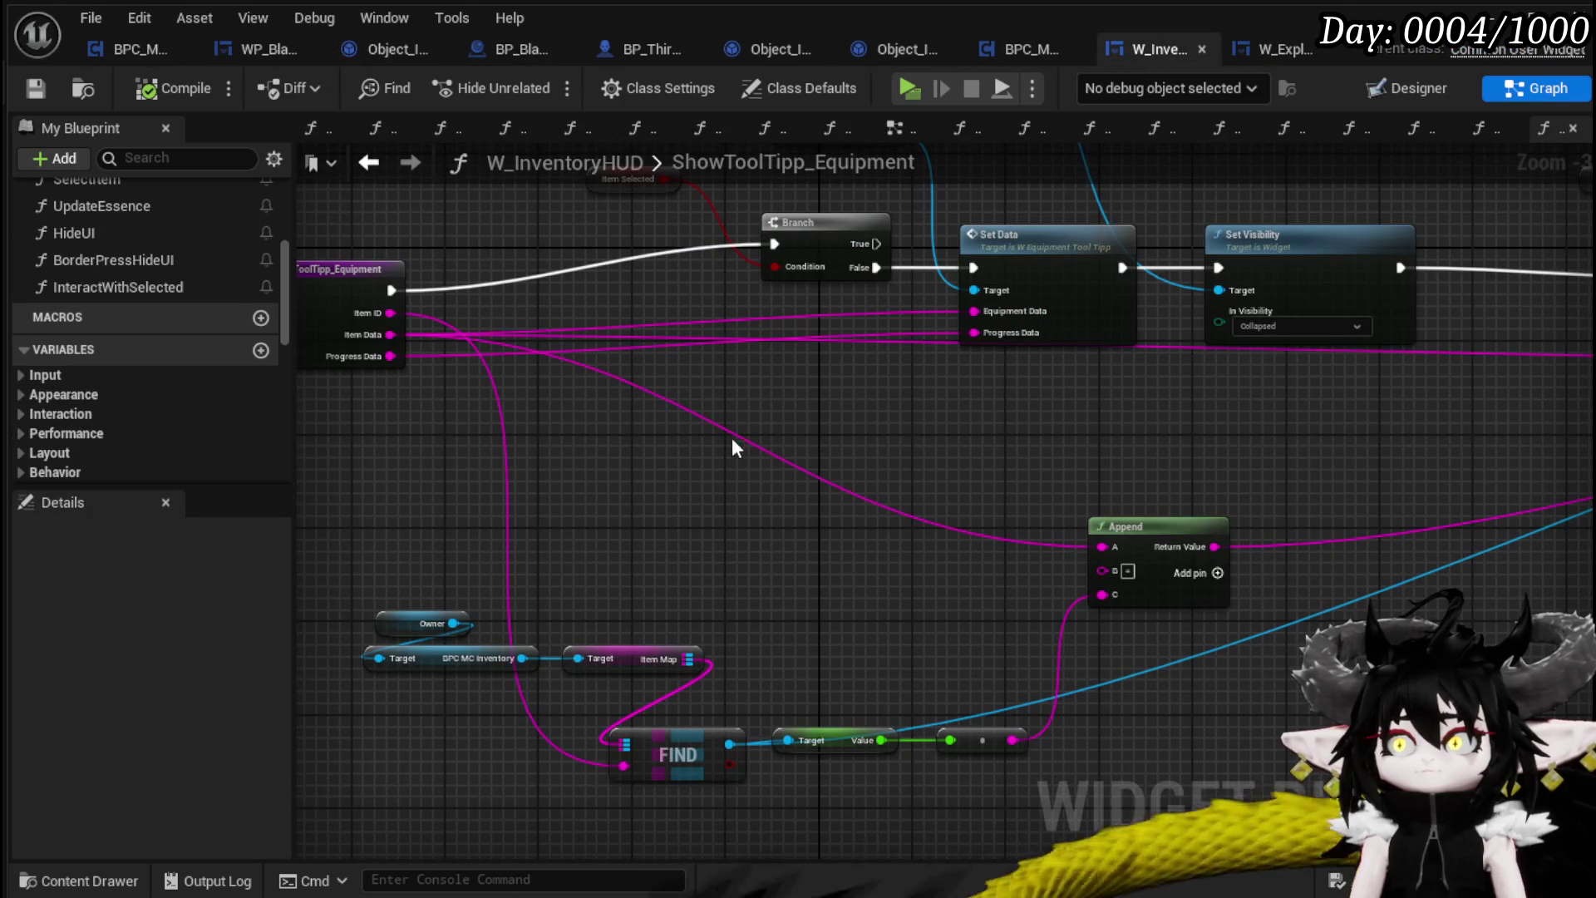
pyautogui.moveTo(852, 291)
pyautogui.mouseDown()
pyautogui.moveTo(1039, 410)
pyautogui.moveTo(648, 375)
pyautogui.moveTo(689, 321)
pyautogui.mouseUp()
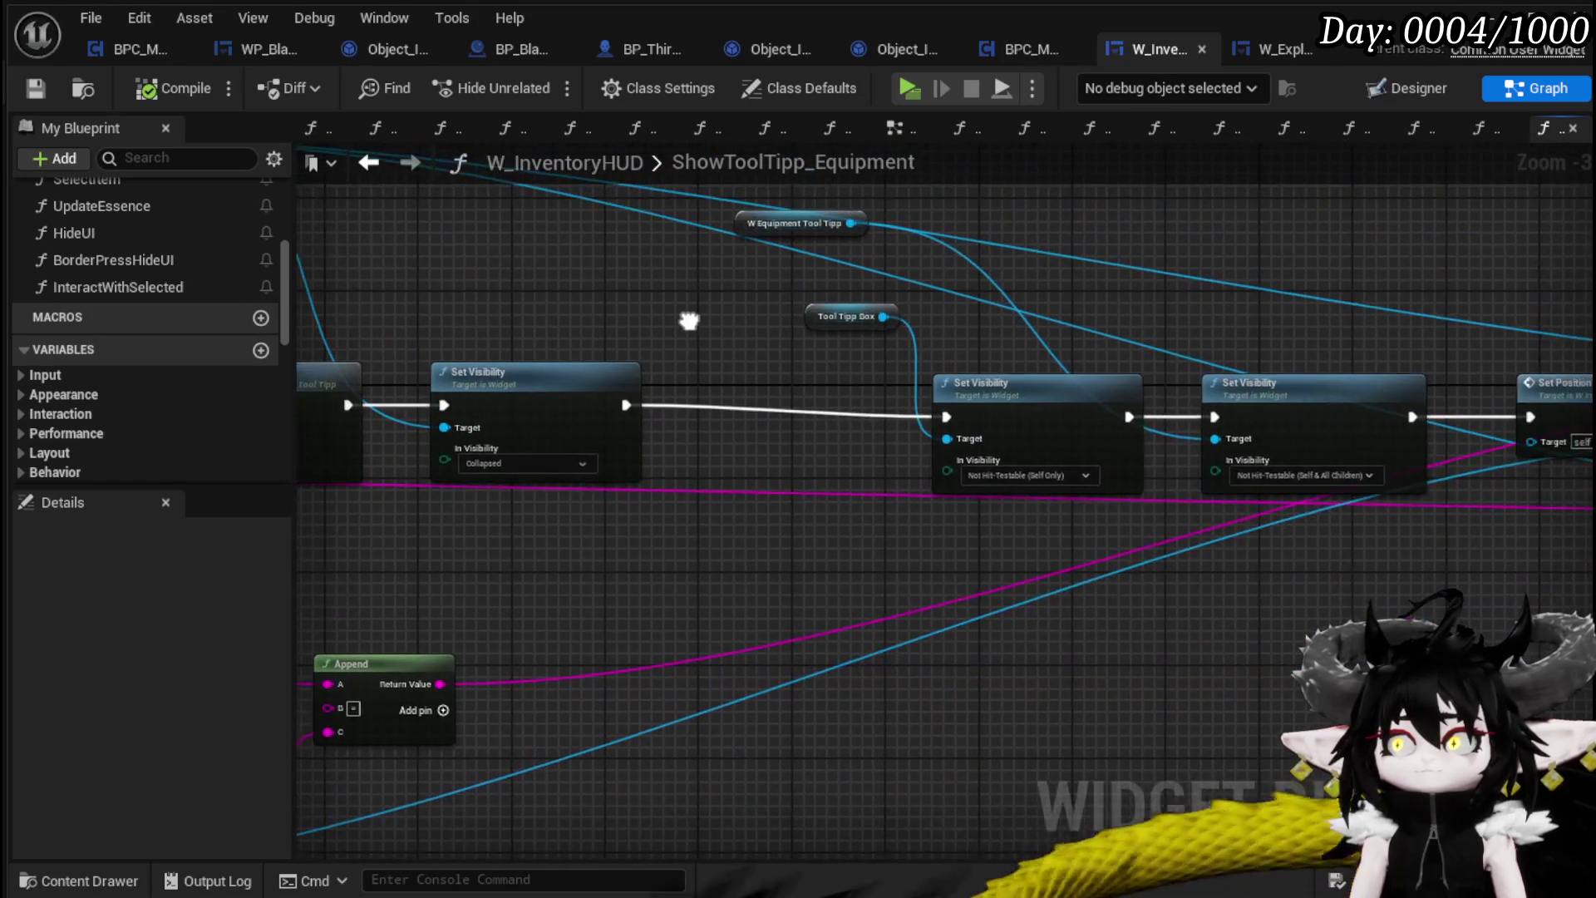
pyautogui.click(1015, 52)
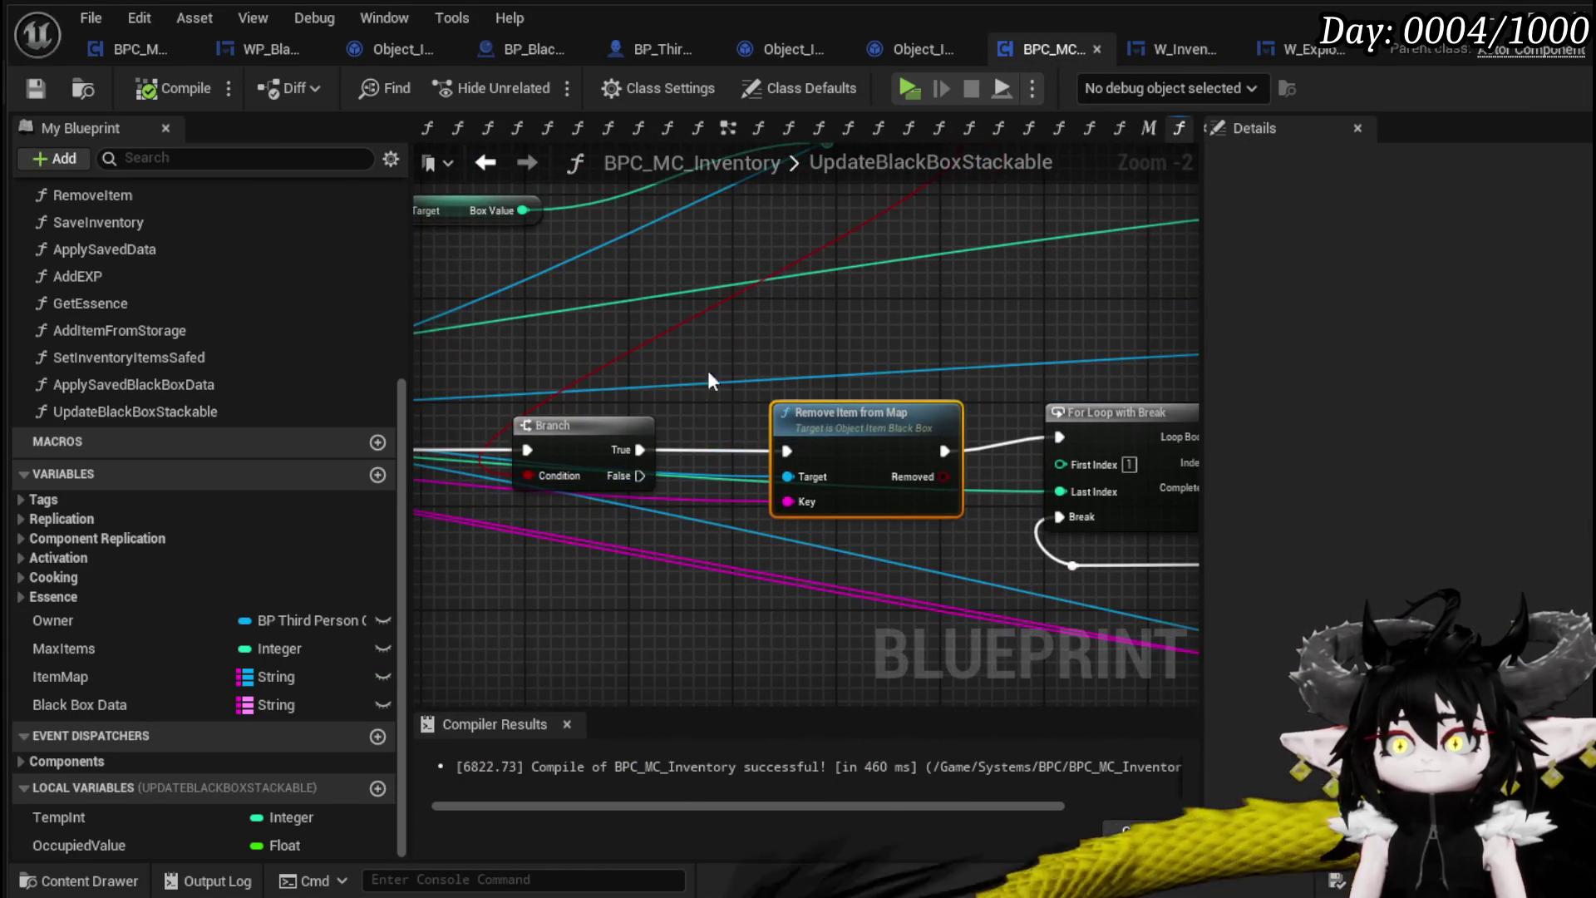
pyautogui.moveTo(800, 492); pyautogui.dragTo(848, 330)
pyautogui.write('Remov')
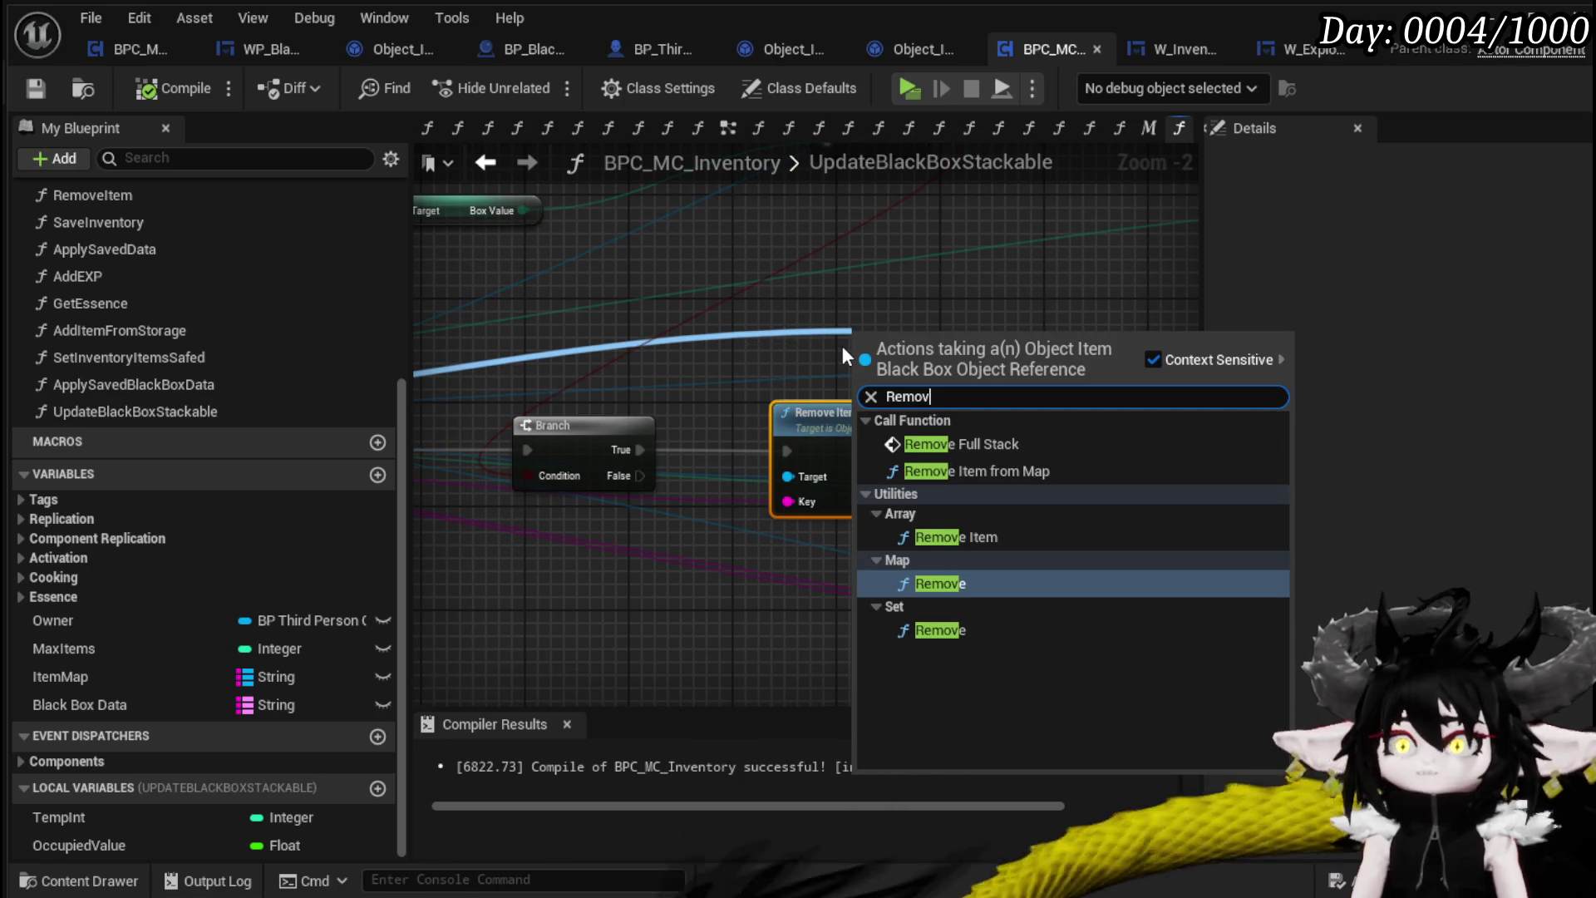
pyautogui.click(956, 443)
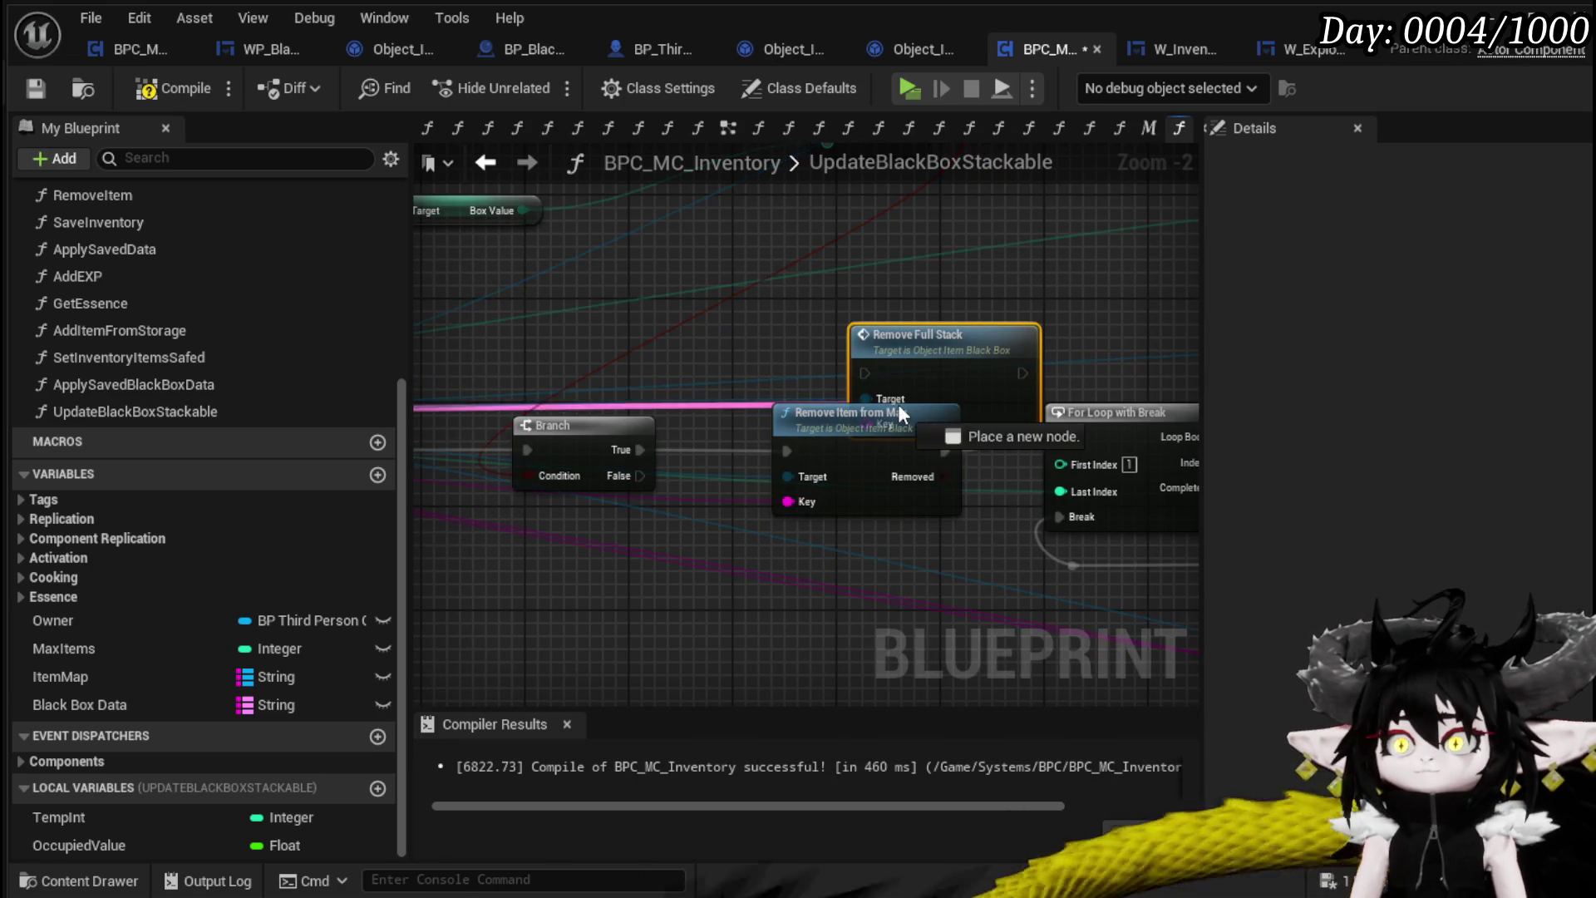
pyautogui.moveTo(869, 433); pyautogui.dragTo(869, 430)
pyautogui.moveTo(954, 360); pyautogui.dragTo(851, 295)
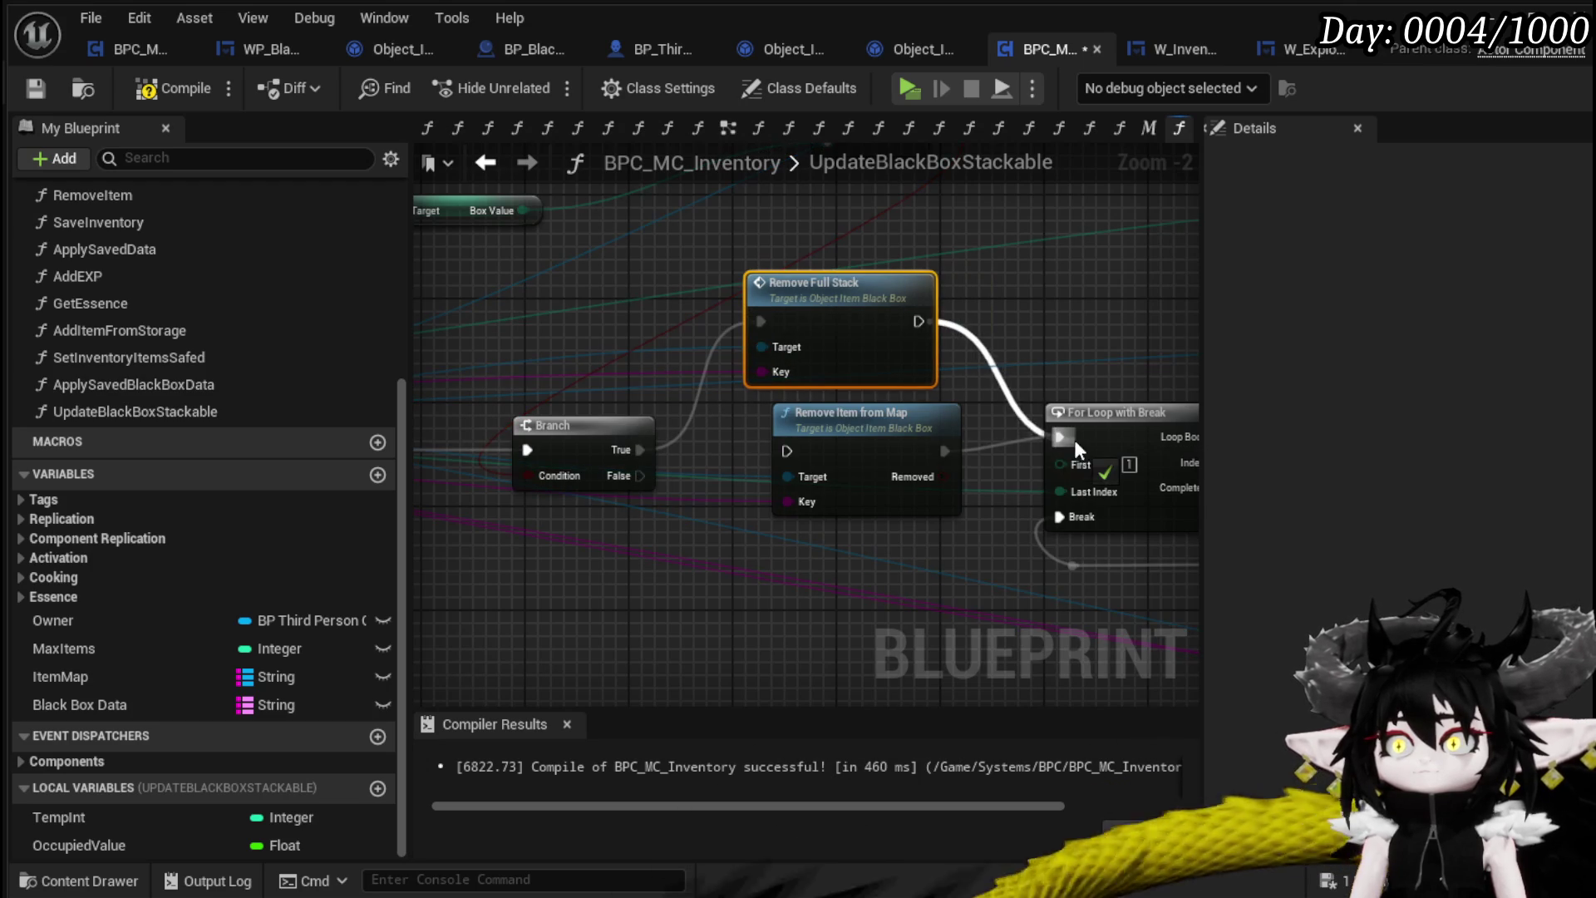
pyautogui.press('Delete')
pyautogui.moveTo(845, 321); pyautogui.dragTo(872, 460)
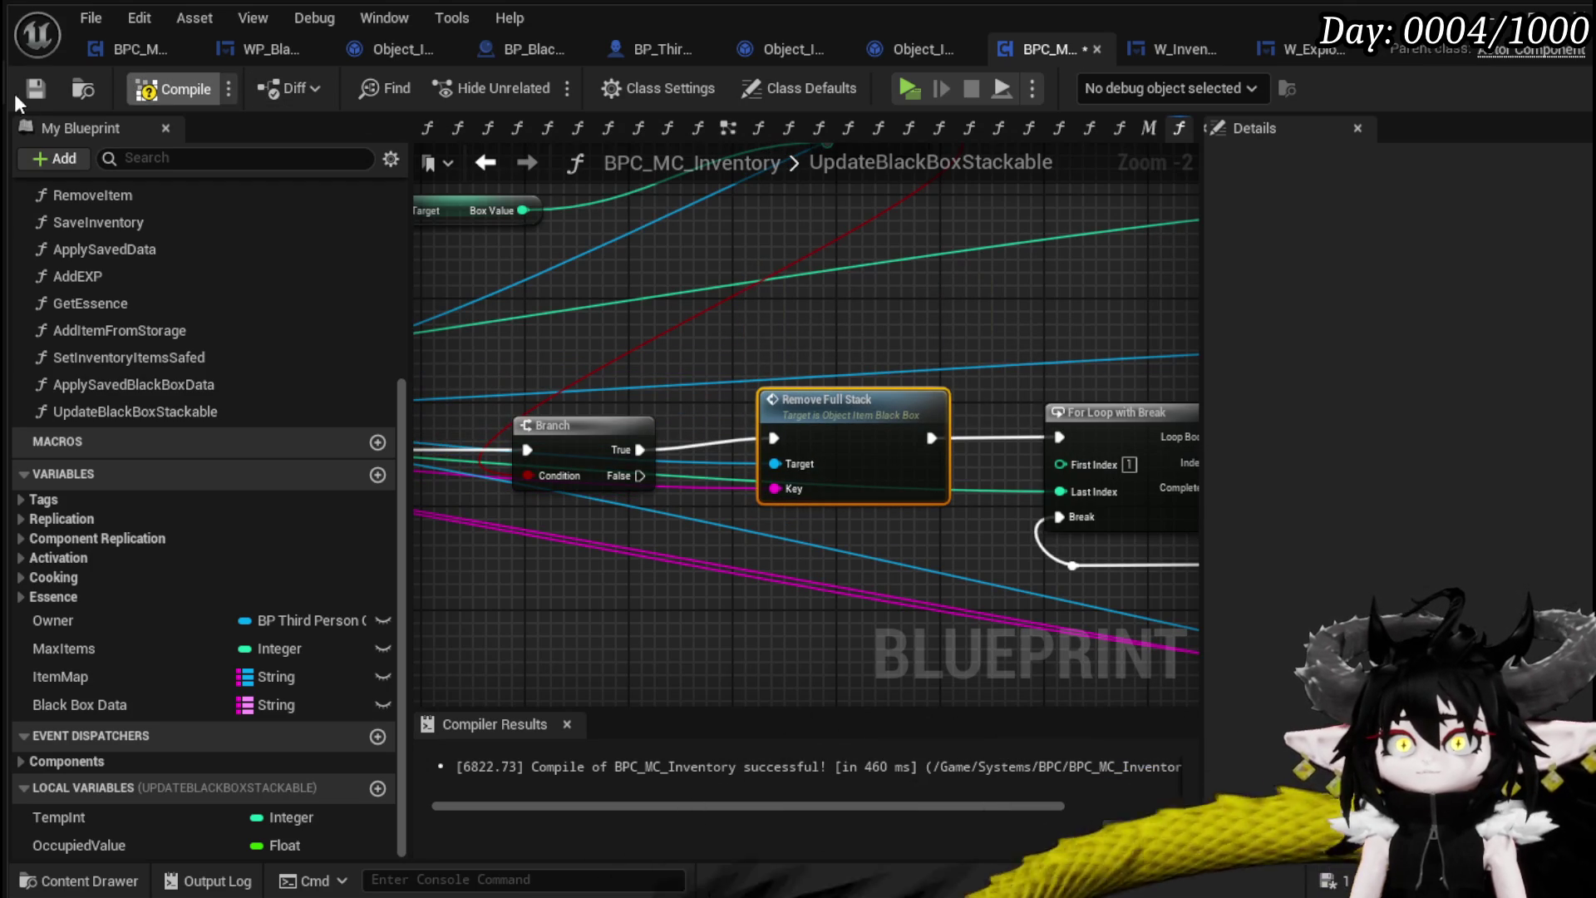
# Launch the game preview, open the inventory, and move the Essence stack out of the Black Box
pyautogui.hotkey('alt', 'Tab')
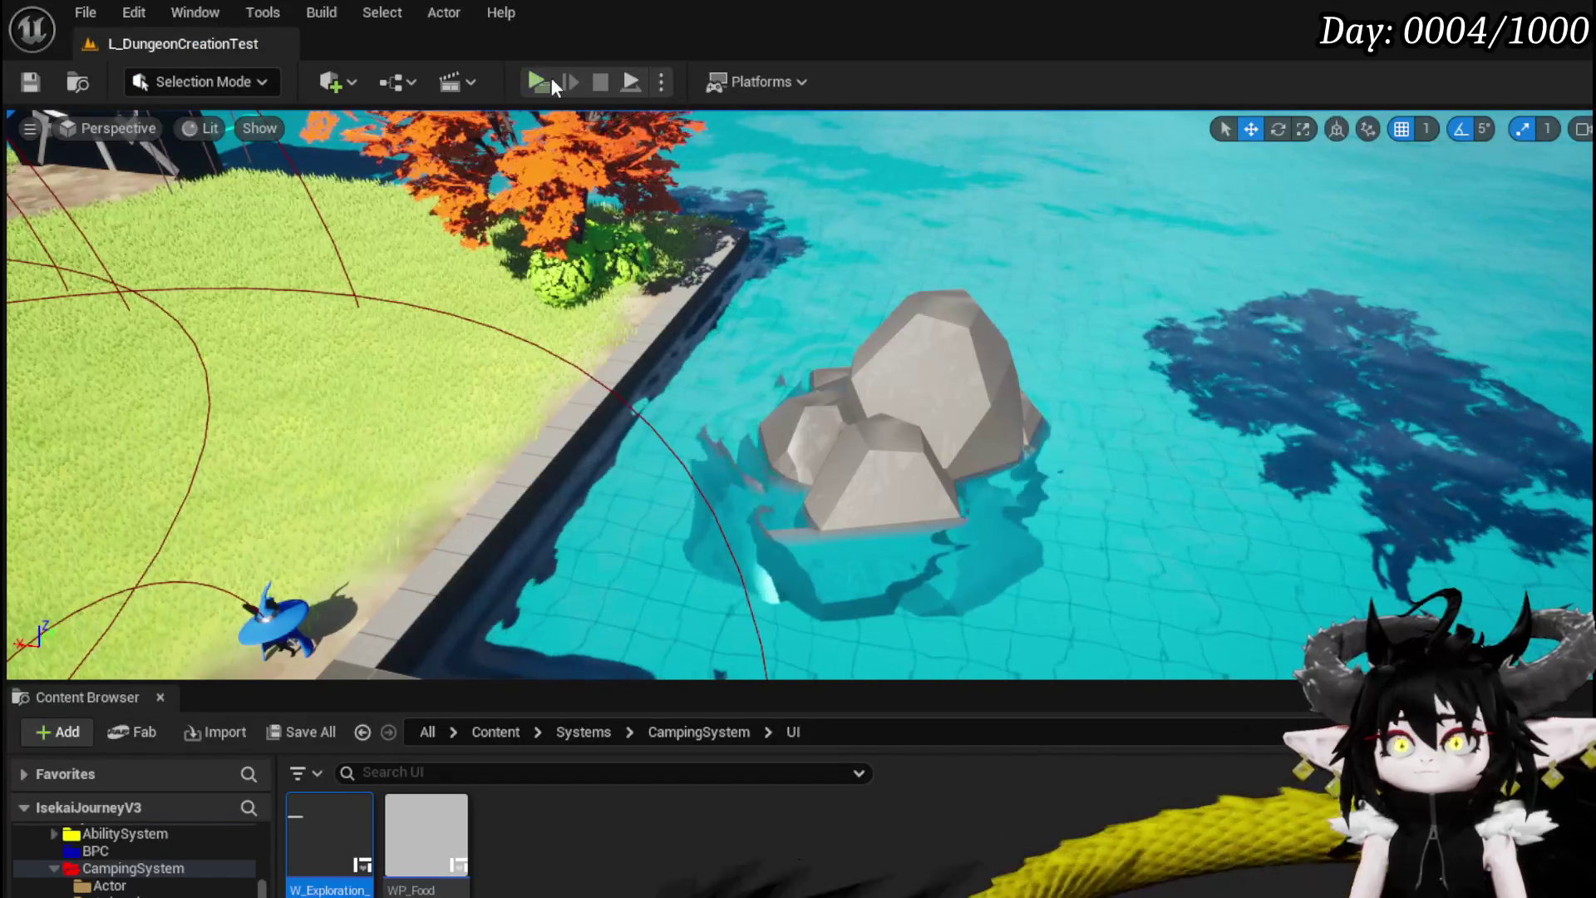
pyautogui.hotkey('alt', 'p')
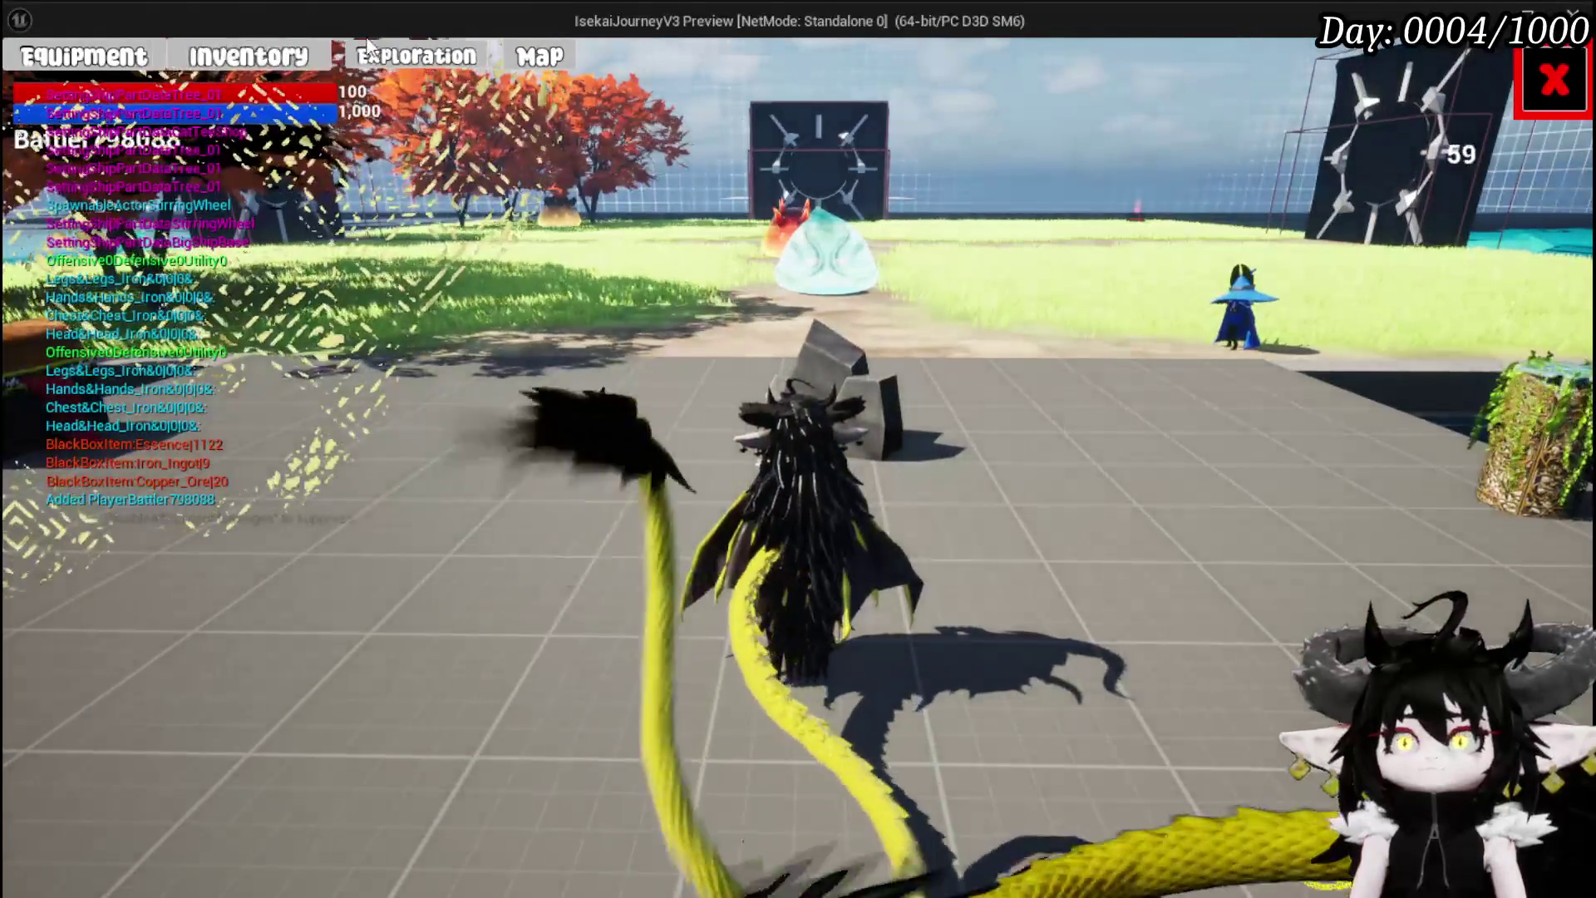
pyautogui.press('i')
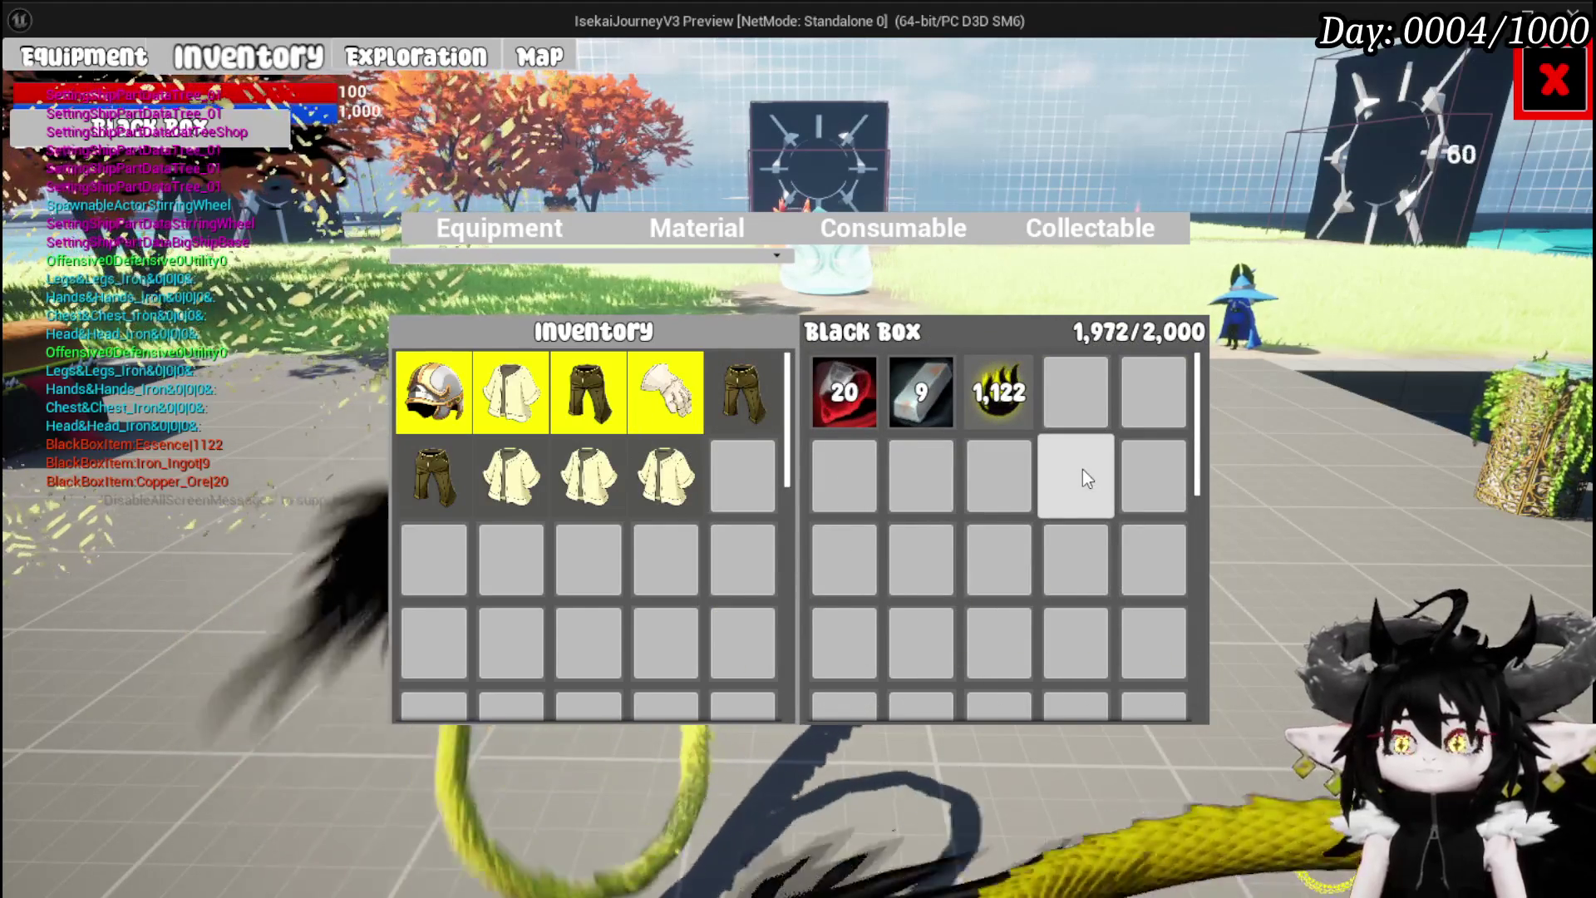
pyautogui.click(995, 390)
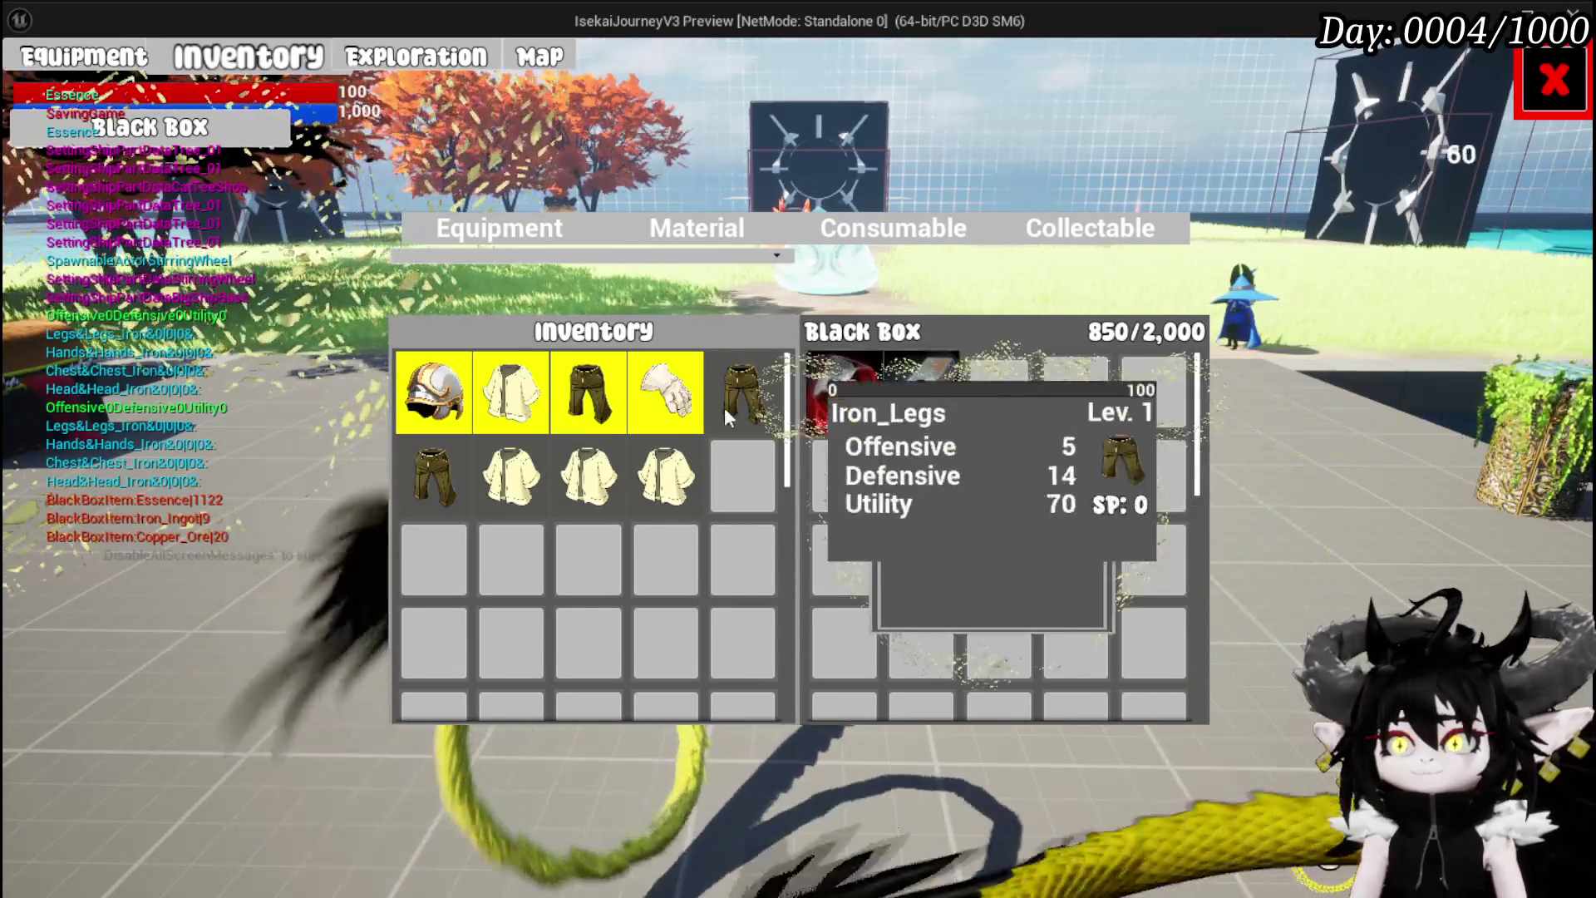
pyautogui.click(688, 232)
pyautogui.click(433, 392)
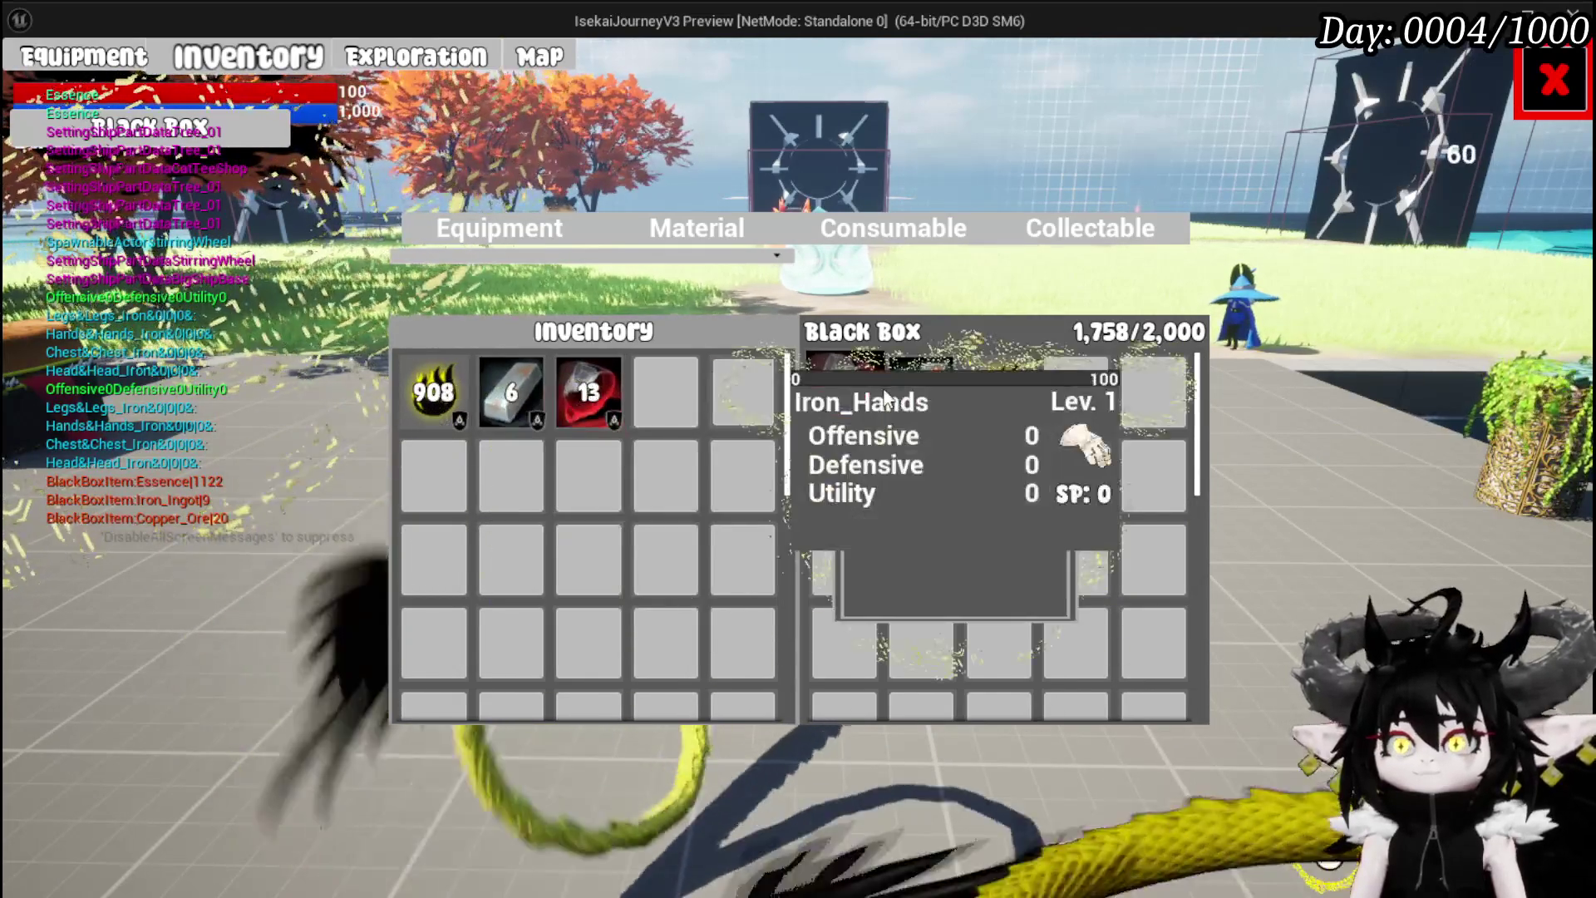
# Withdraw the iron ingots and copper ore from the Black Box into the inventory
pyautogui.click(906, 399)
pyautogui.click(906, 399)
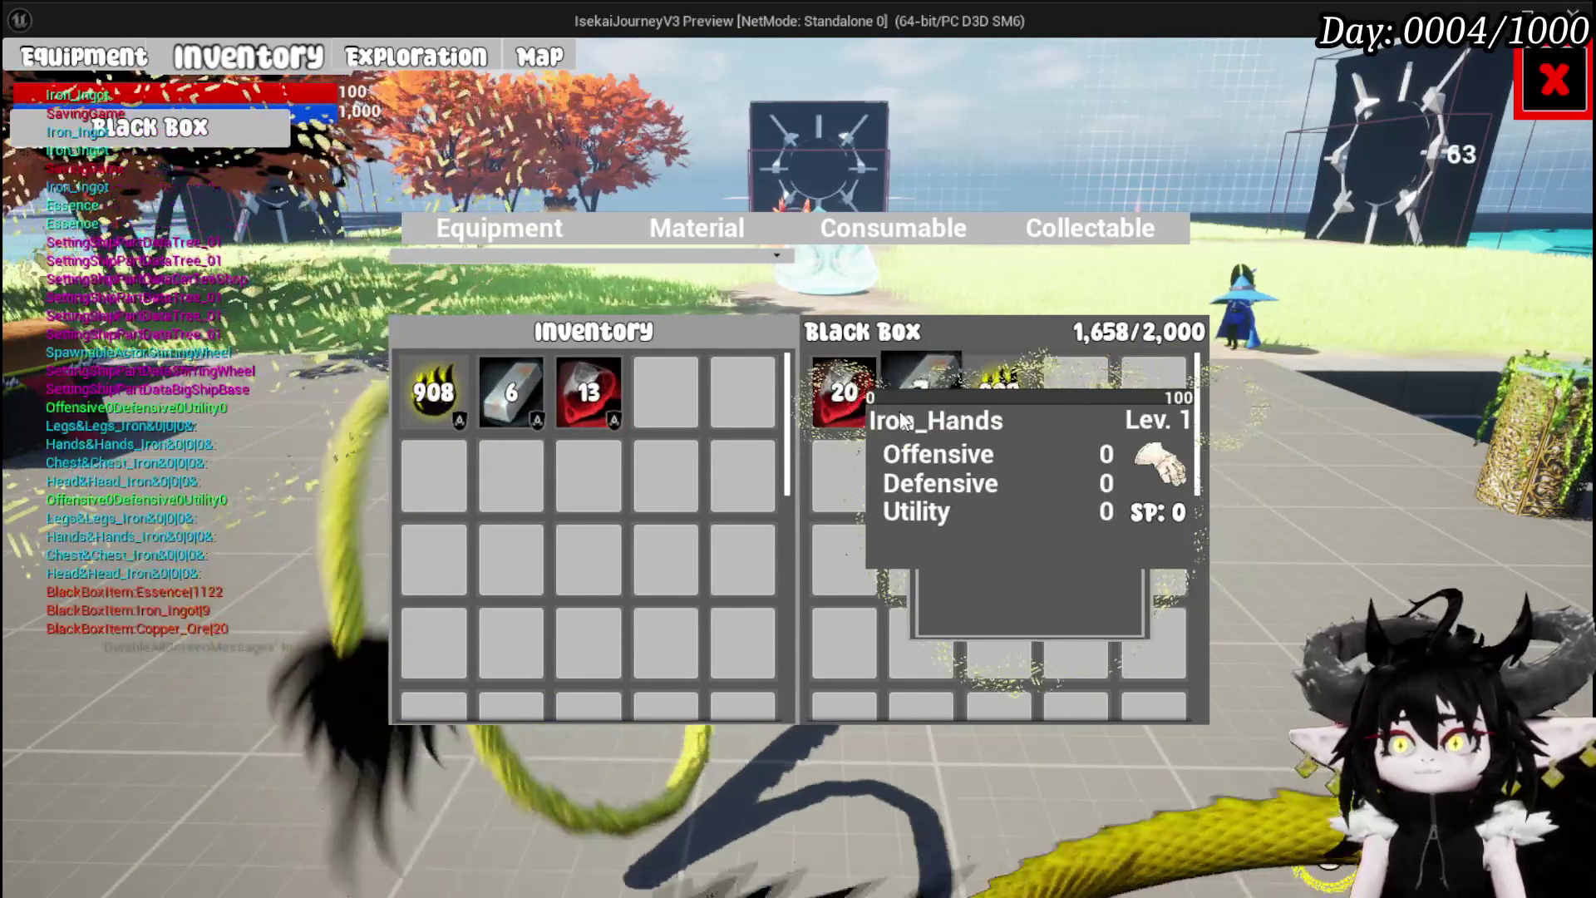
pyautogui.click(906, 399)
pyautogui.click(906, 399)
pyautogui.click(906, 399)
pyautogui.click(905, 402)
pyautogui.click(905, 402)
pyautogui.click(905, 402)
pyautogui.click(904, 402)
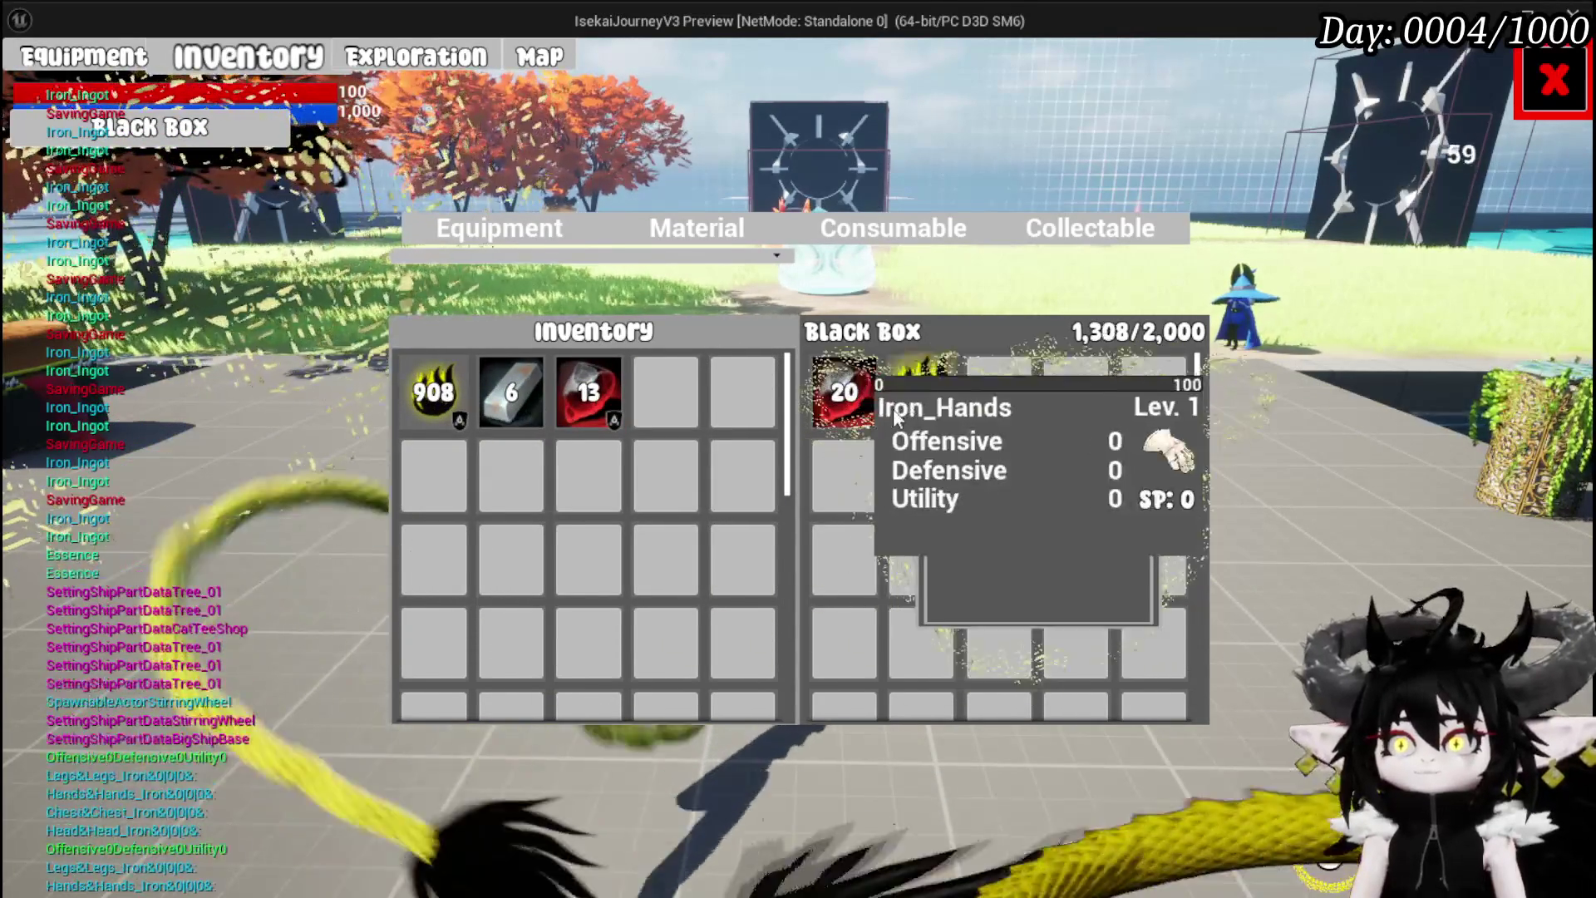
pyautogui.click(848, 412)
pyautogui.click(847, 409)
pyautogui.click(847, 409)
pyautogui.click(844, 411)
pyautogui.click(844, 411)
pyautogui.click(843, 411)
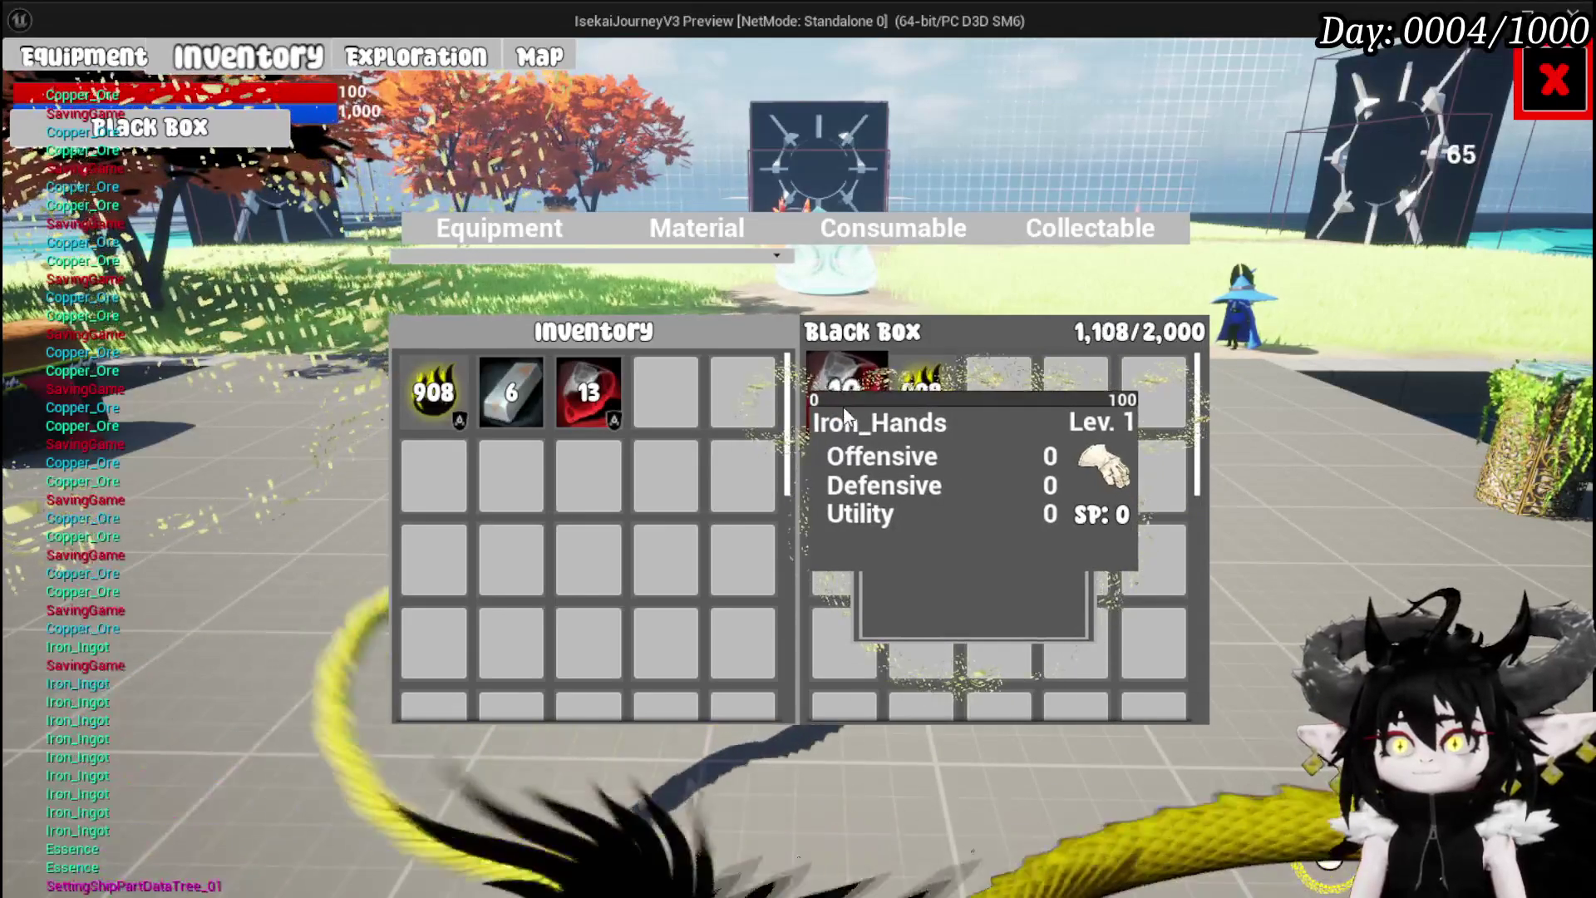
pyautogui.click(844, 412)
pyautogui.click(844, 413)
pyautogui.click(843, 412)
pyautogui.click(844, 412)
pyautogui.click(844, 413)
pyautogui.click(844, 412)
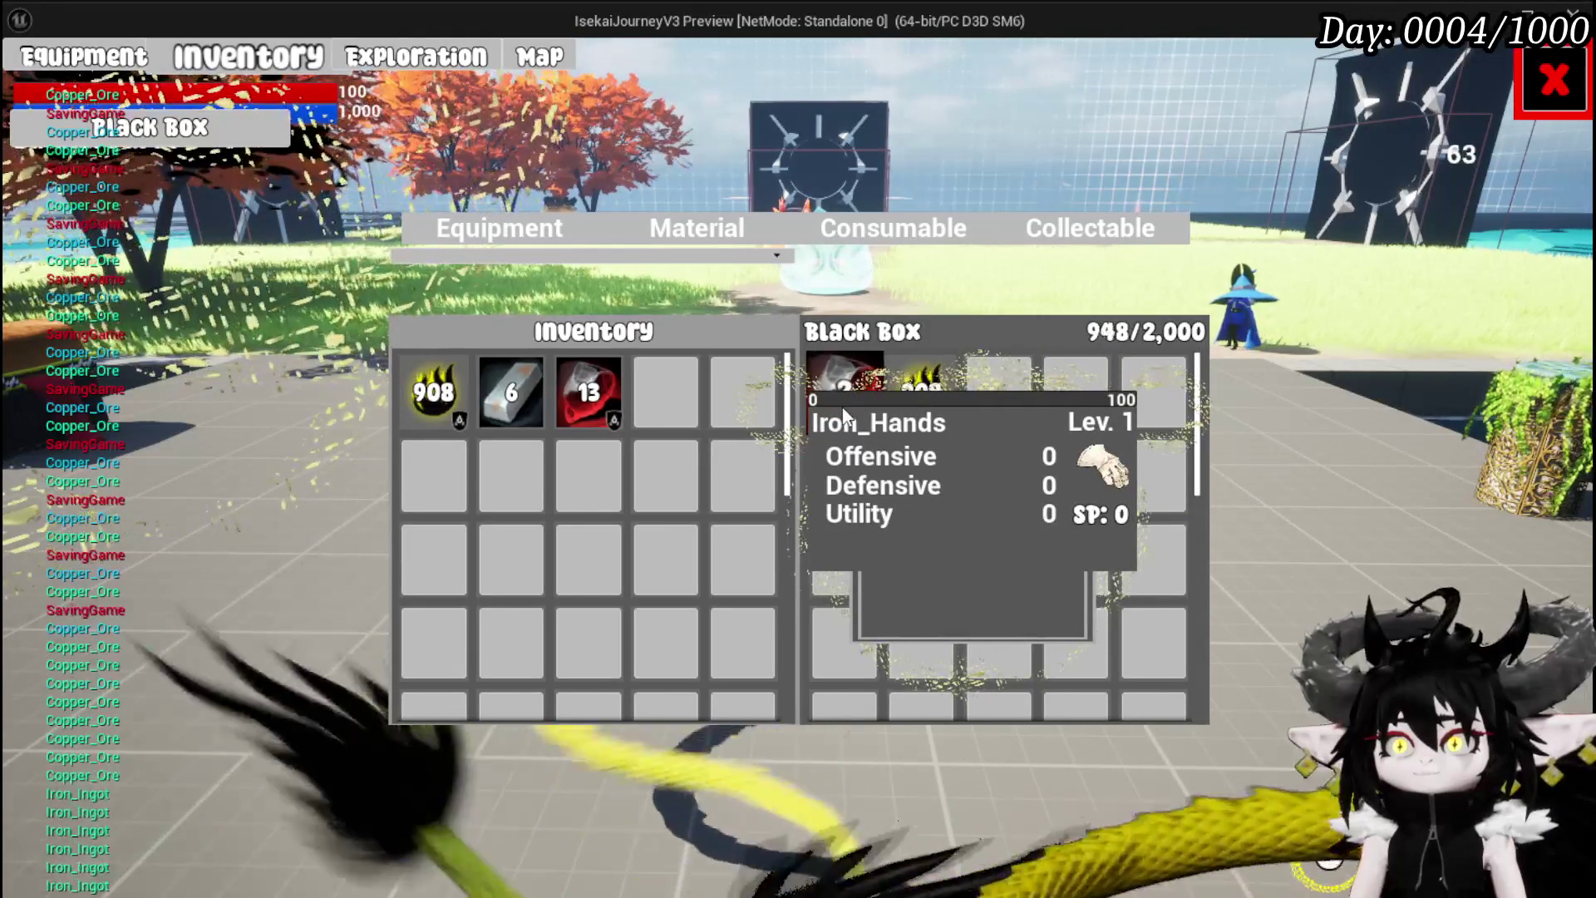
# Deposit copper ore and iron ingots back, leaving the Black Box at 1,328/2,000, then close the inventory
pyautogui.click(570, 388)
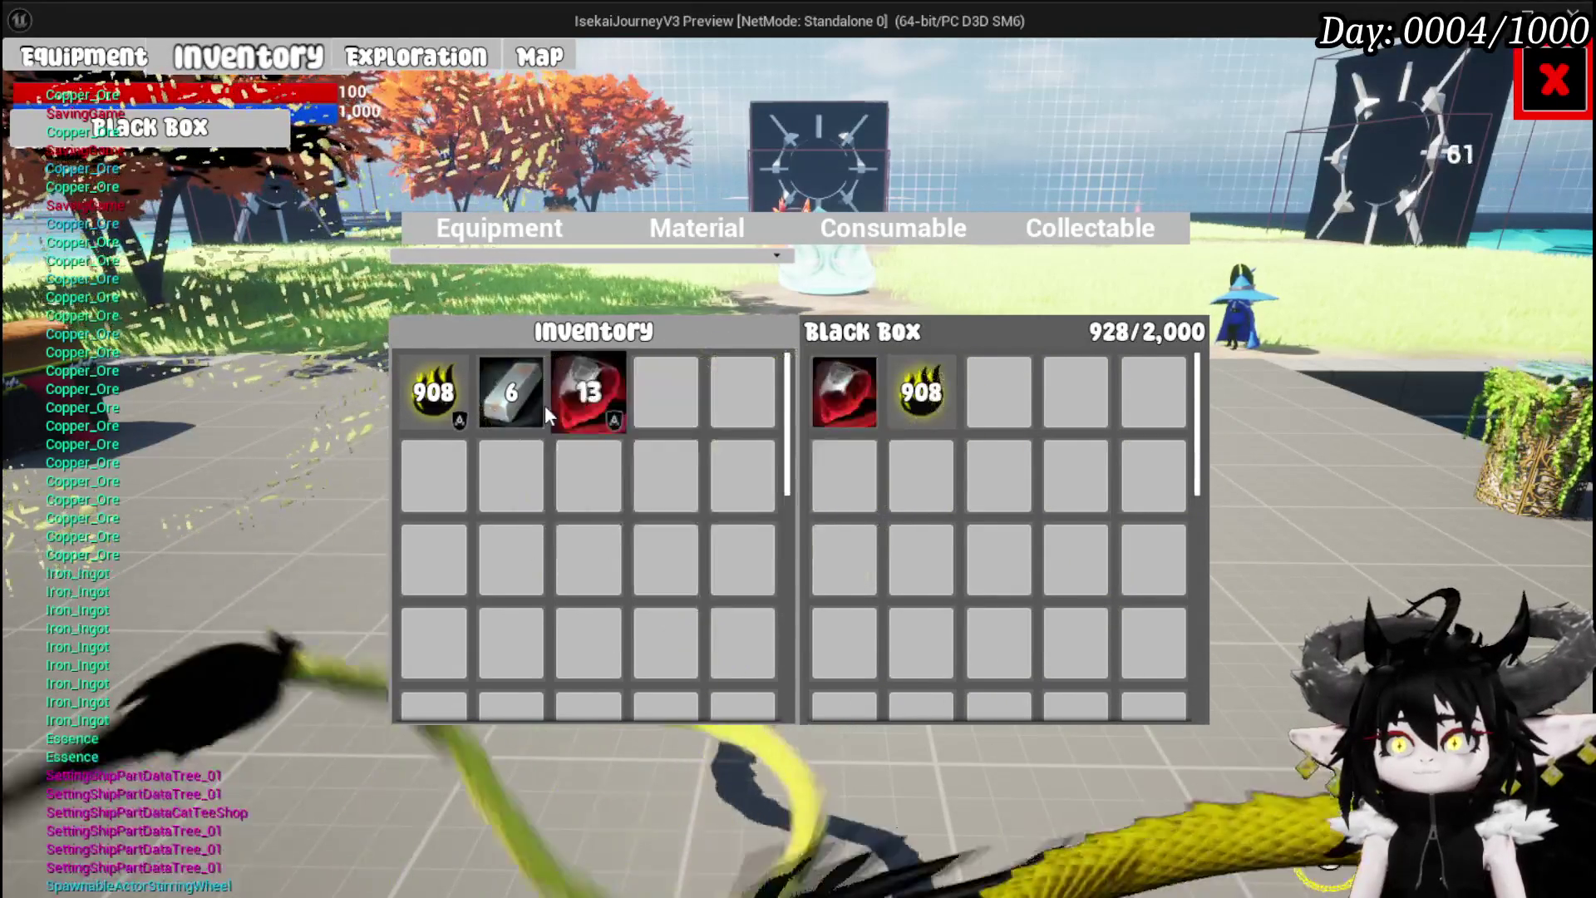
pyautogui.click(540, 405)
pyautogui.click(586, 406)
pyautogui.click(592, 407)
pyautogui.click(598, 409)
pyautogui.click(605, 411)
pyautogui.click(611, 414)
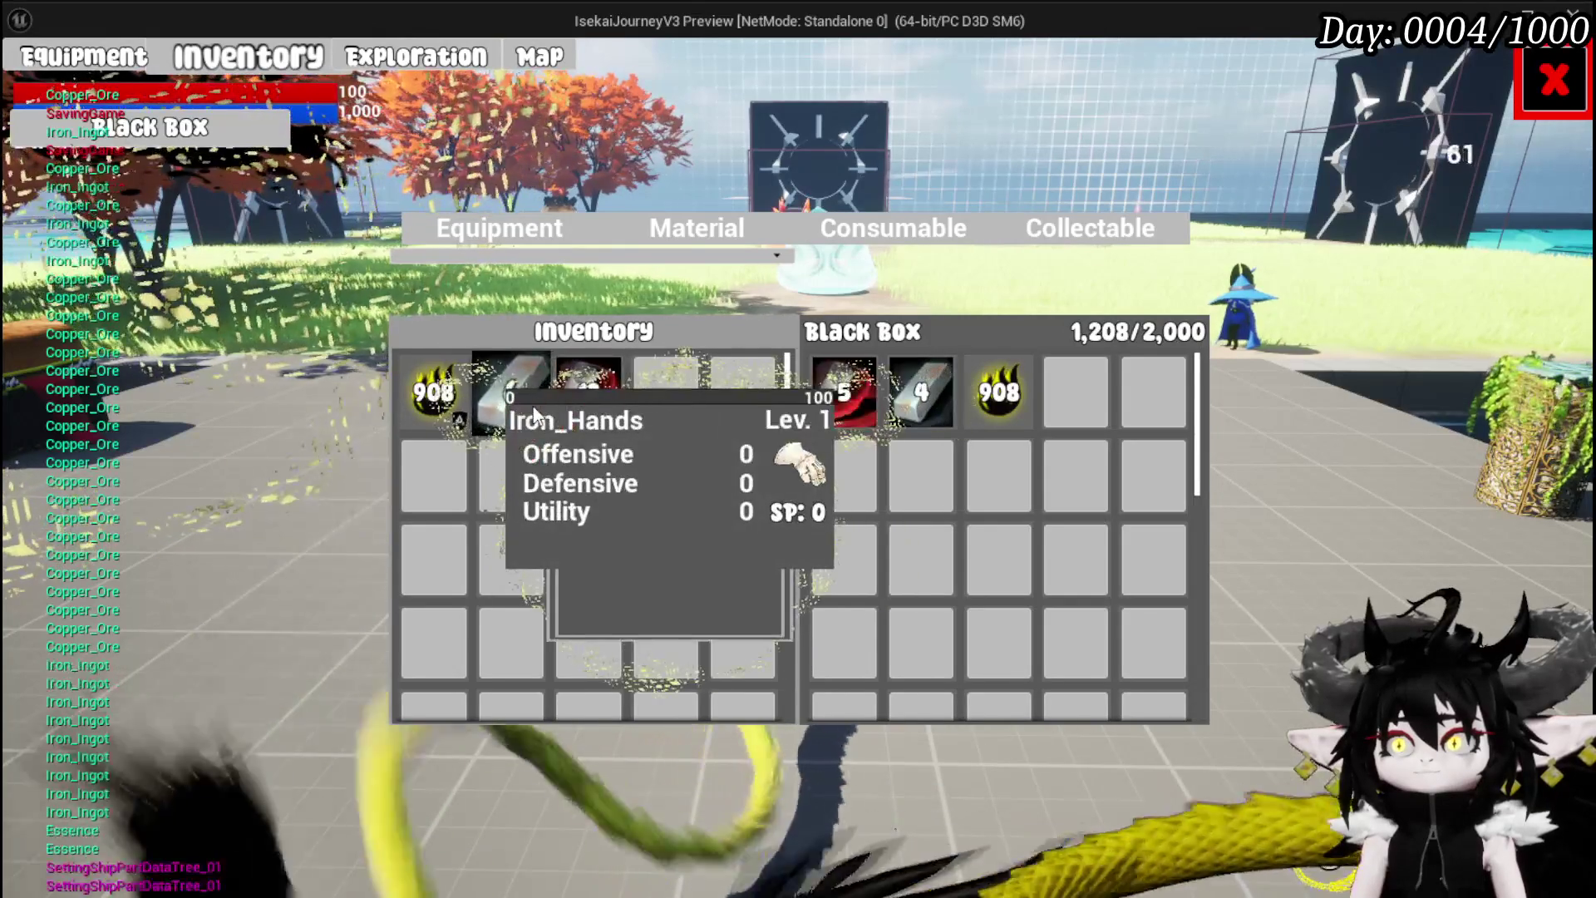
pyautogui.click(615, 418)
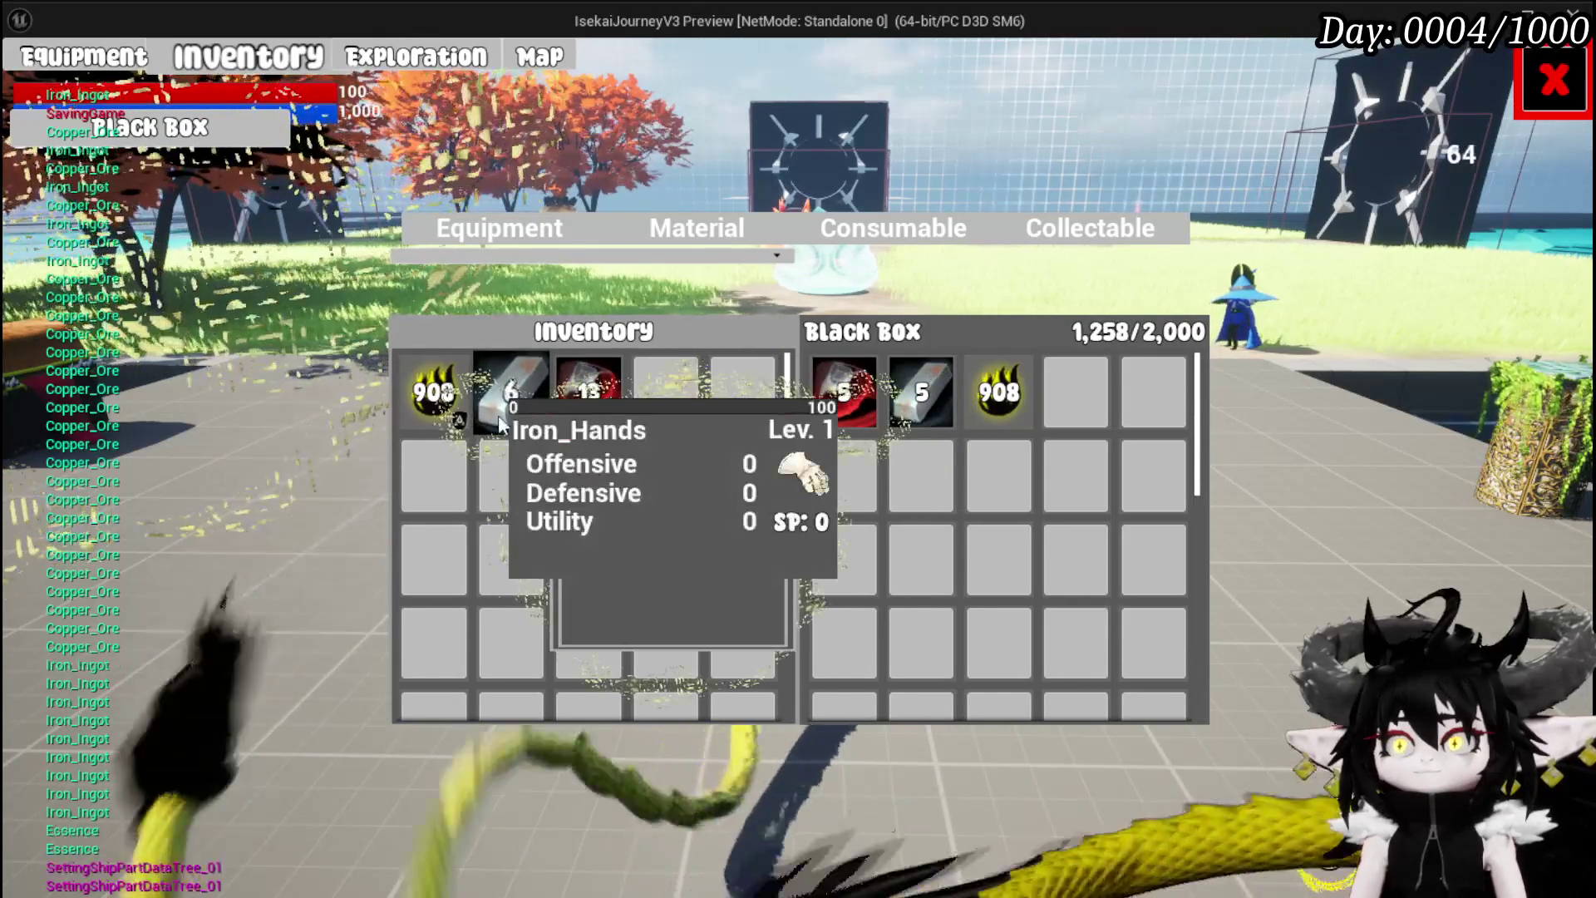
pyautogui.click(499, 415)
pyautogui.click(582, 394)
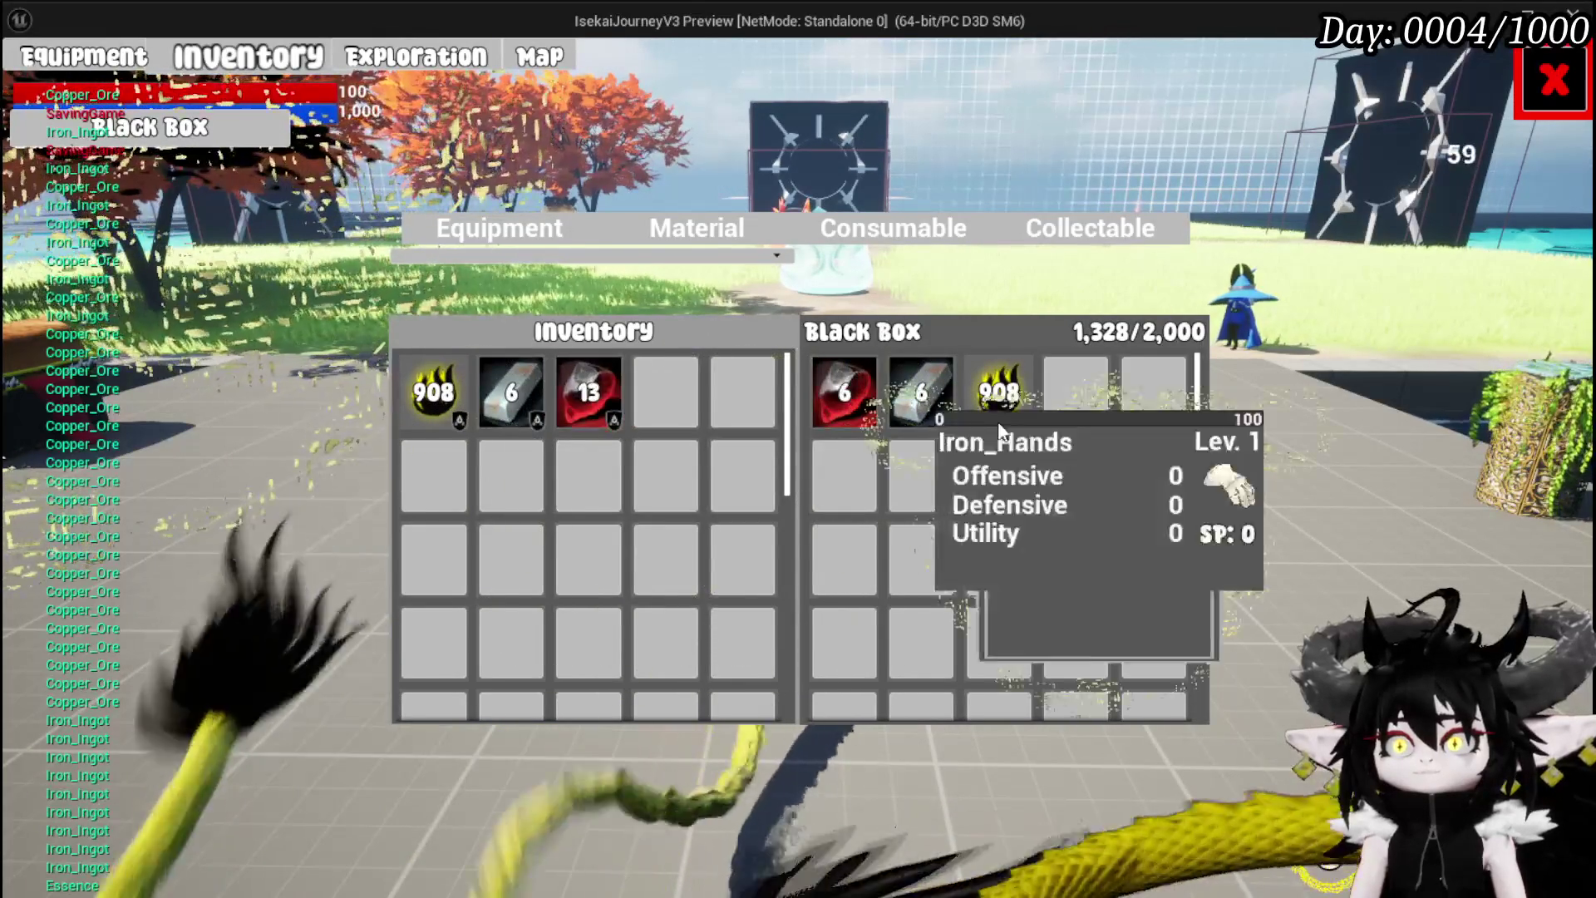
pyautogui.press('Escape')
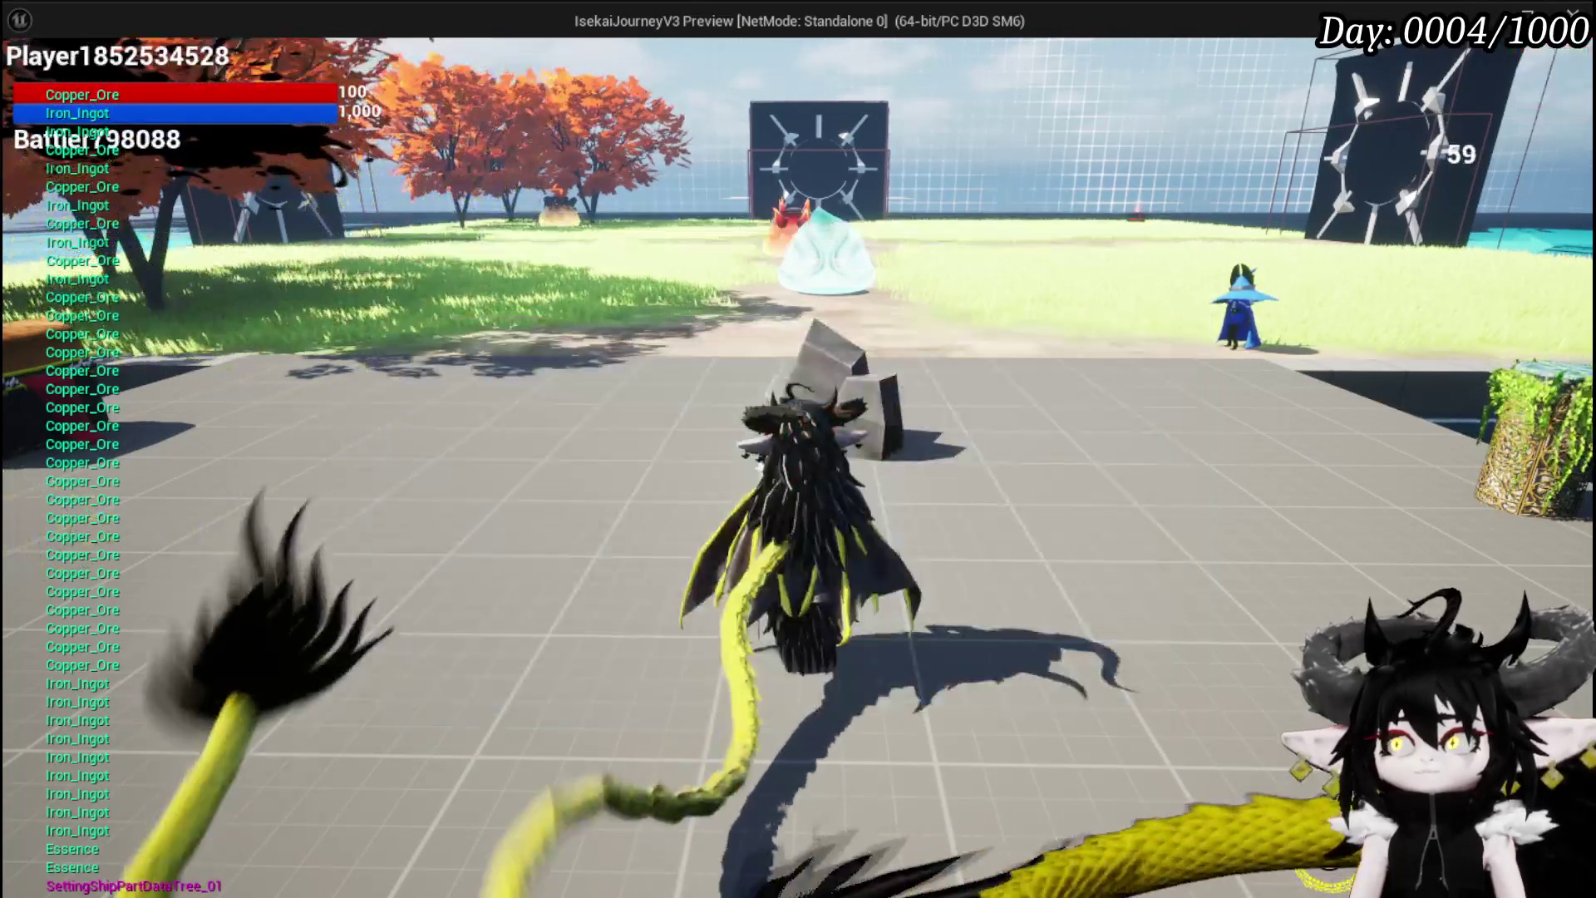
# Loot the chest, move one Essence out of the overfull Black Box, then stop the play-test
pyautogui.press('e')
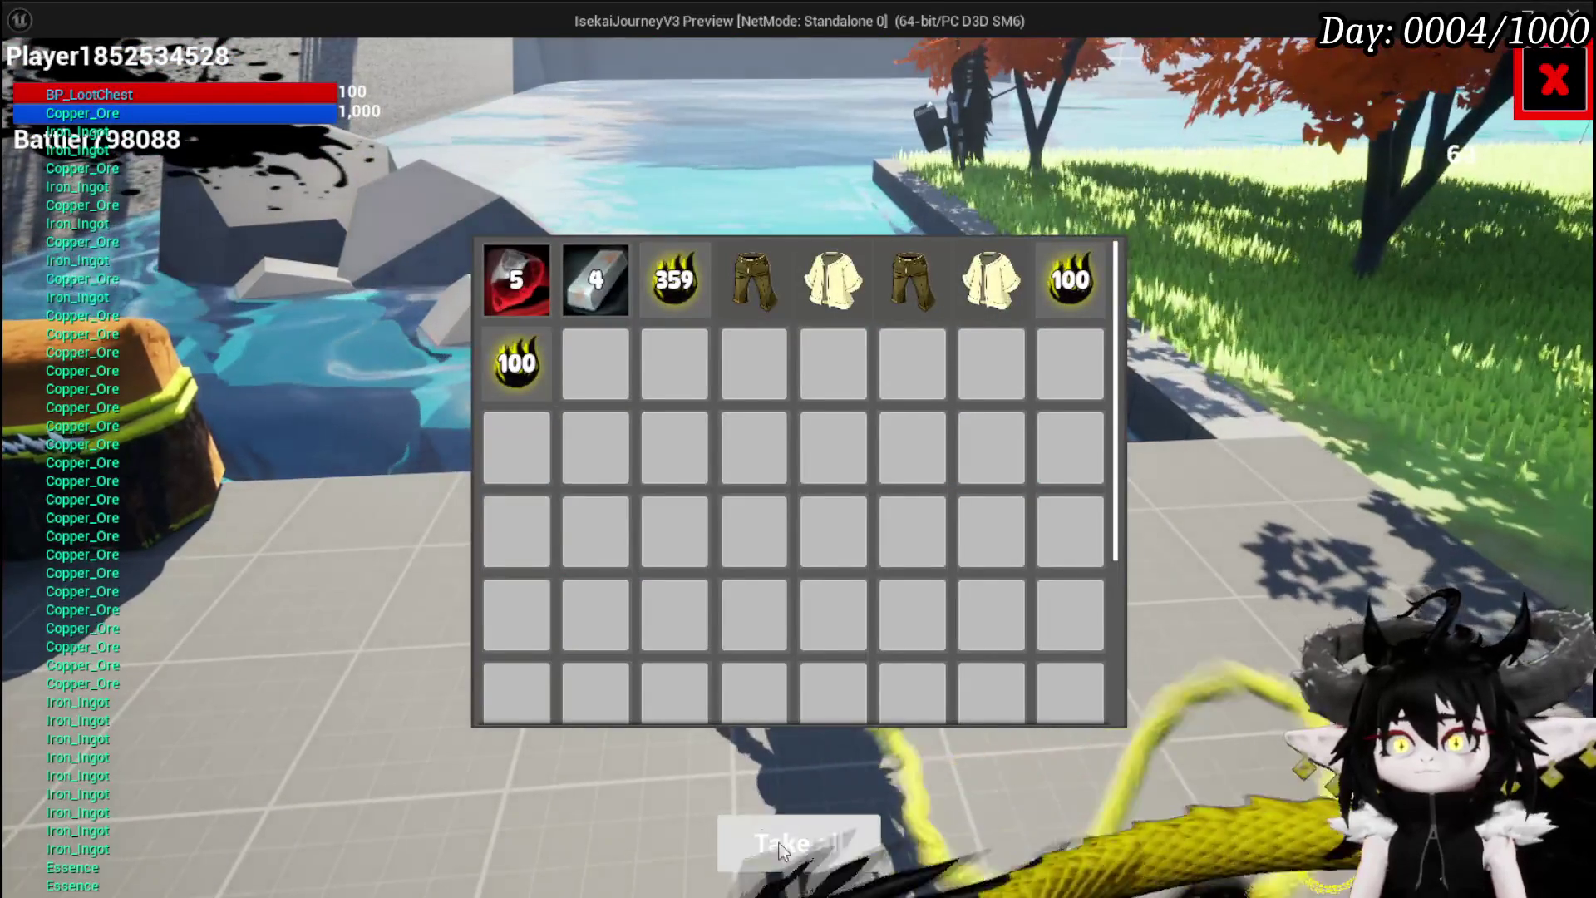
pyautogui.click(779, 842)
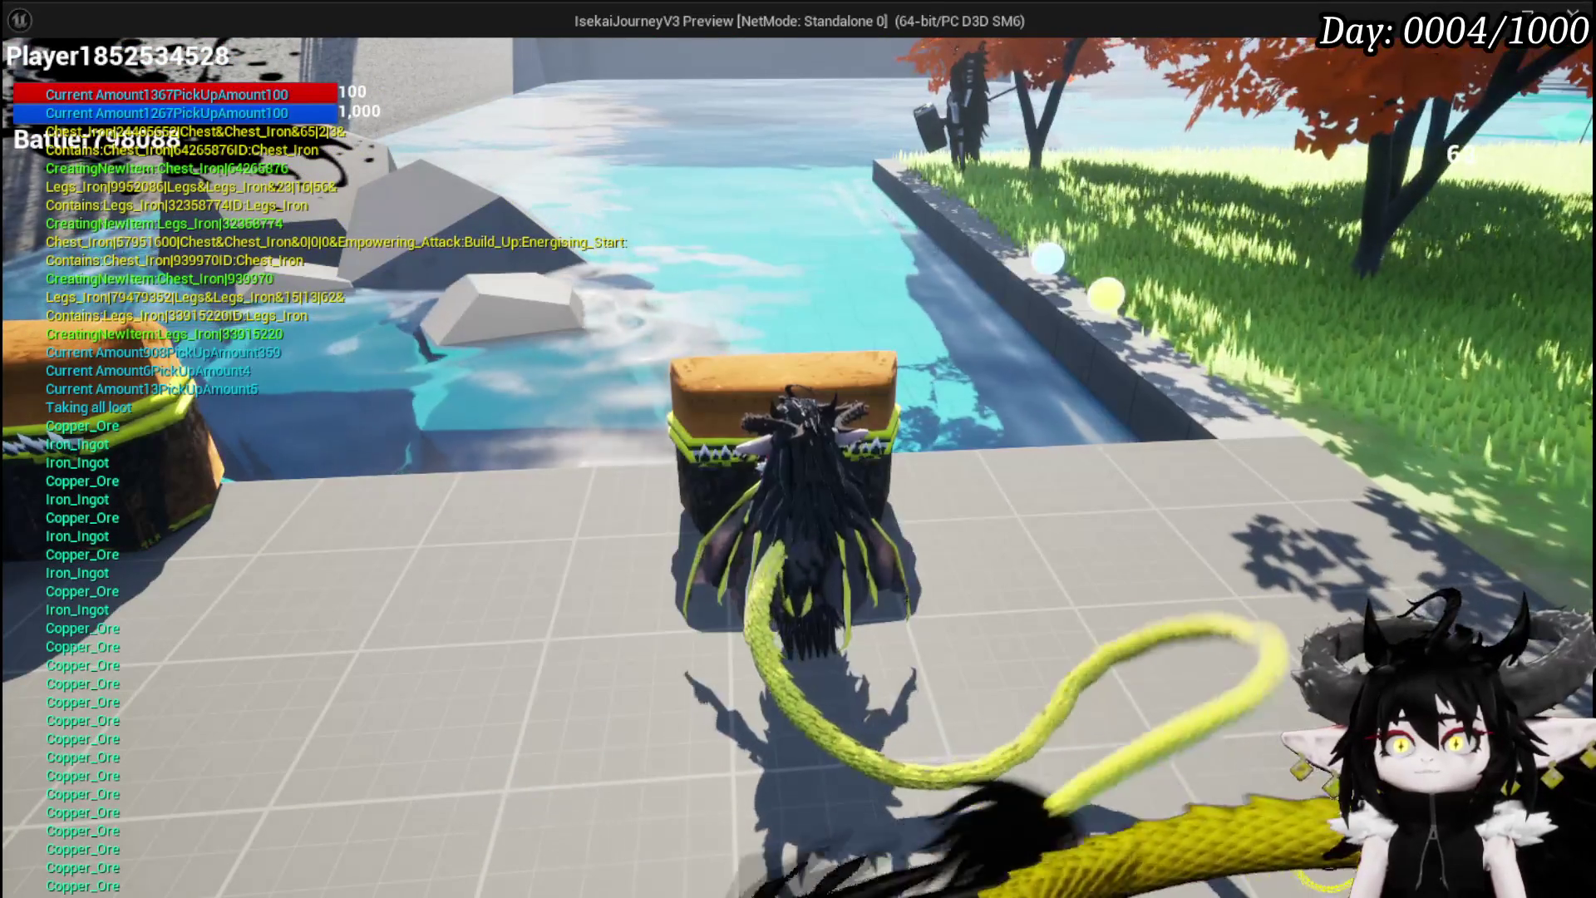
pyautogui.press('e')
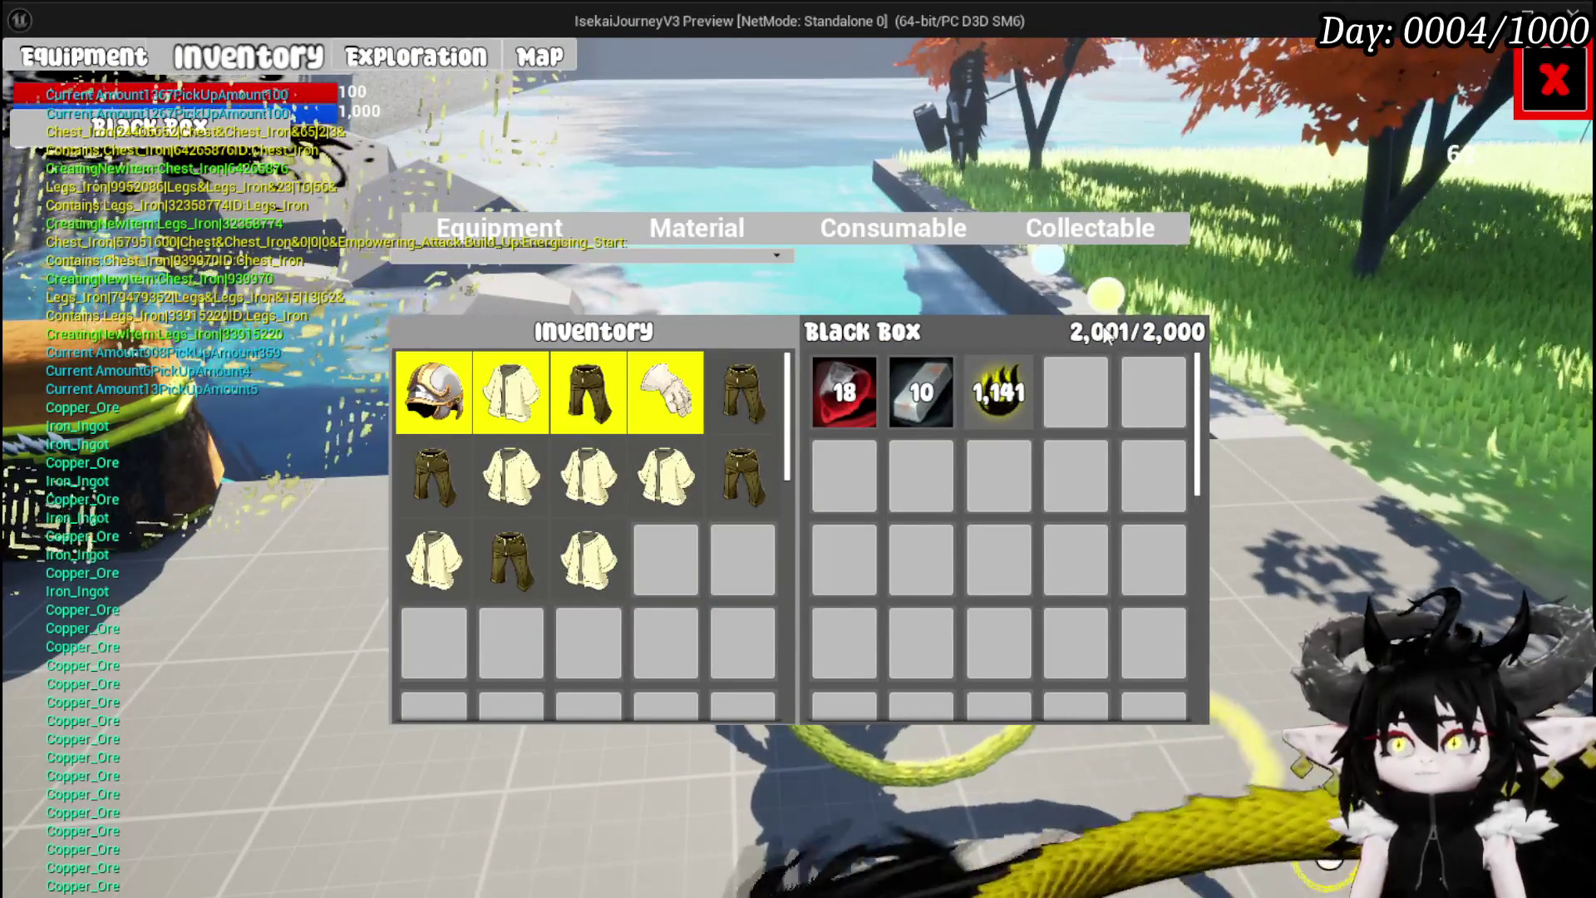
pyautogui.click(674, 230)
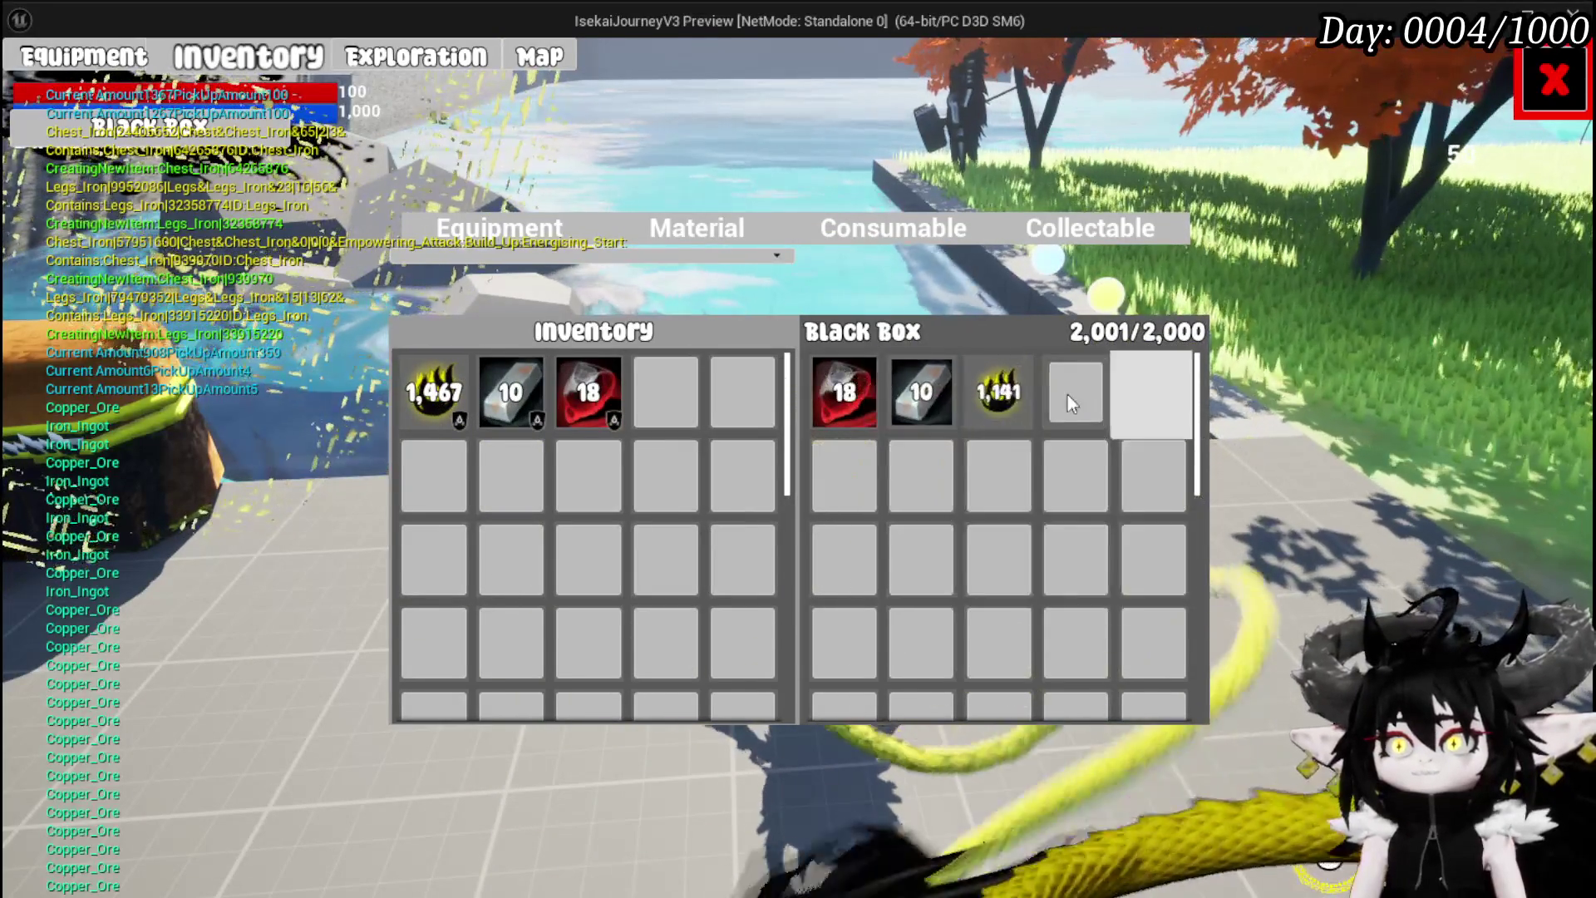
pyautogui.moveTo(989, 389); pyautogui.dragTo(384, 412)
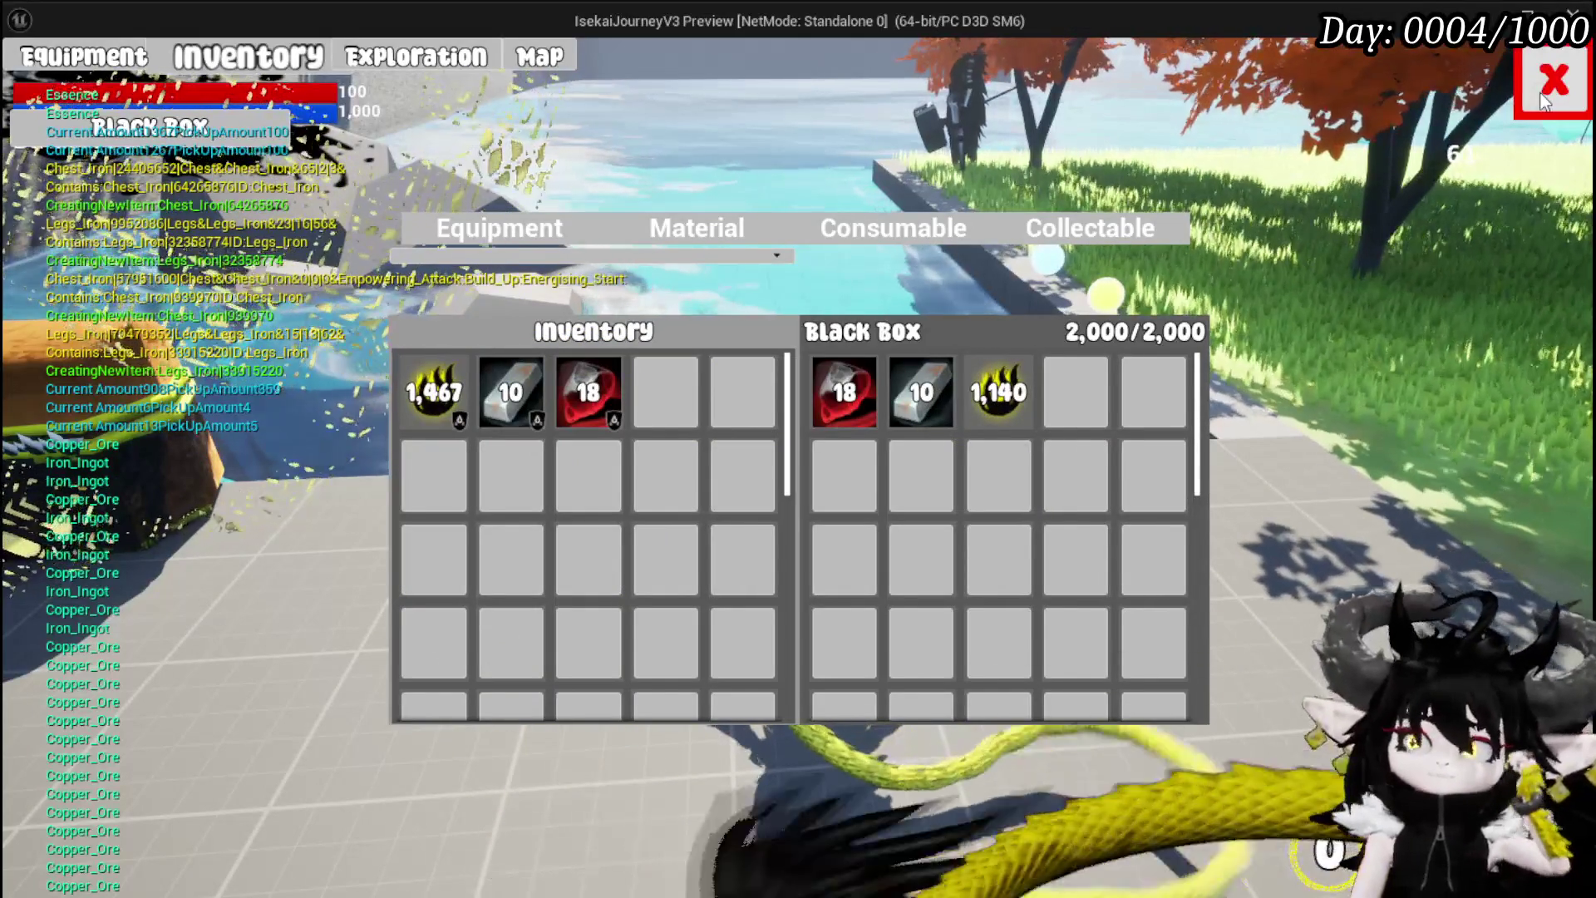
pyautogui.click(1542, 100)
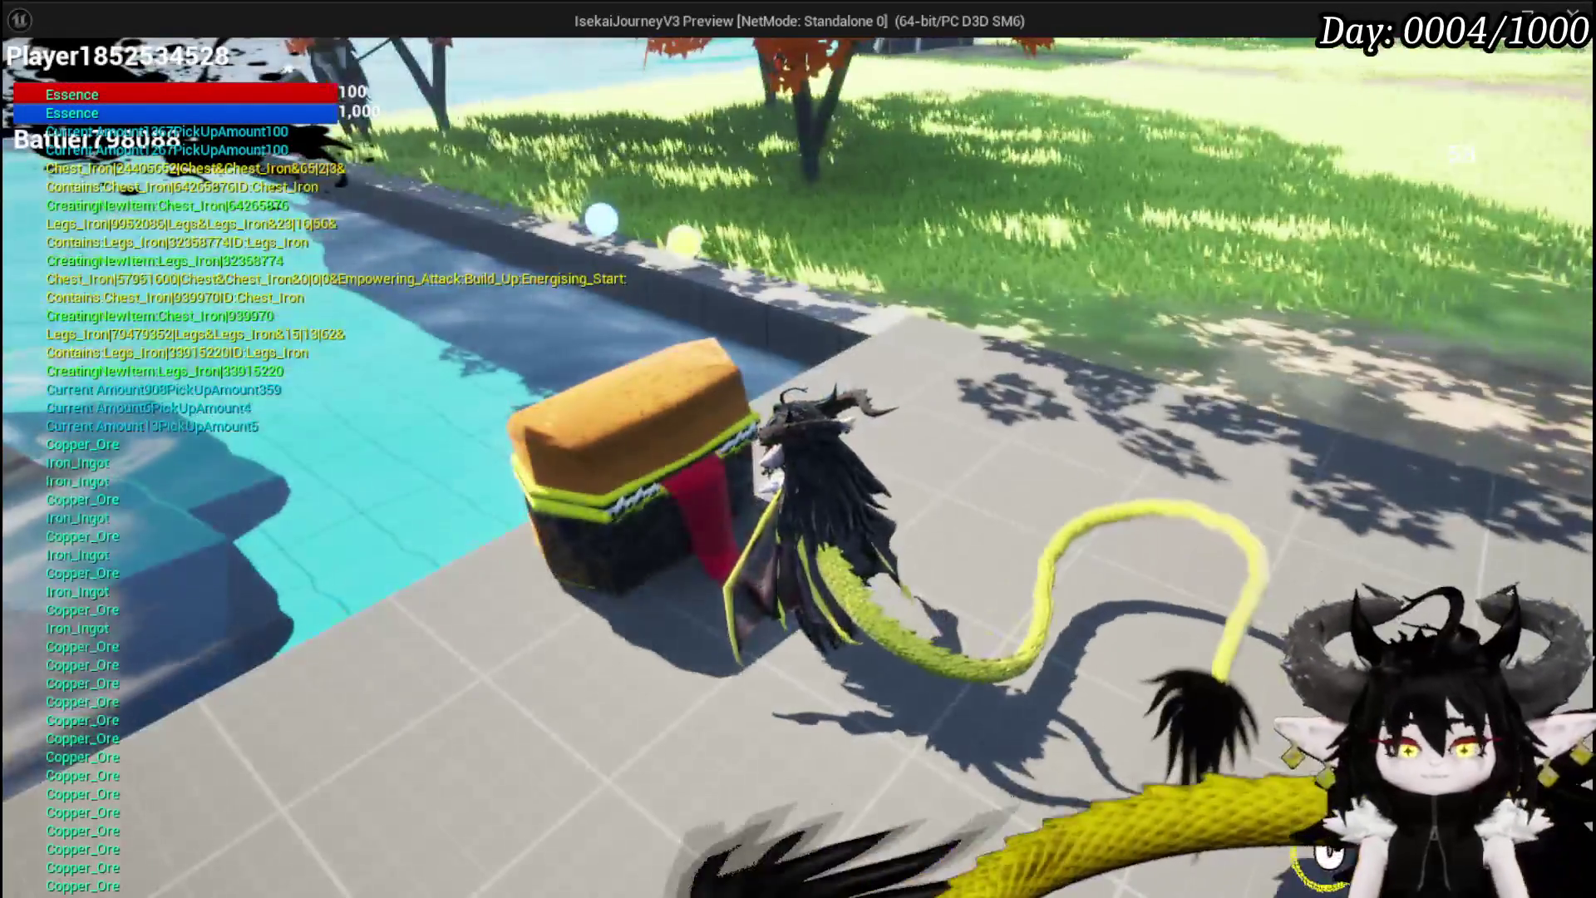
pyautogui.press('Escape')
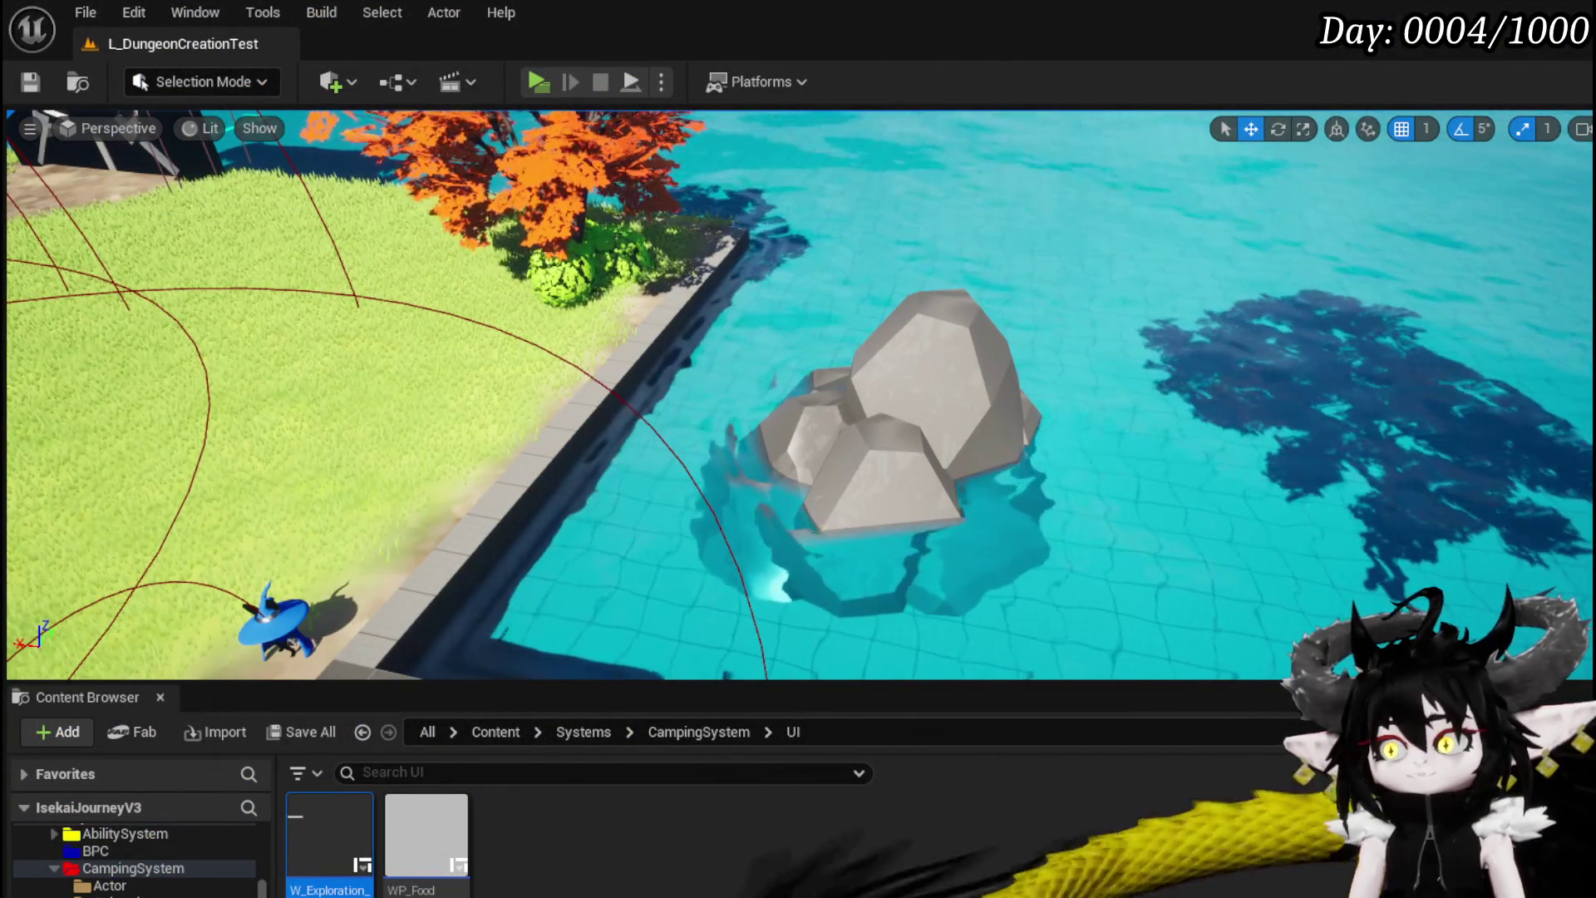
# Rearrange the Collected Value, Box Value and <= comparison nodes in UpdateBlackBoxStackable
pyautogui.hotkey('alt', 'Tab')
pyautogui.moveTo(798, 432)
pyautogui.mouseDown()
pyautogui.moveTo(771, 376)
pyautogui.moveTo(748, 625)
pyautogui.moveTo(740, 516)
pyautogui.moveTo(753, 521)
pyautogui.mouseUp()
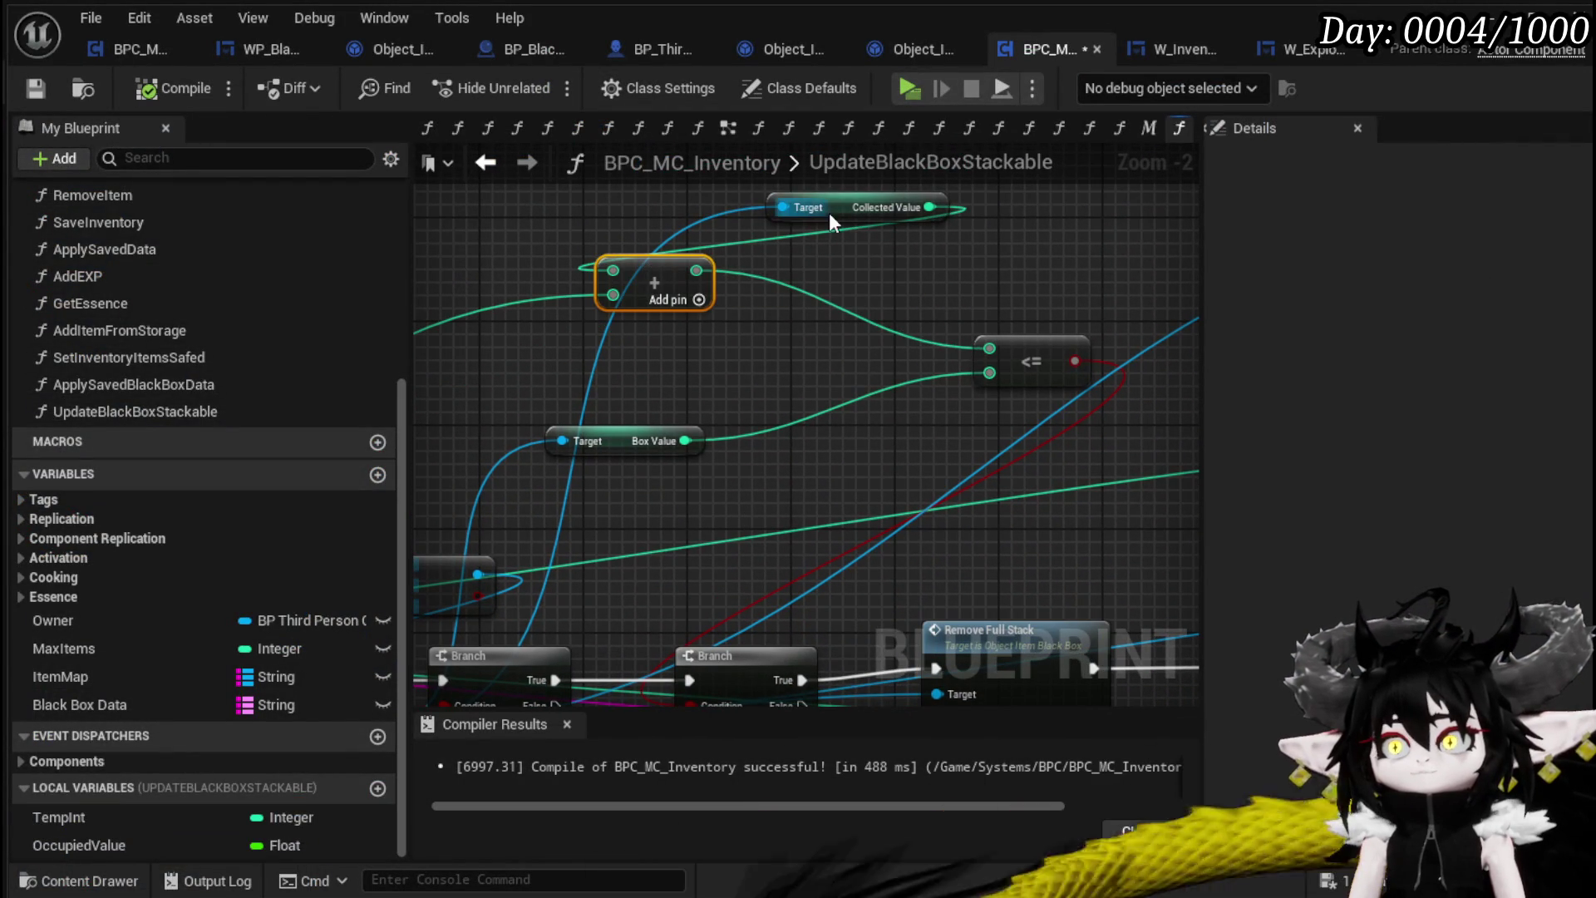
pyautogui.moveTo(829, 212); pyautogui.dragTo(524, 211)
pyautogui.moveTo(784, 464)
pyautogui.mouseDown()
pyautogui.moveTo(792, 382)
pyautogui.moveTo(775, 485)
pyautogui.mouseUp()
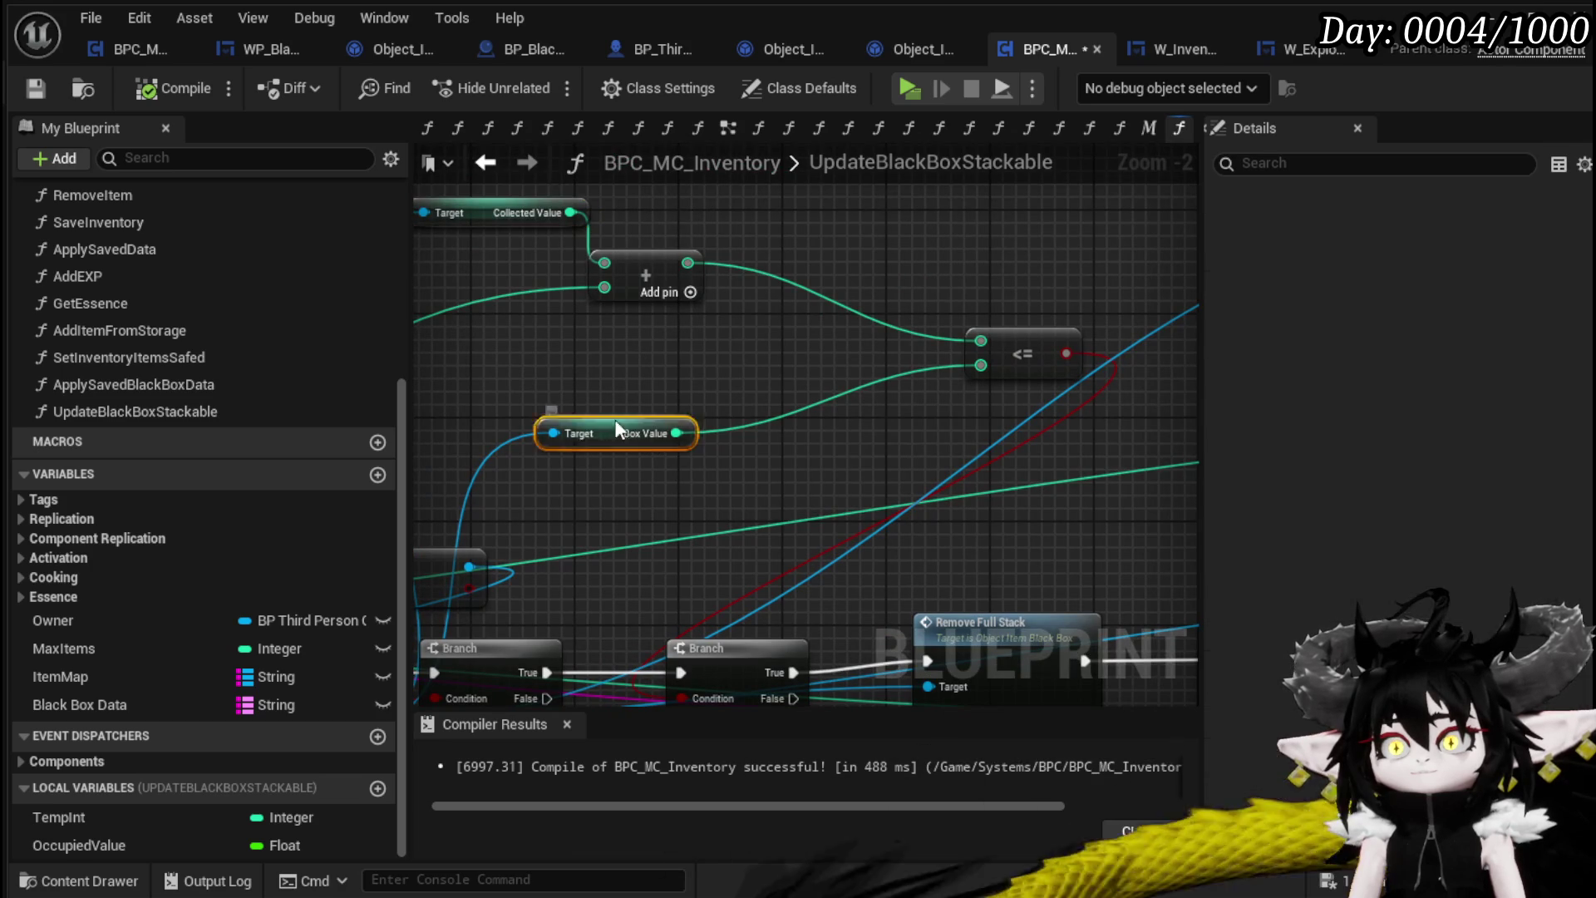
pyautogui.moveTo(588, 443); pyautogui.dragTo(587, 378)
pyautogui.moveTo(1008, 346)
pyautogui.mouseDown()
pyautogui.moveTo(848, 312)
pyautogui.moveTo(811, 323)
pyautogui.mouseUp()
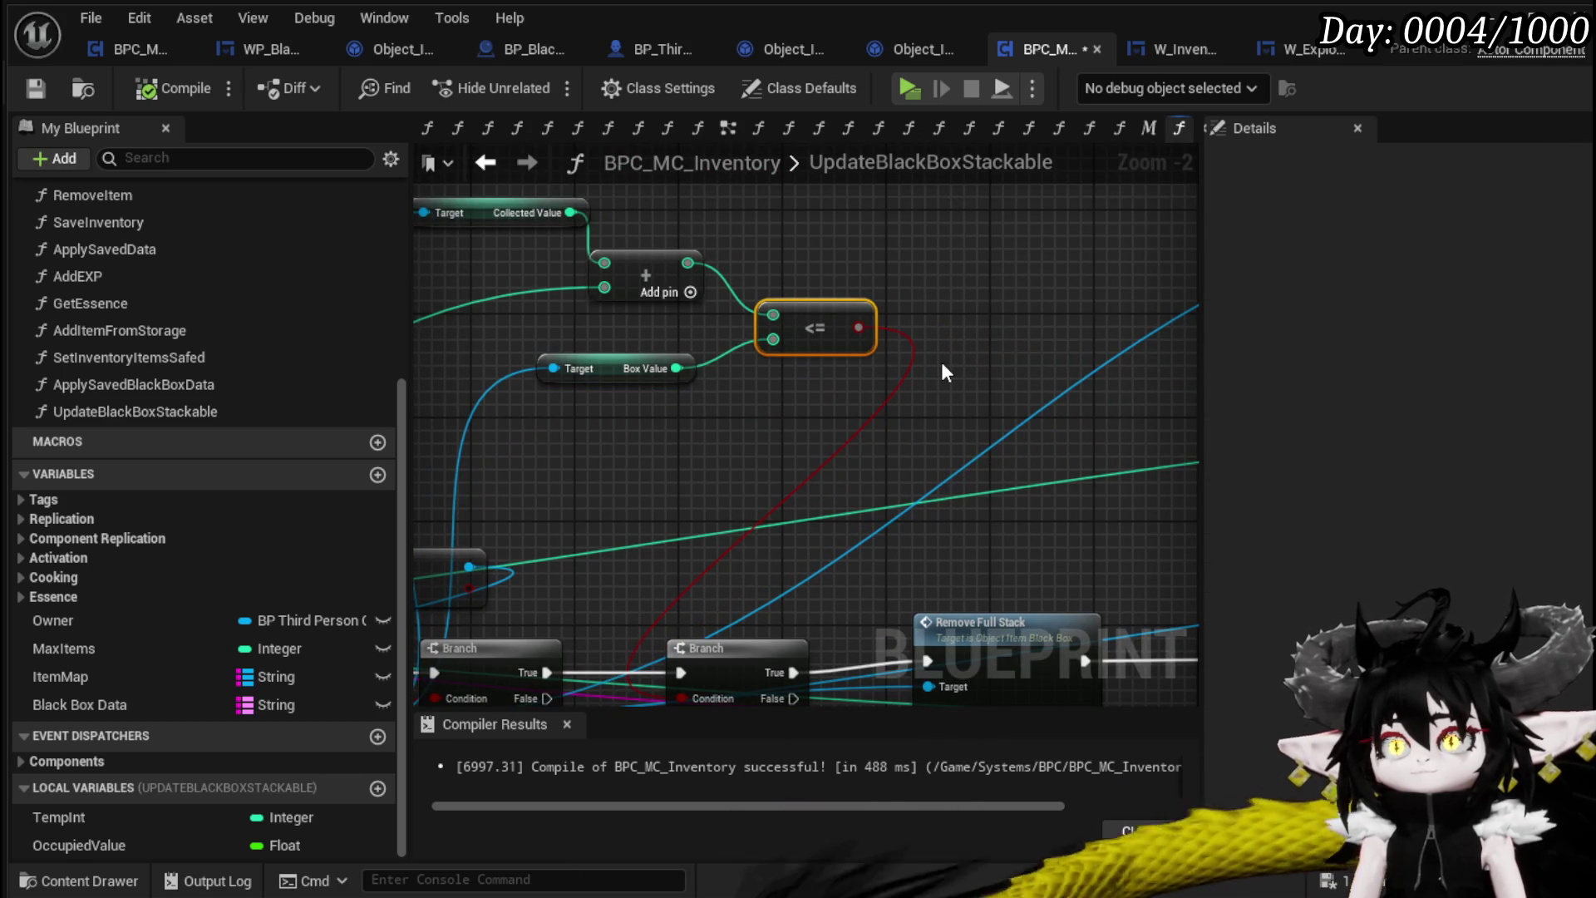
pyautogui.moveTo(787, 399)
pyautogui.mouseDown()
pyautogui.moveTo(955, 391)
pyautogui.moveTo(759, 279)
pyautogui.moveTo(712, 397)
pyautogui.moveTo(775, 385)
pyautogui.mouseUp()
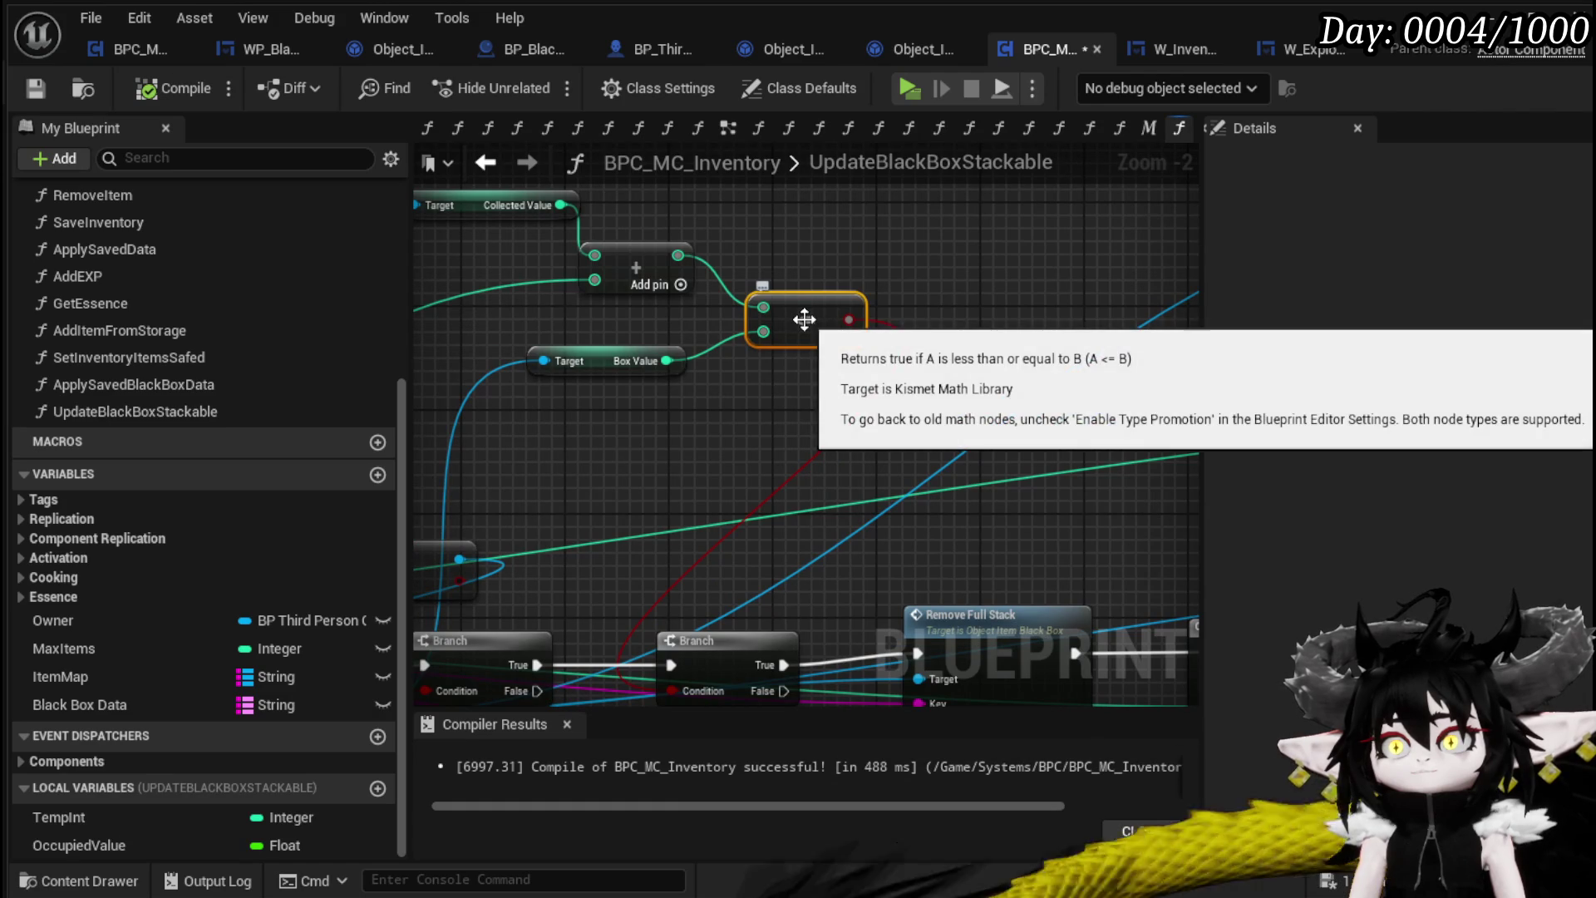
# Swap the <= comparison for a Less (<) node fed by Box Value and recompile
pyautogui.rightClick(746, 384)
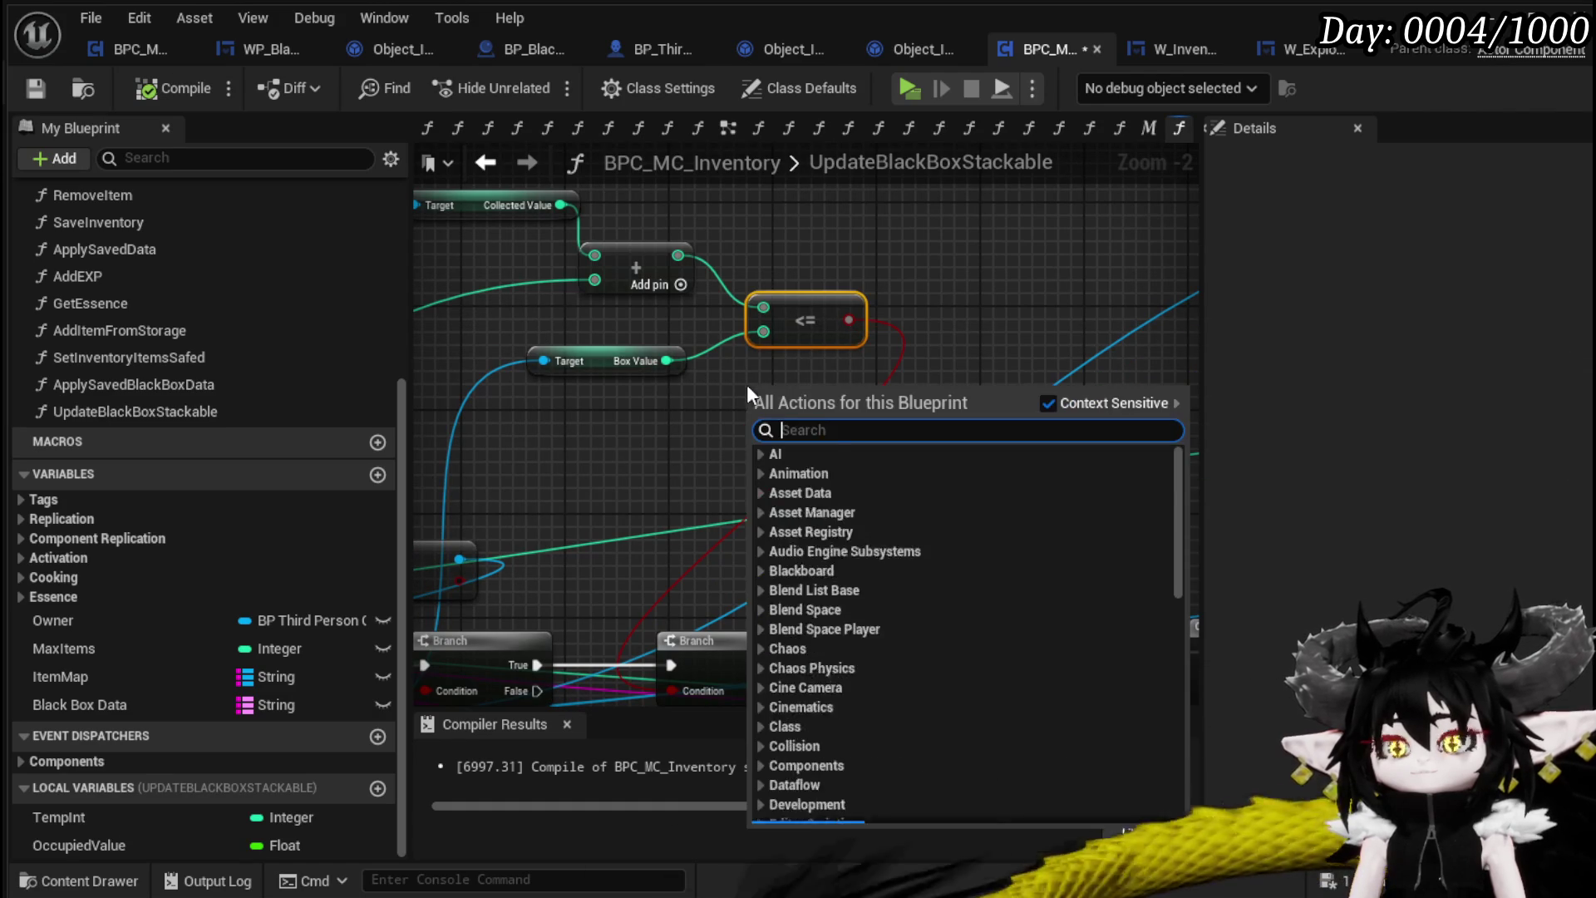
pyautogui.moveTo(667, 360); pyautogui.dragTo(748, 397)
pyautogui.write('less')
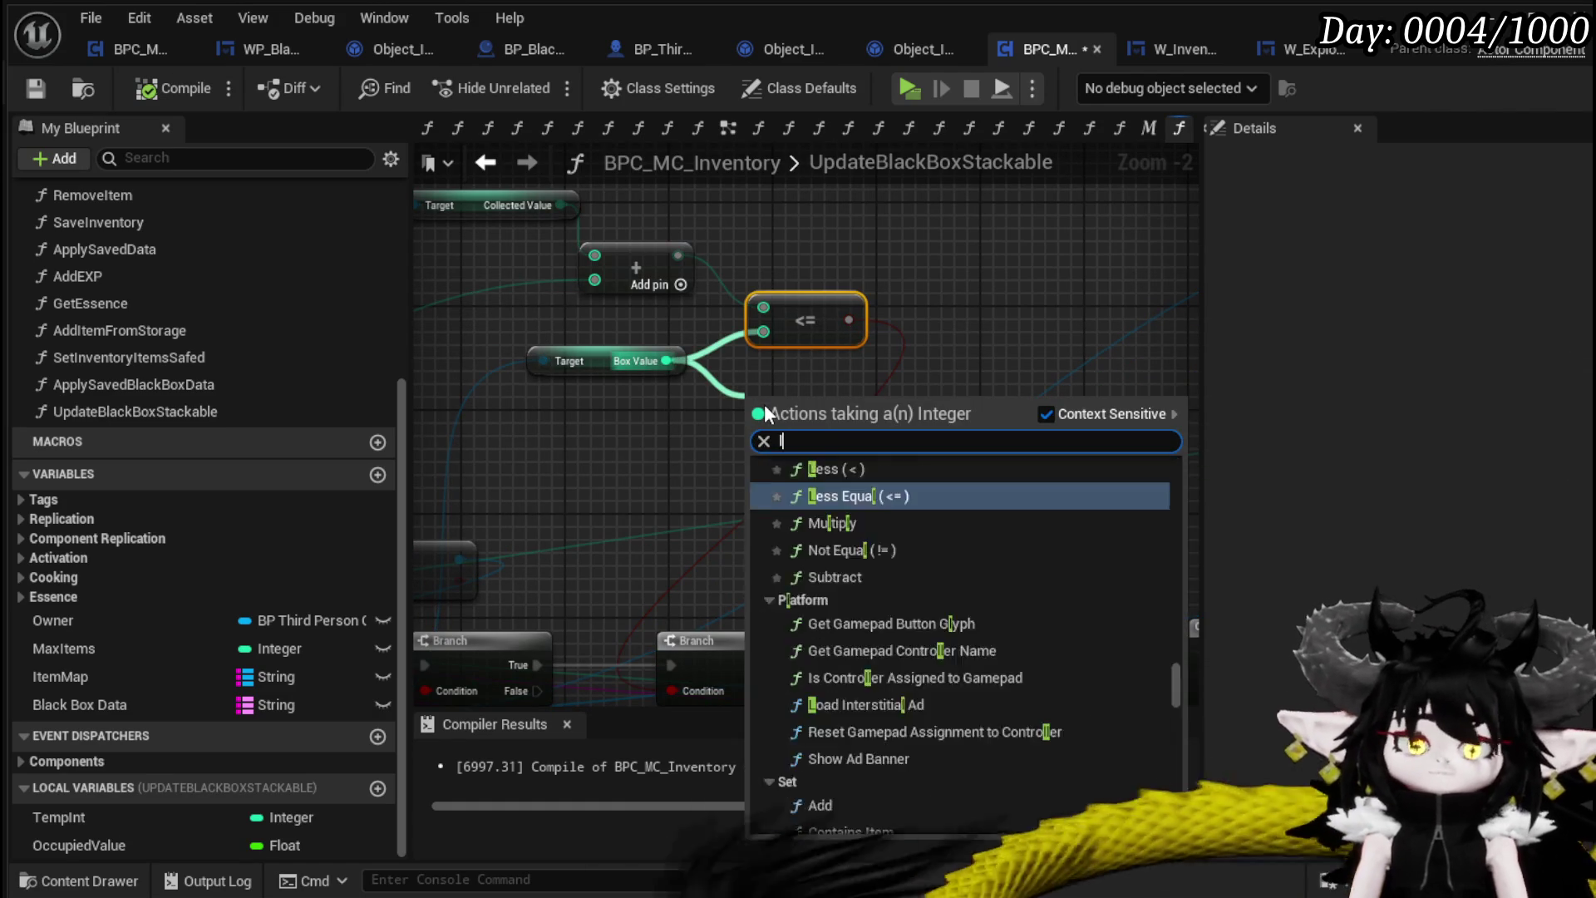
pyautogui.click(853, 511)
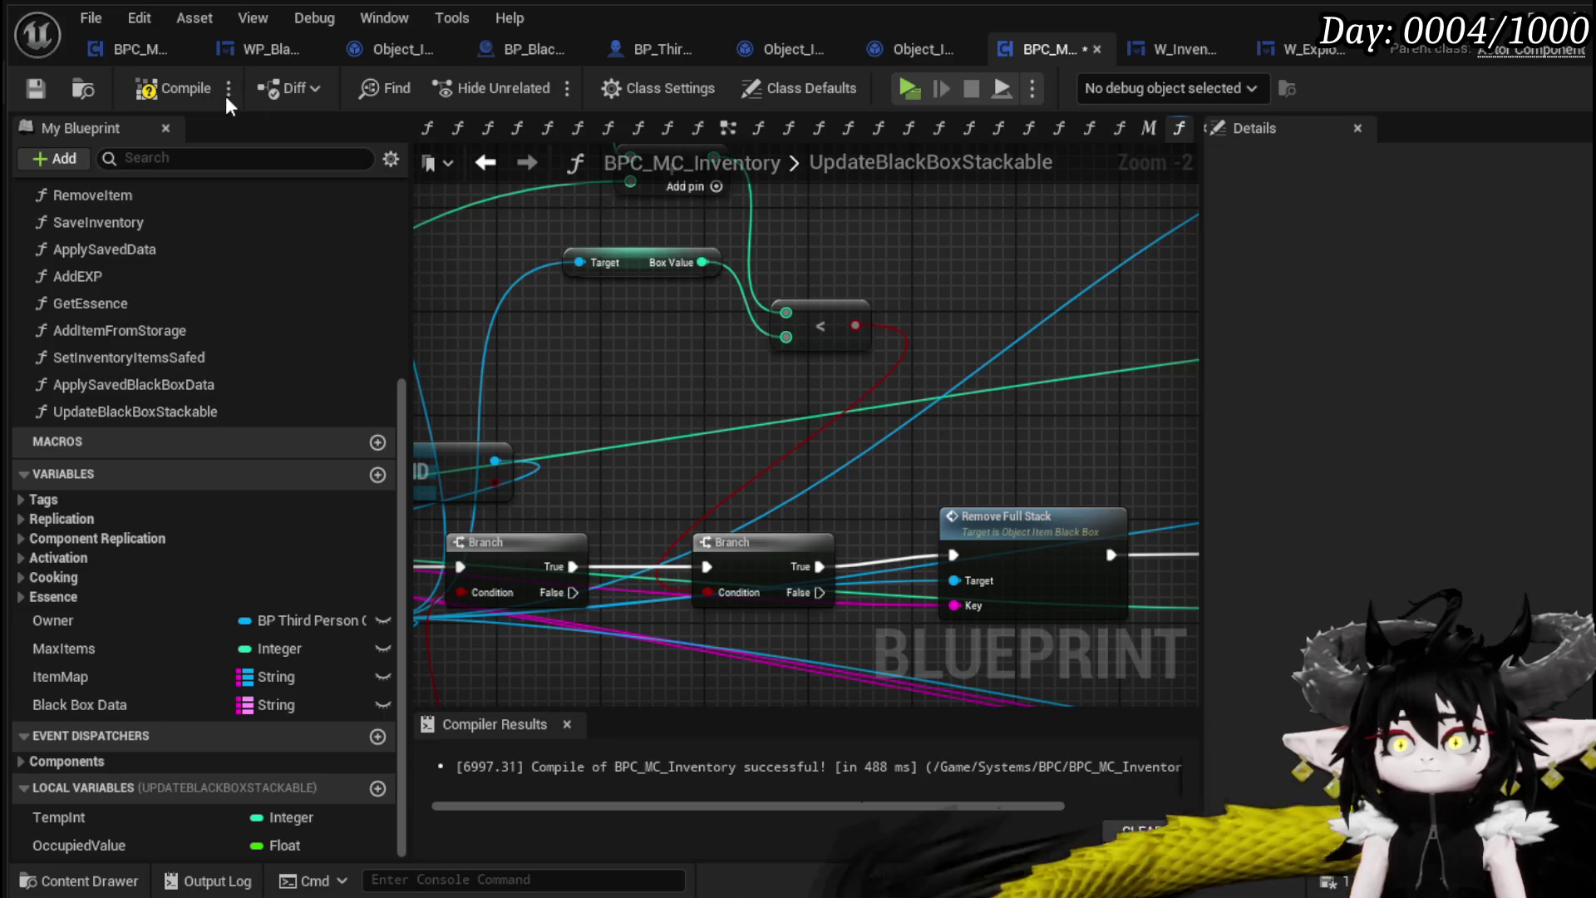
pyautogui.click(28, 91)
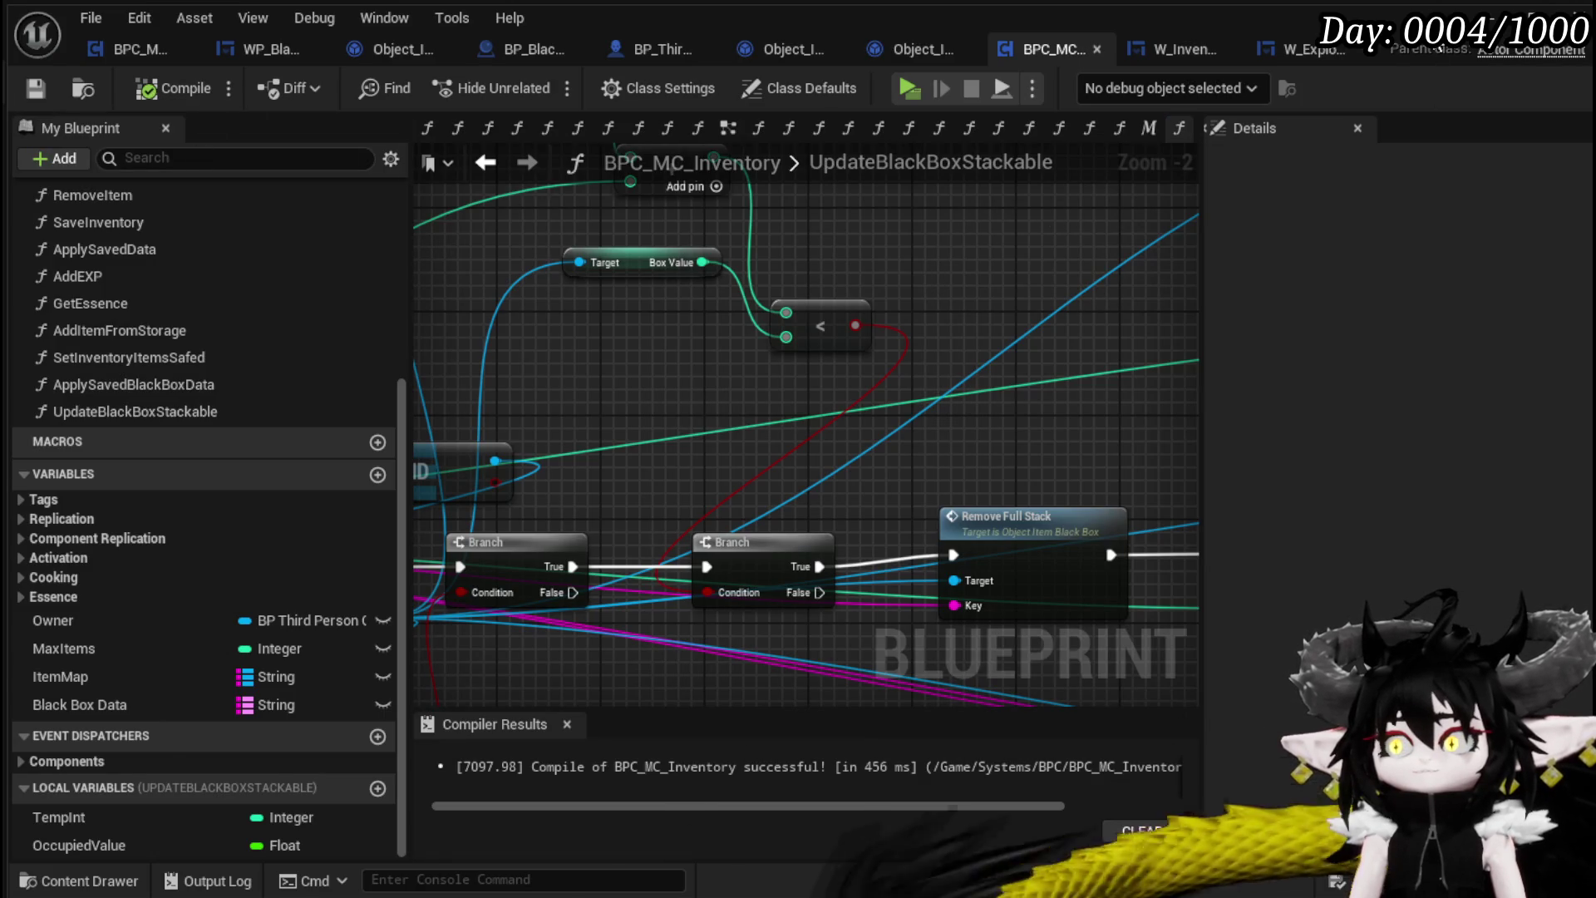
pyautogui.hotkey('alt', 'p')
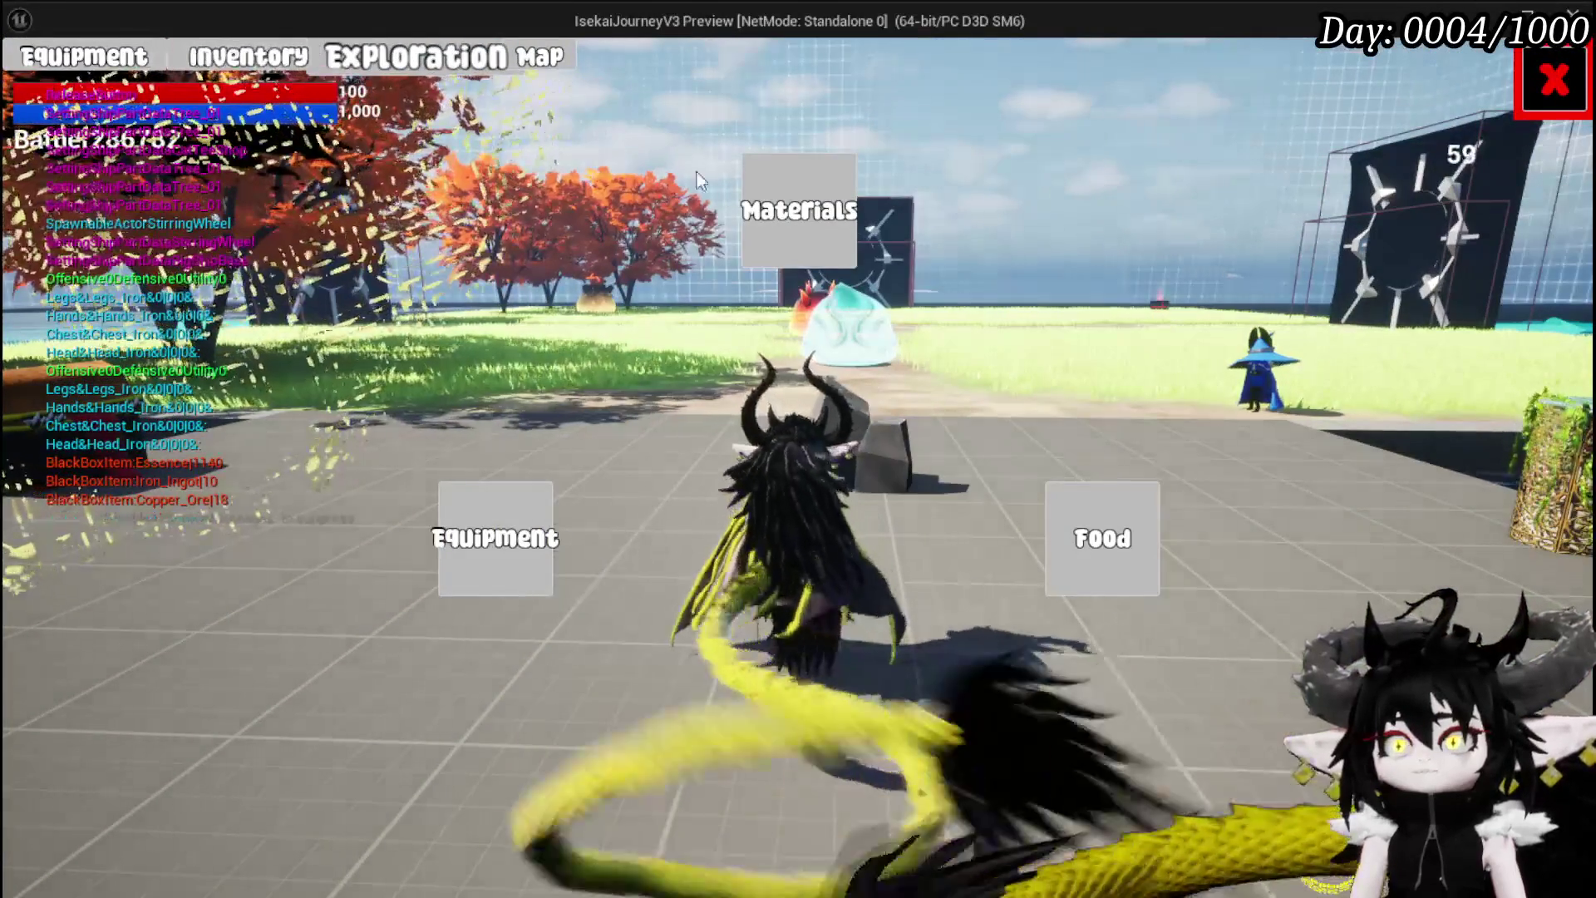
# Withdraw Essence, Iron Ingots and Copper Ore from the Black Box into the inventory
pyautogui.click(376, 76)
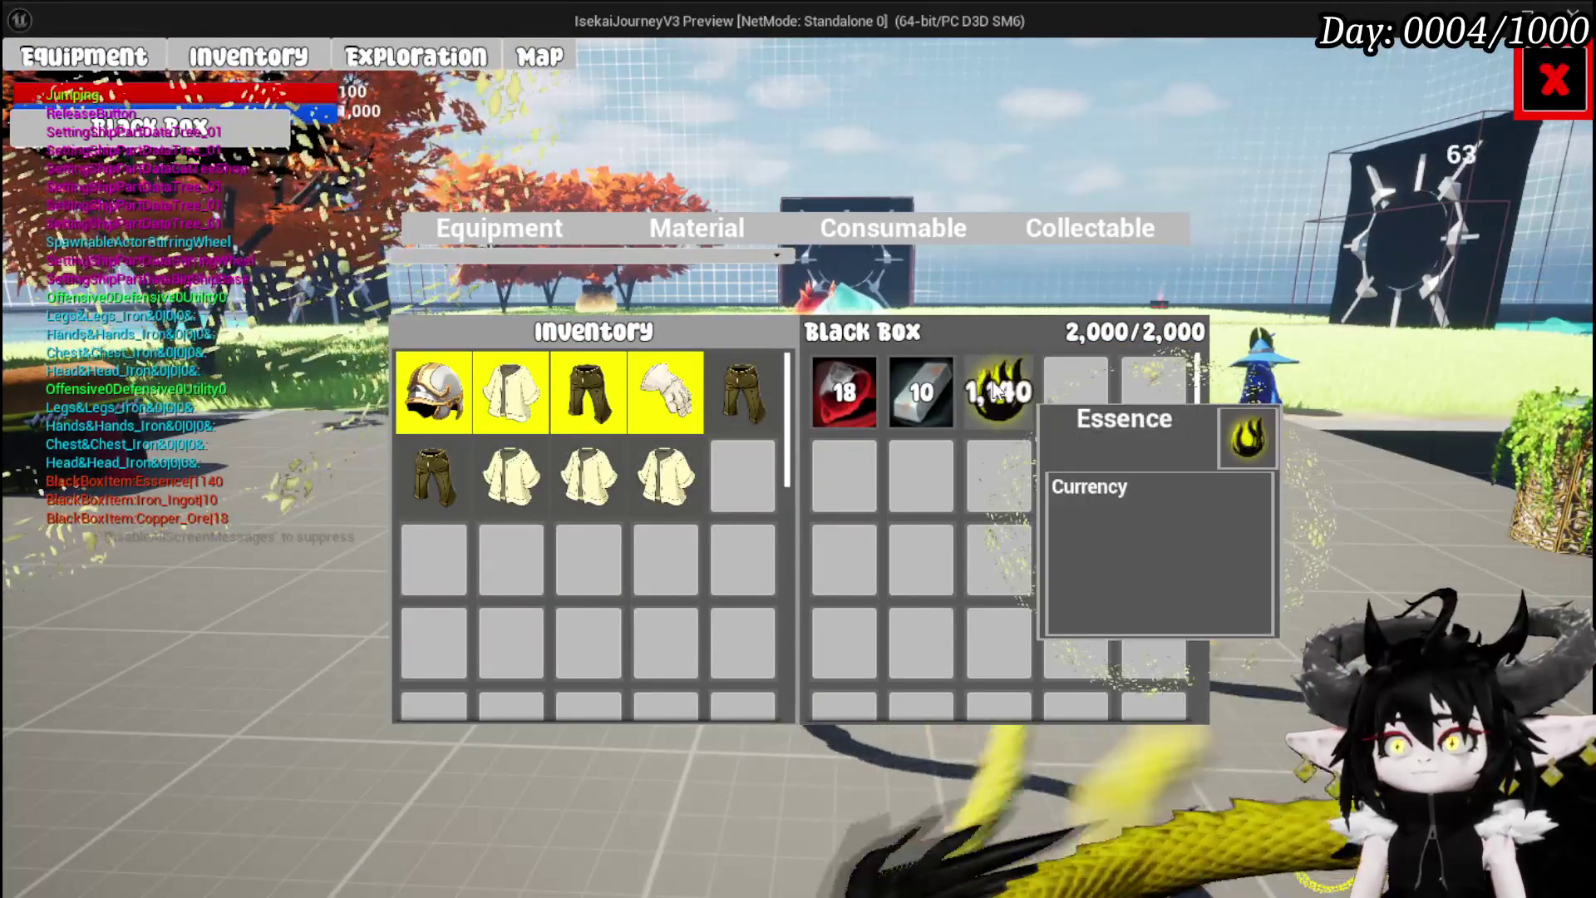
pyautogui.click(1003, 390)
pyautogui.click(923, 391)
pyautogui.click(843, 391)
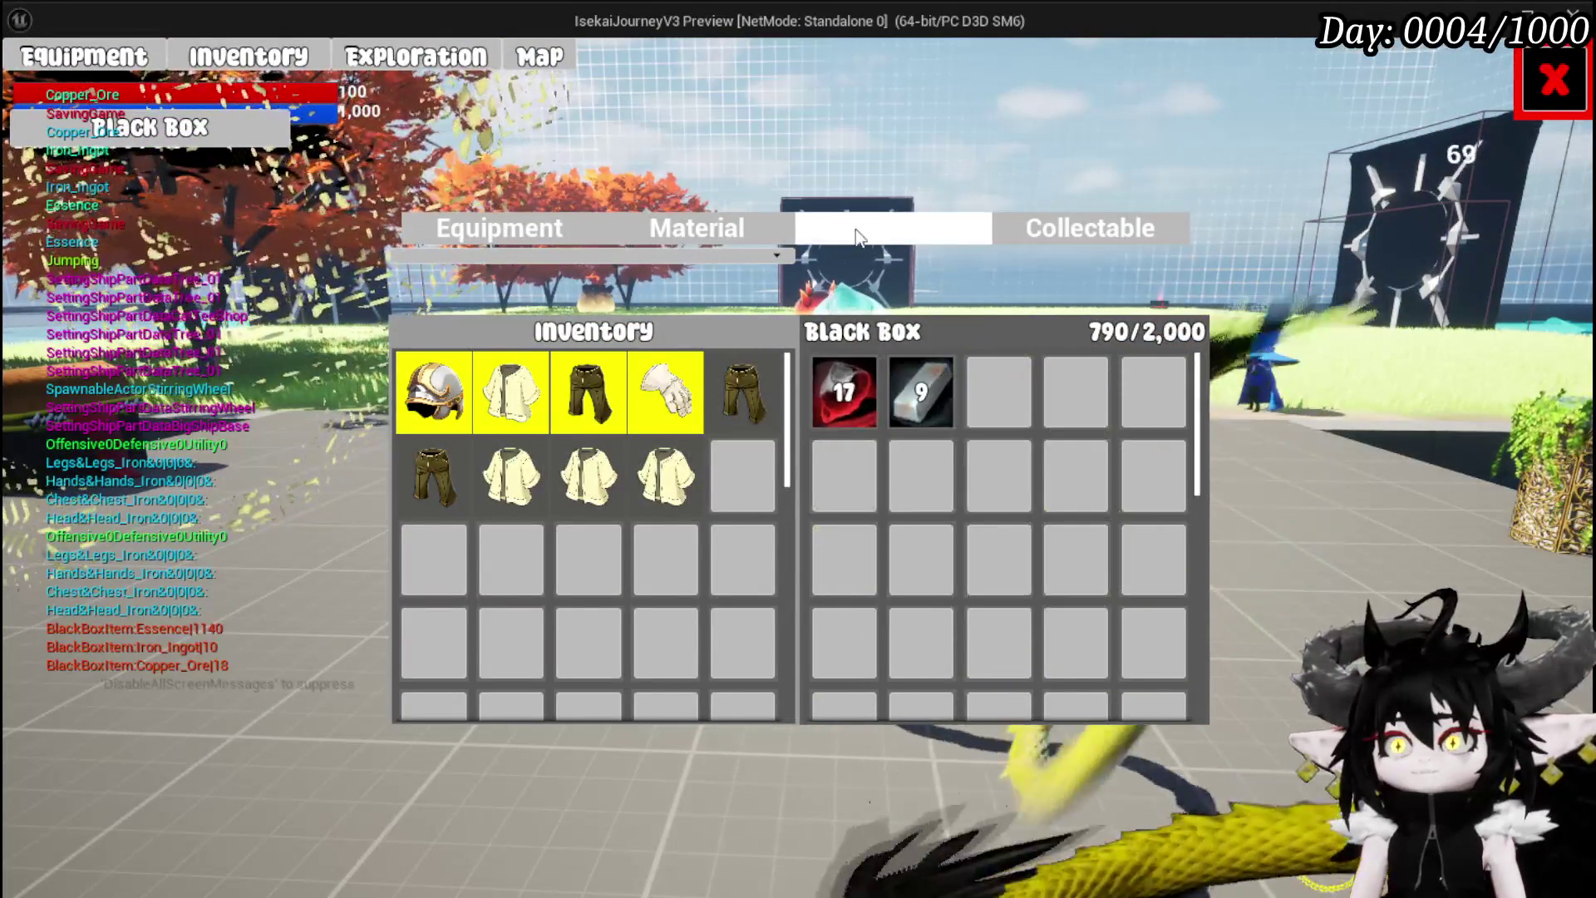
pyautogui.click(697, 227)
pyautogui.click(923, 401)
pyautogui.click(926, 409)
pyautogui.click(926, 409)
pyautogui.click(926, 408)
pyautogui.click(926, 409)
pyautogui.click(926, 409)
pyautogui.click(926, 409)
pyautogui.click(926, 409)
pyautogui.click(926, 409)
pyautogui.click(853, 397)
pyautogui.click(854, 397)
pyautogui.click(853, 398)
pyautogui.click(854, 397)
pyautogui.click(853, 398)
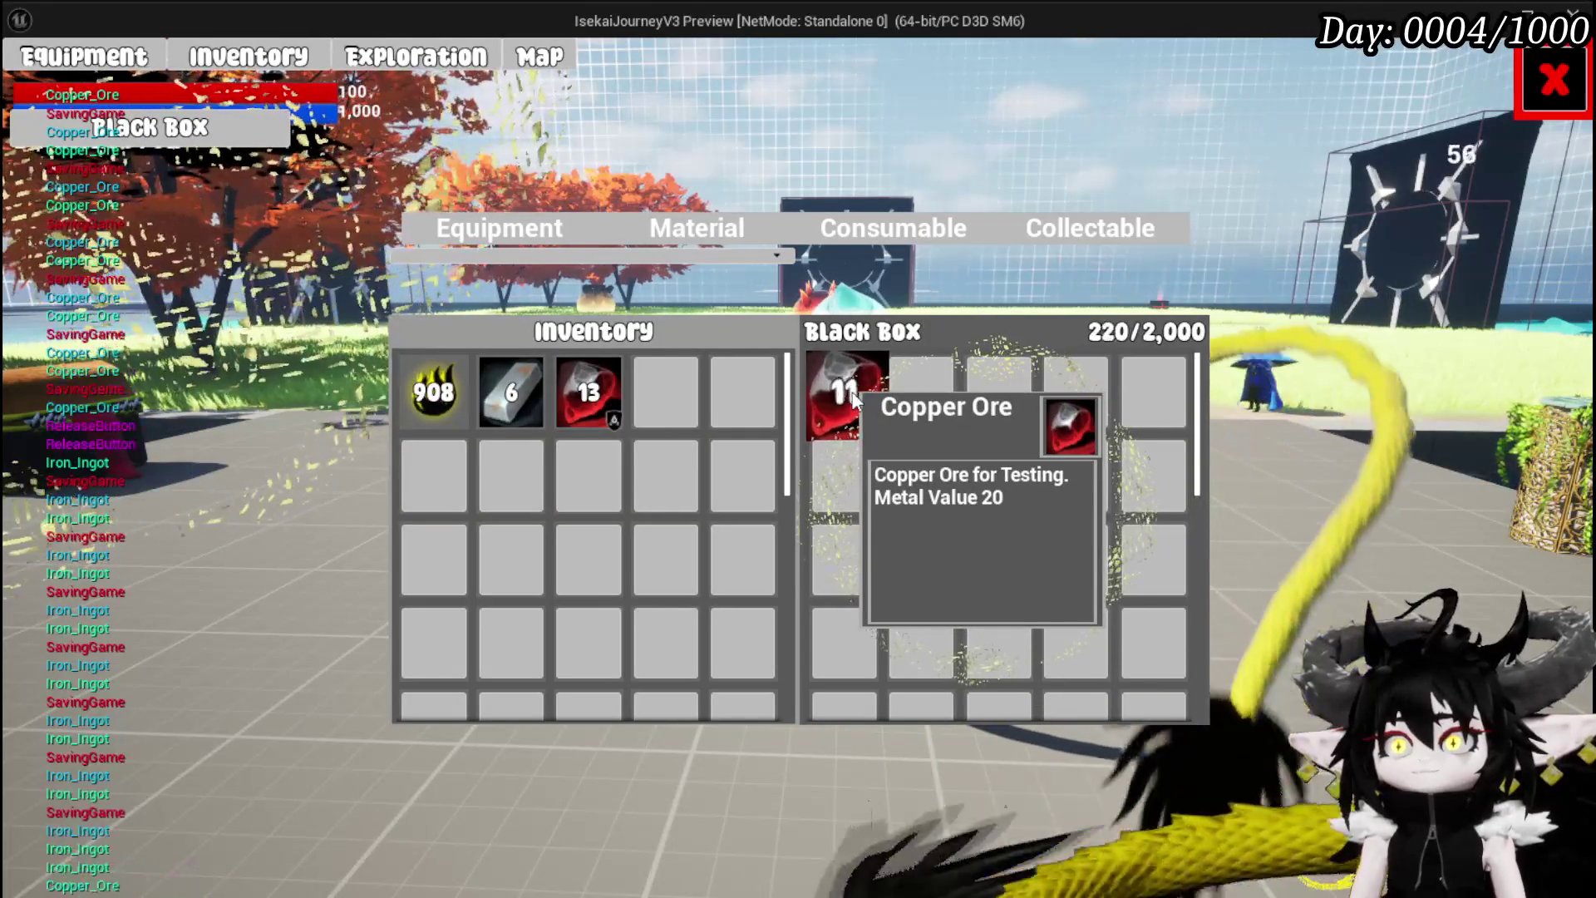
pyautogui.click(853, 397)
pyautogui.click(853, 397)
pyautogui.click(854, 398)
pyautogui.click(854, 397)
pyautogui.click(853, 397)
pyautogui.click(854, 397)
pyautogui.click(854, 397)
pyautogui.click(854, 397)
pyautogui.click(854, 398)
pyautogui.click(854, 397)
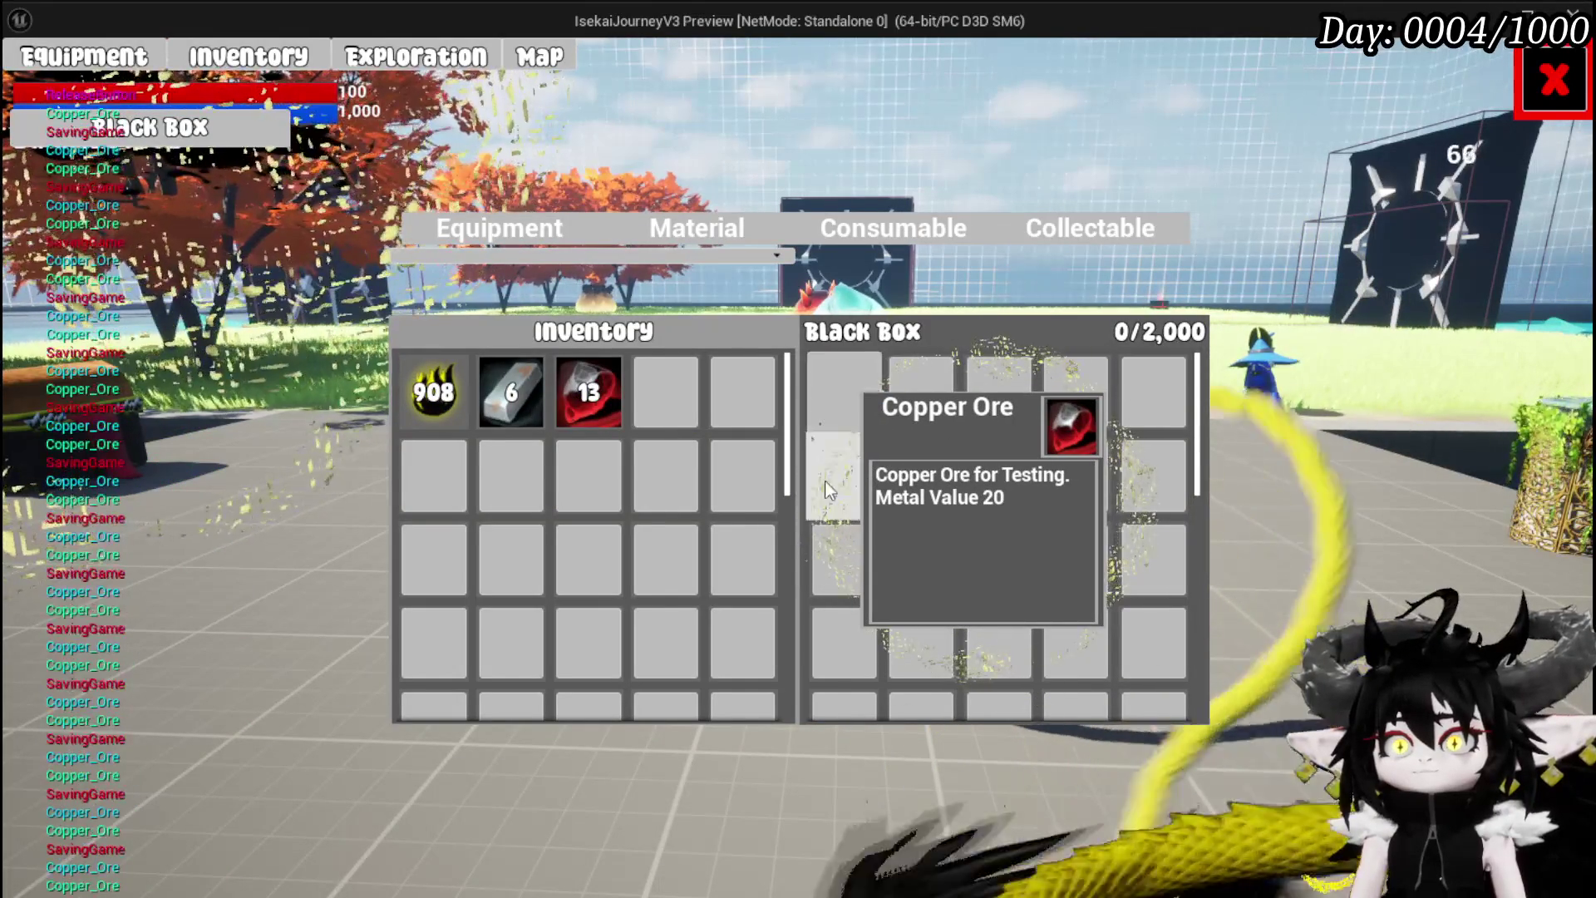
# Deposit ore, ingots and the 908 Essence back, leaving the Black Box at 1,068/2,000
pyautogui.click(580, 407)
pyautogui.click(527, 411)
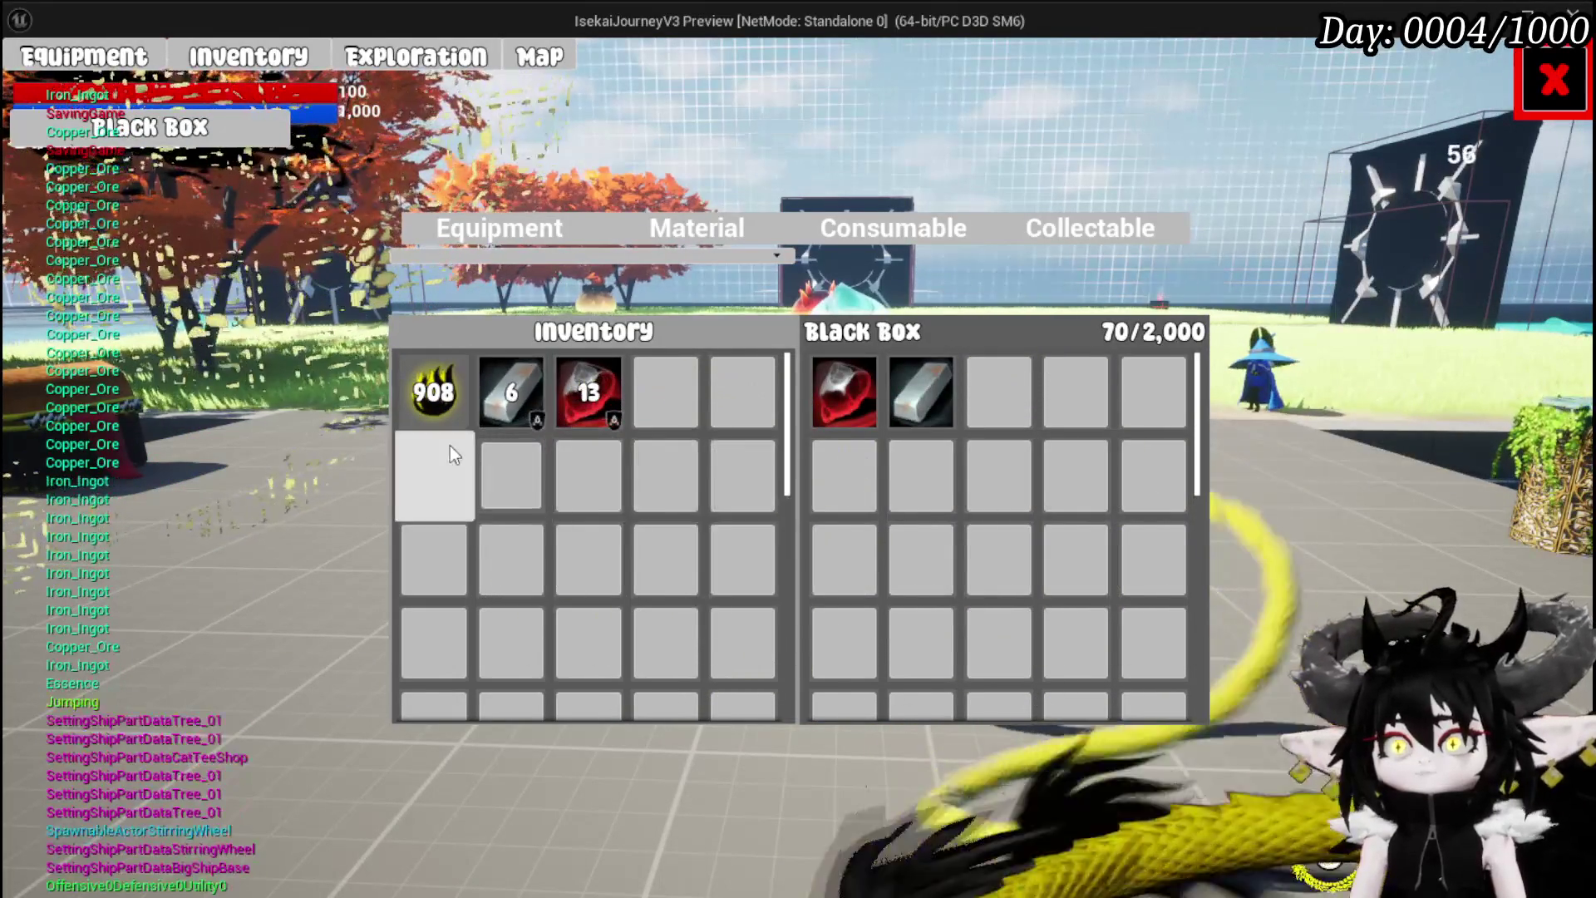
pyautogui.click(566, 394)
pyautogui.click(511, 392)
pyautogui.click(582, 394)
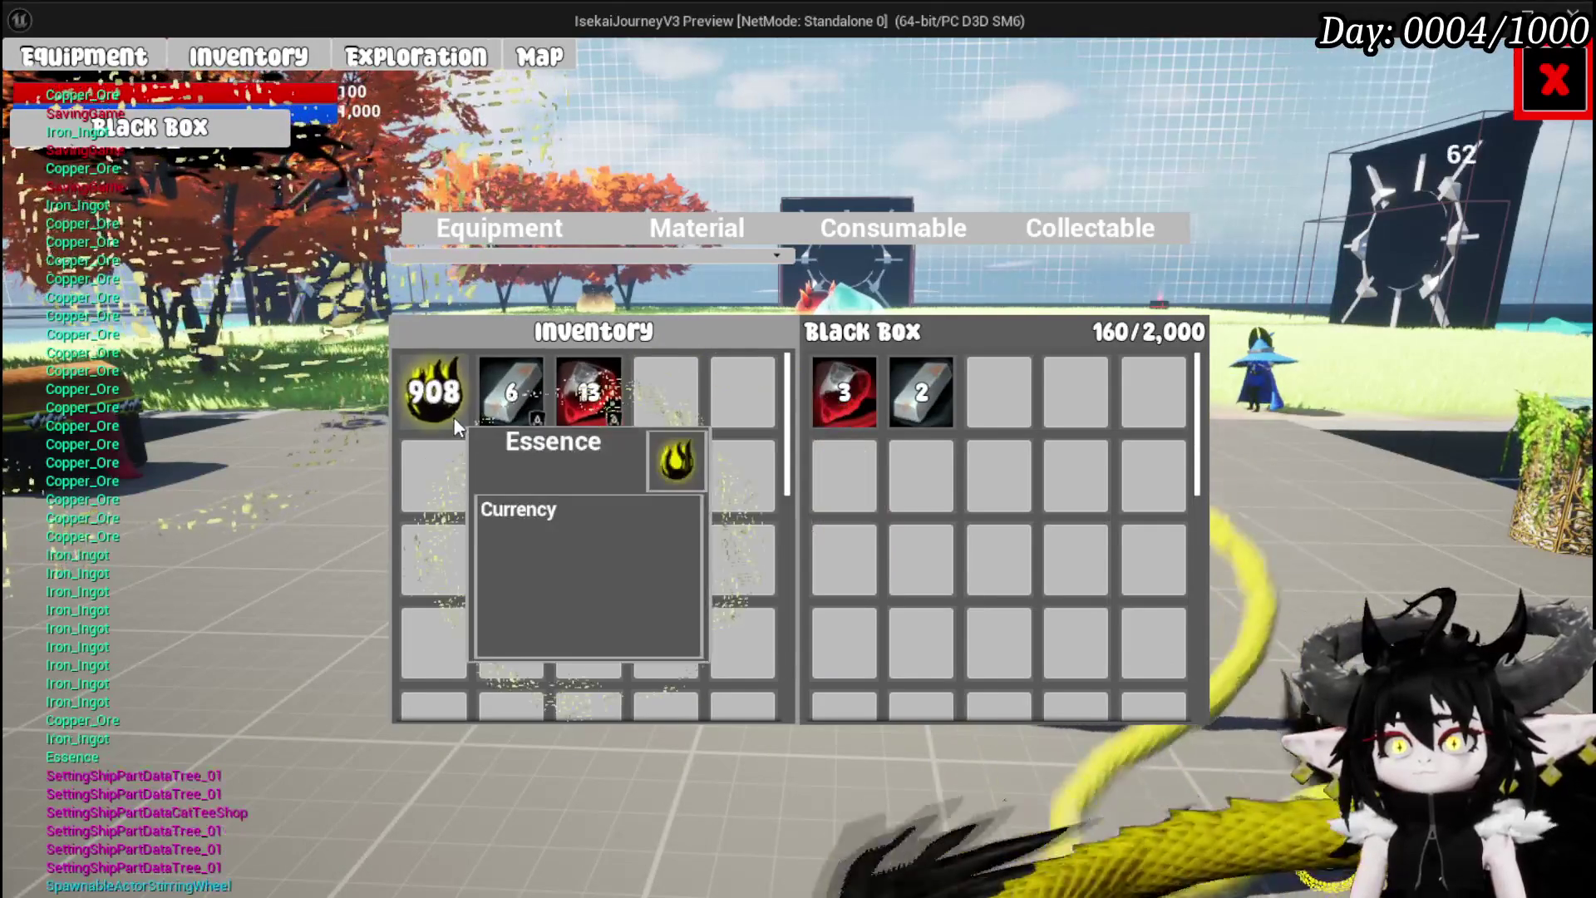
pyautogui.click(444, 411)
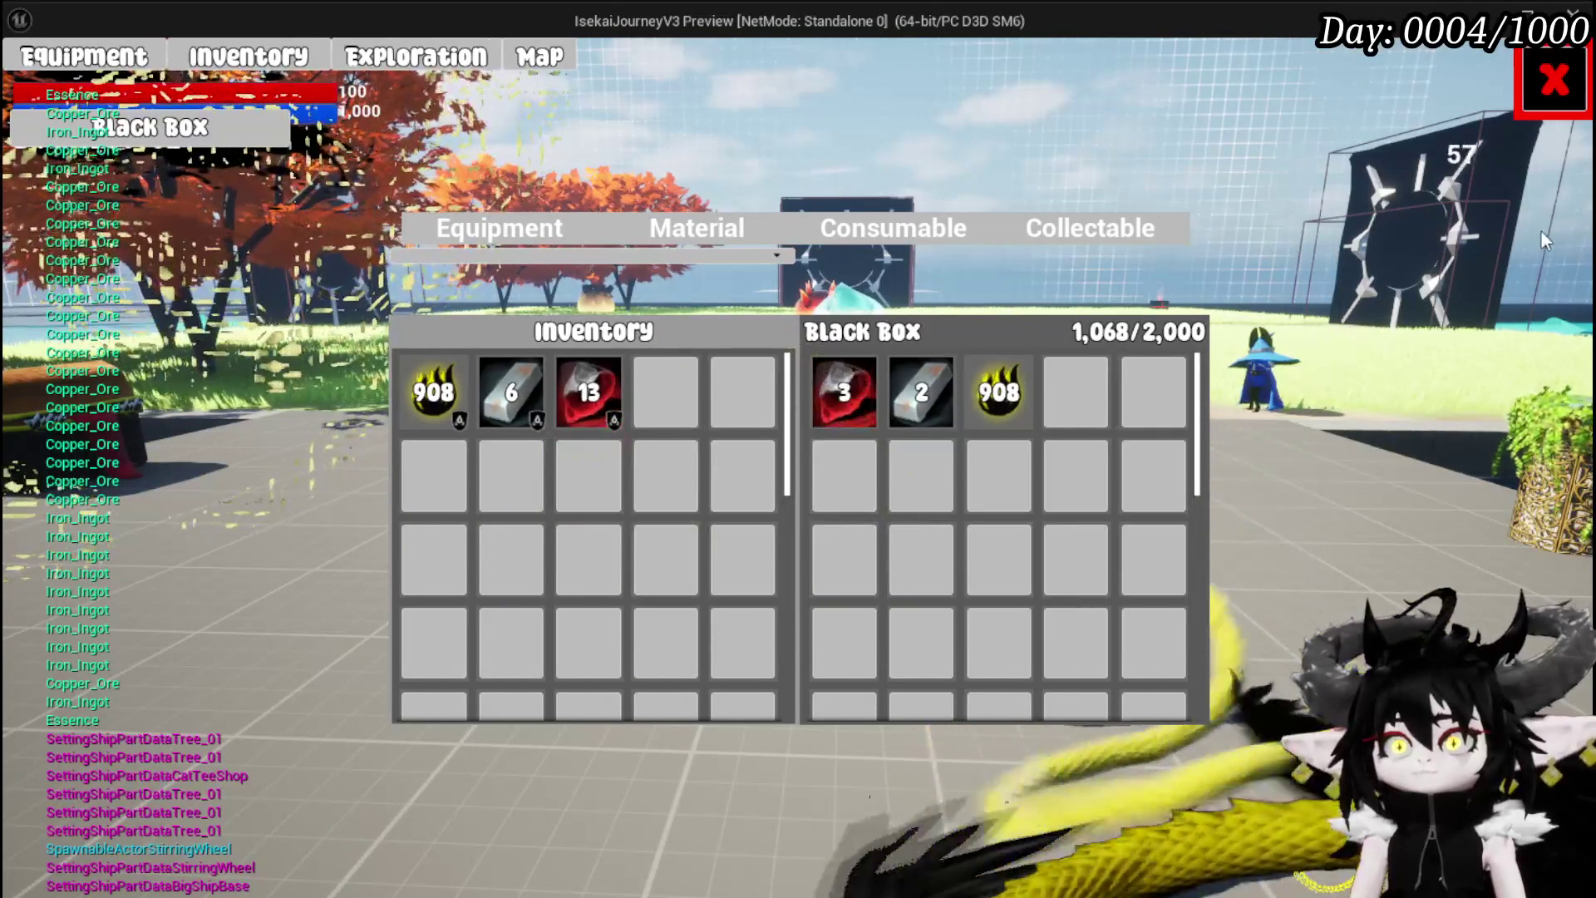
pyautogui.click(1540, 100)
# Walk to the loot chest and take all of its loot
pyautogui.press('w')
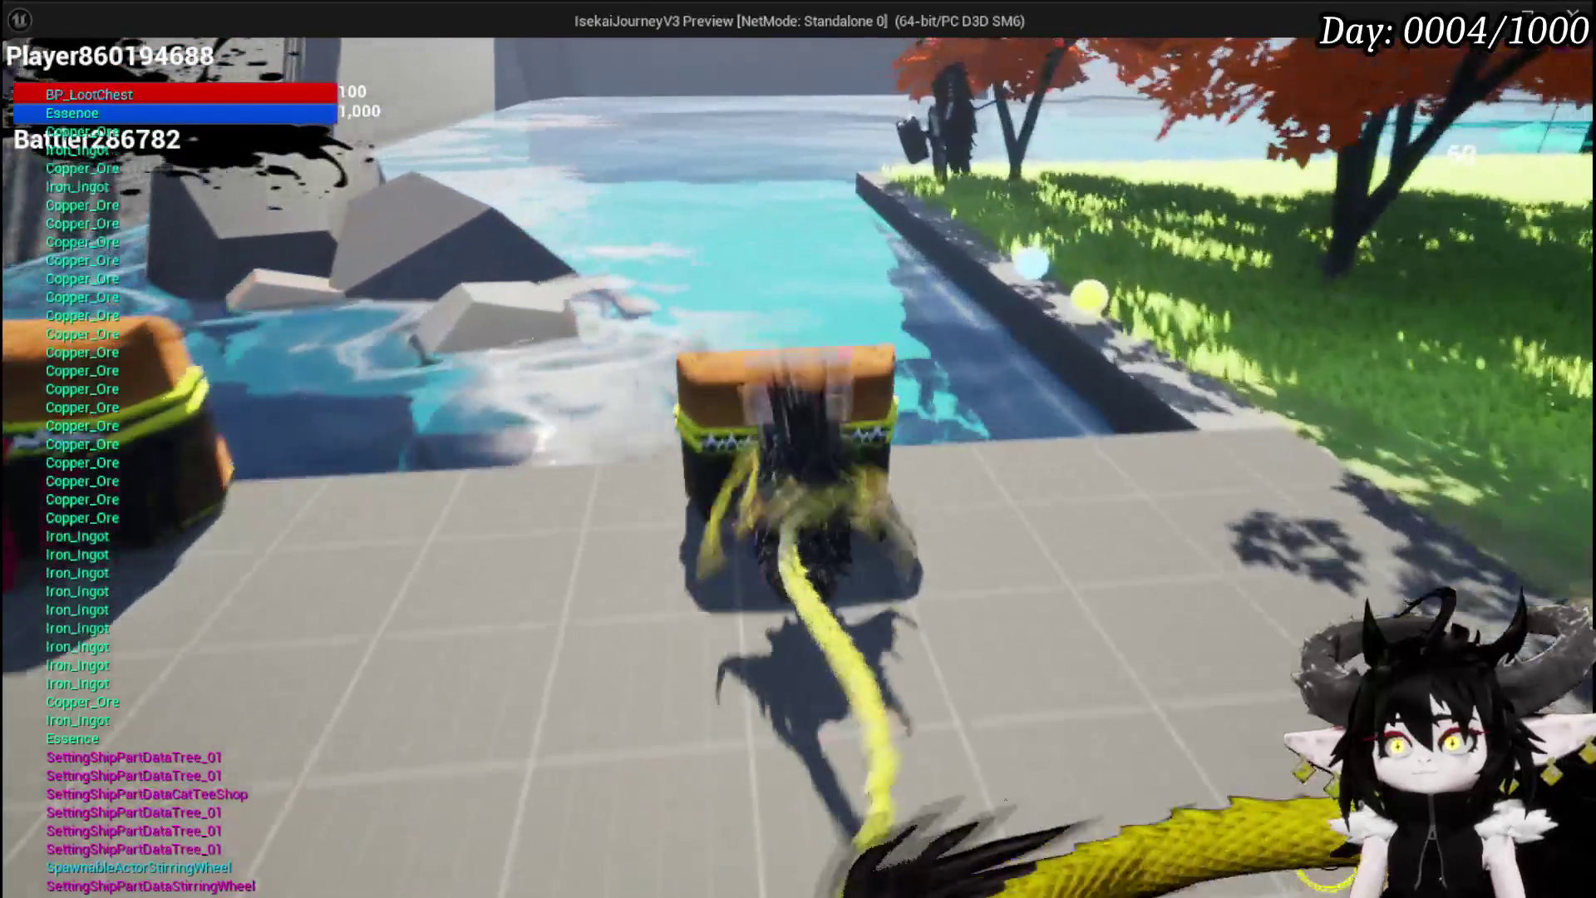
pyautogui.press('e')
pyautogui.click(785, 844)
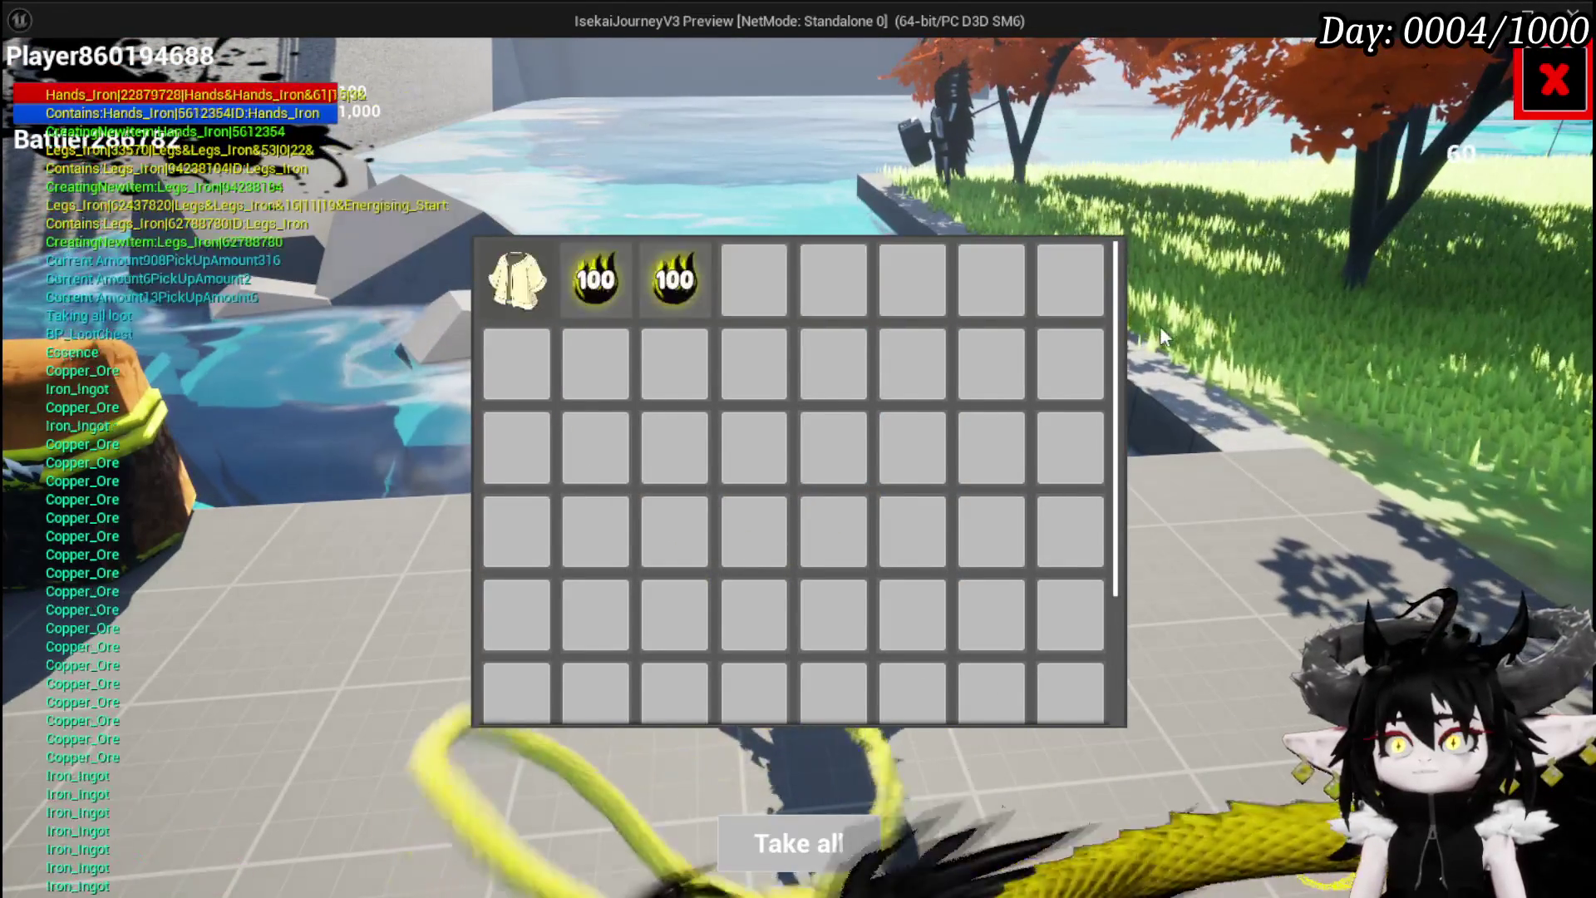
# Filter the inventory to Materials, then move Essence out of and back into the Black Box
pyautogui.press('e')
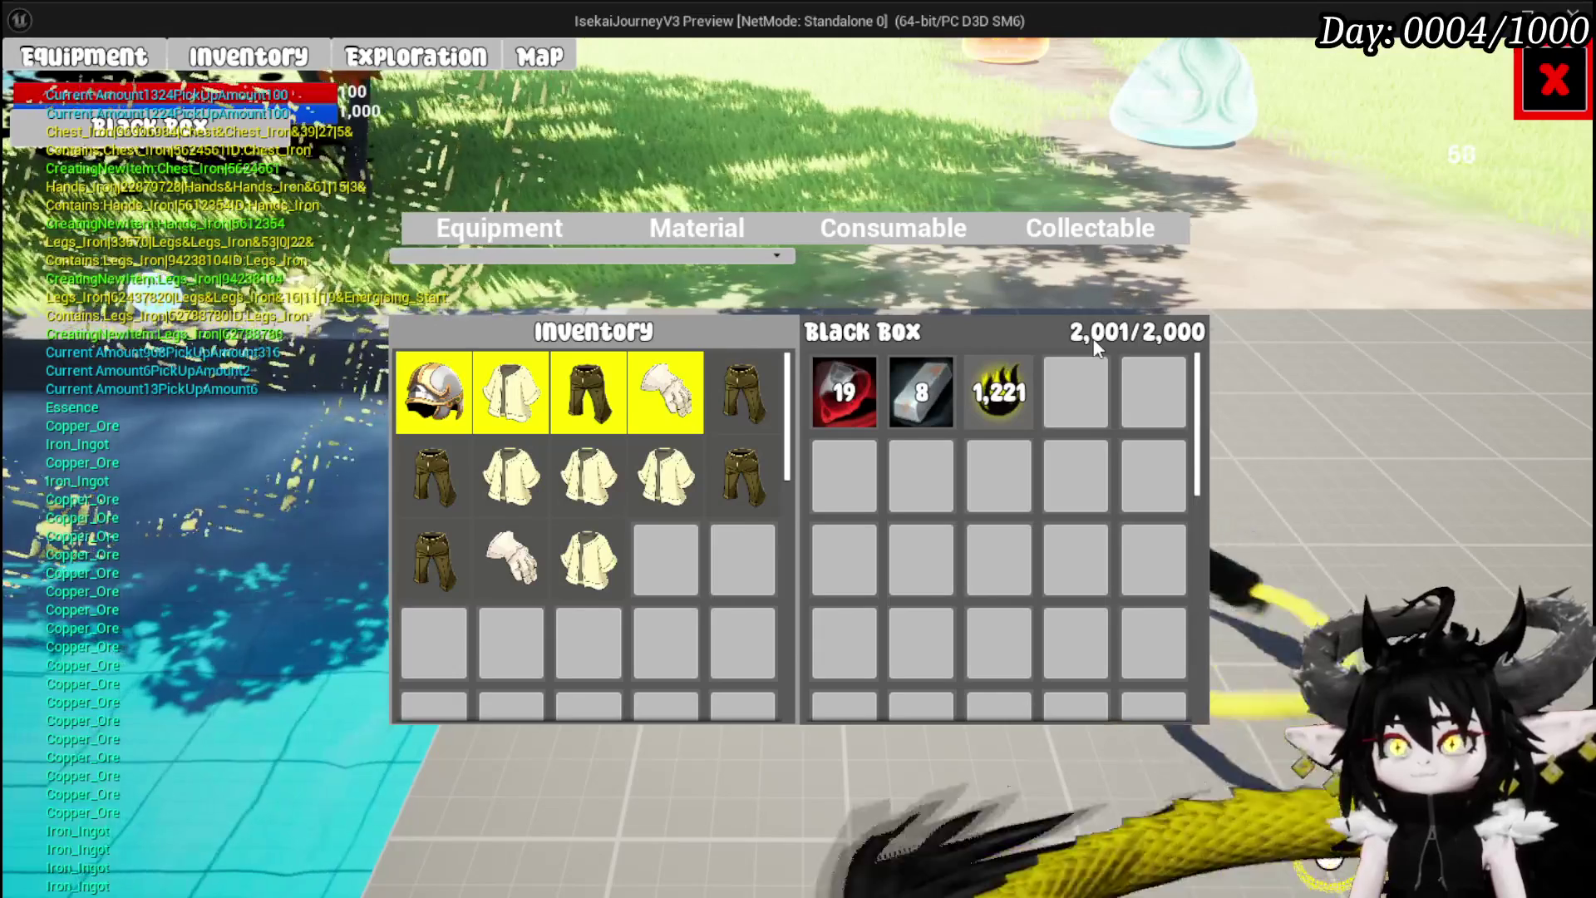
pyautogui.click(685, 237)
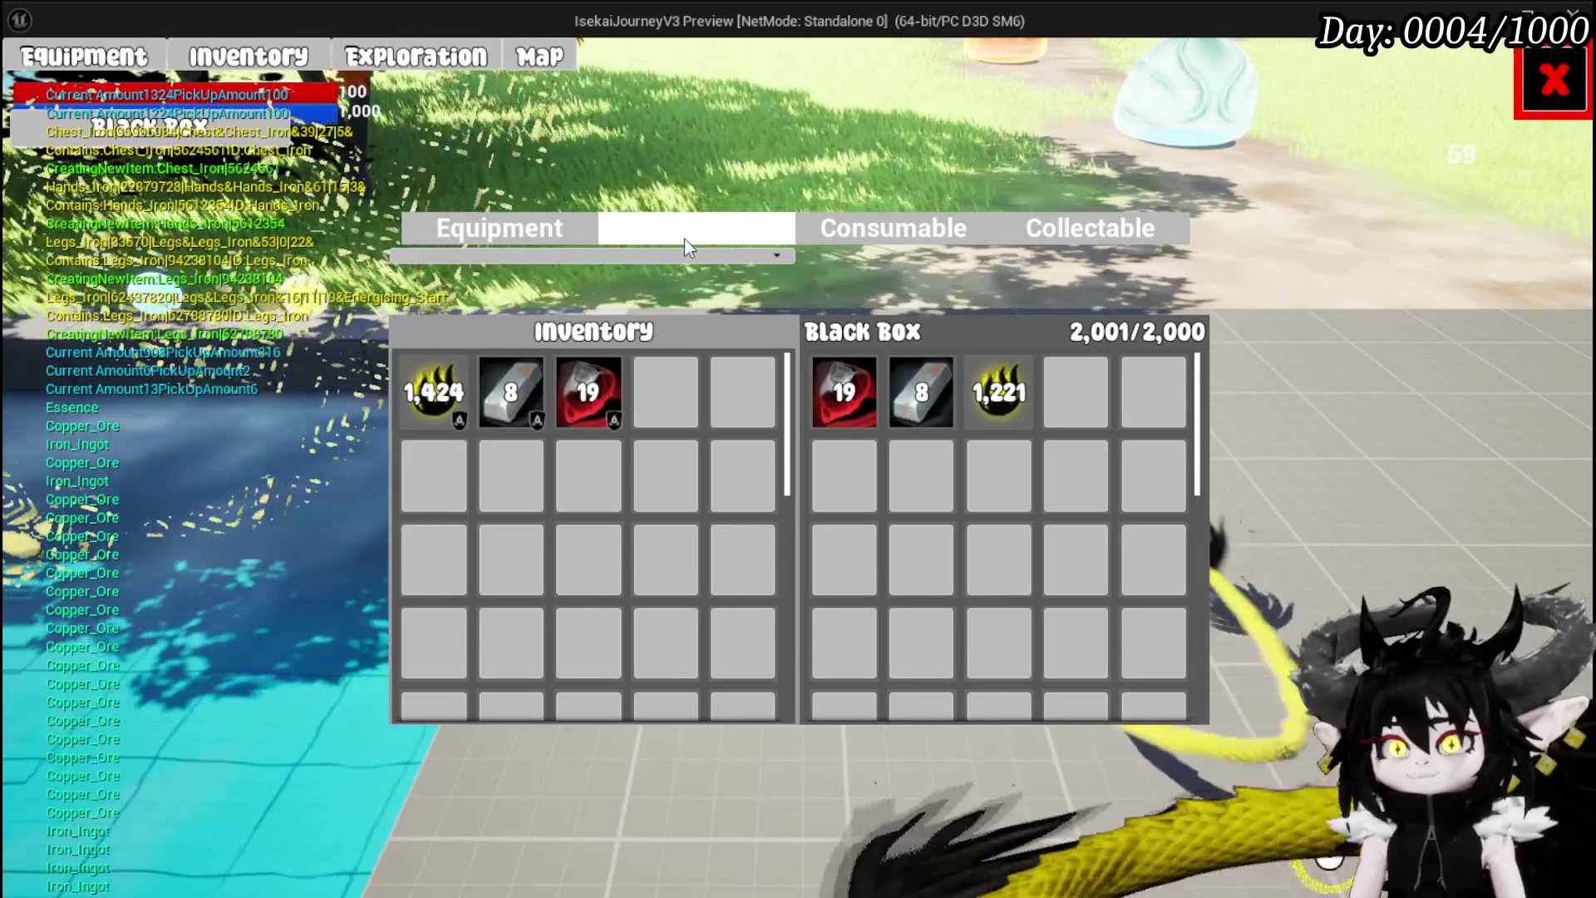
pyautogui.click(1002, 387)
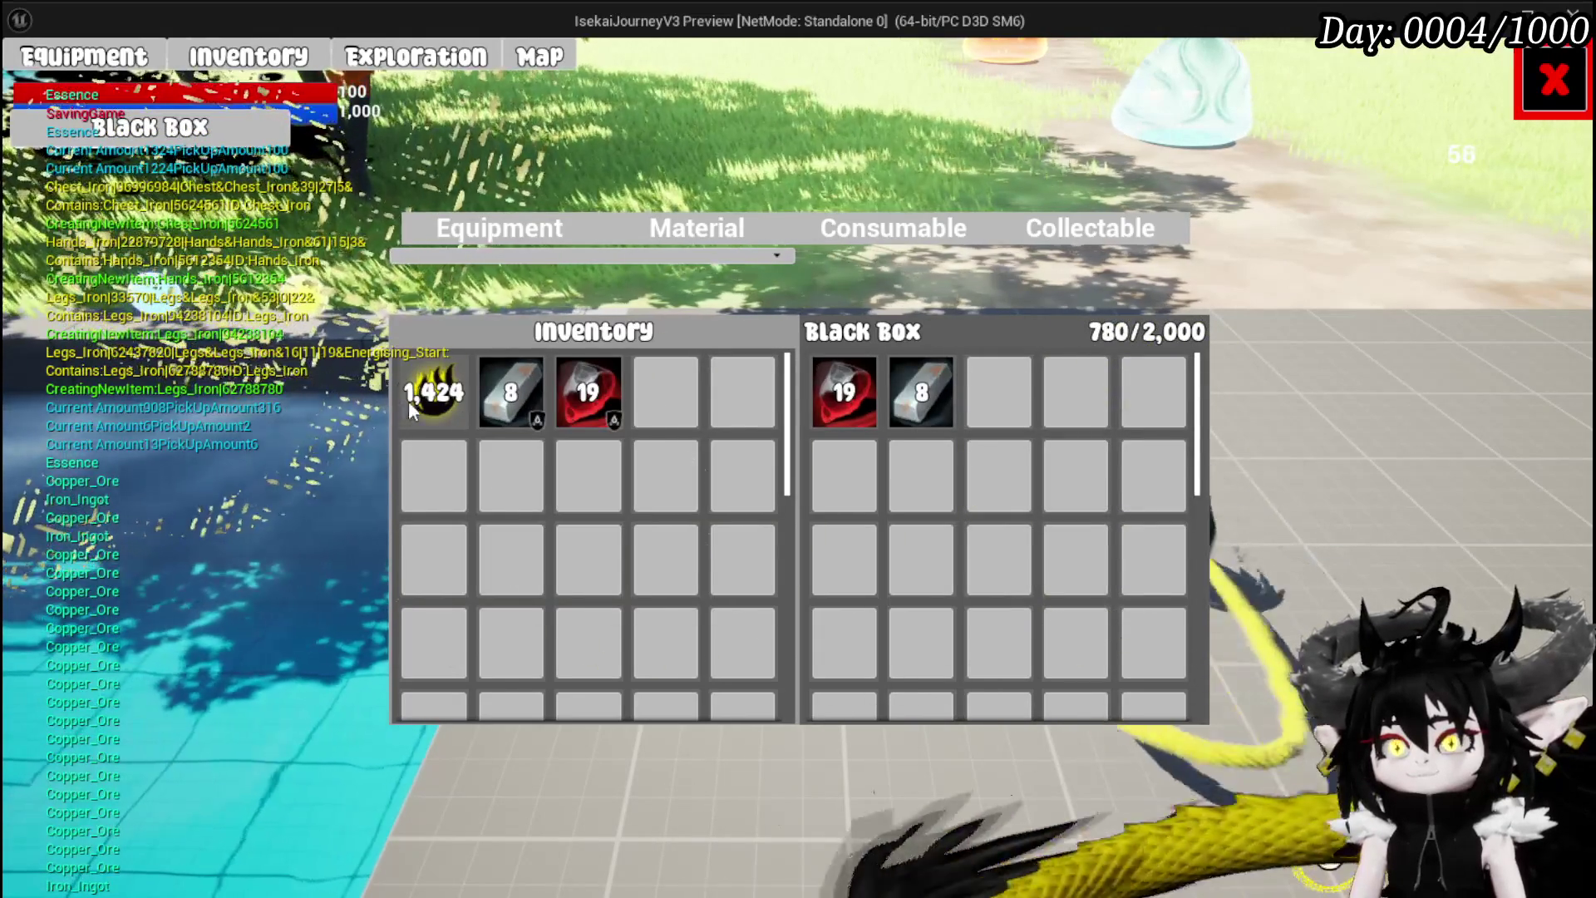
pyautogui.click(434, 391)
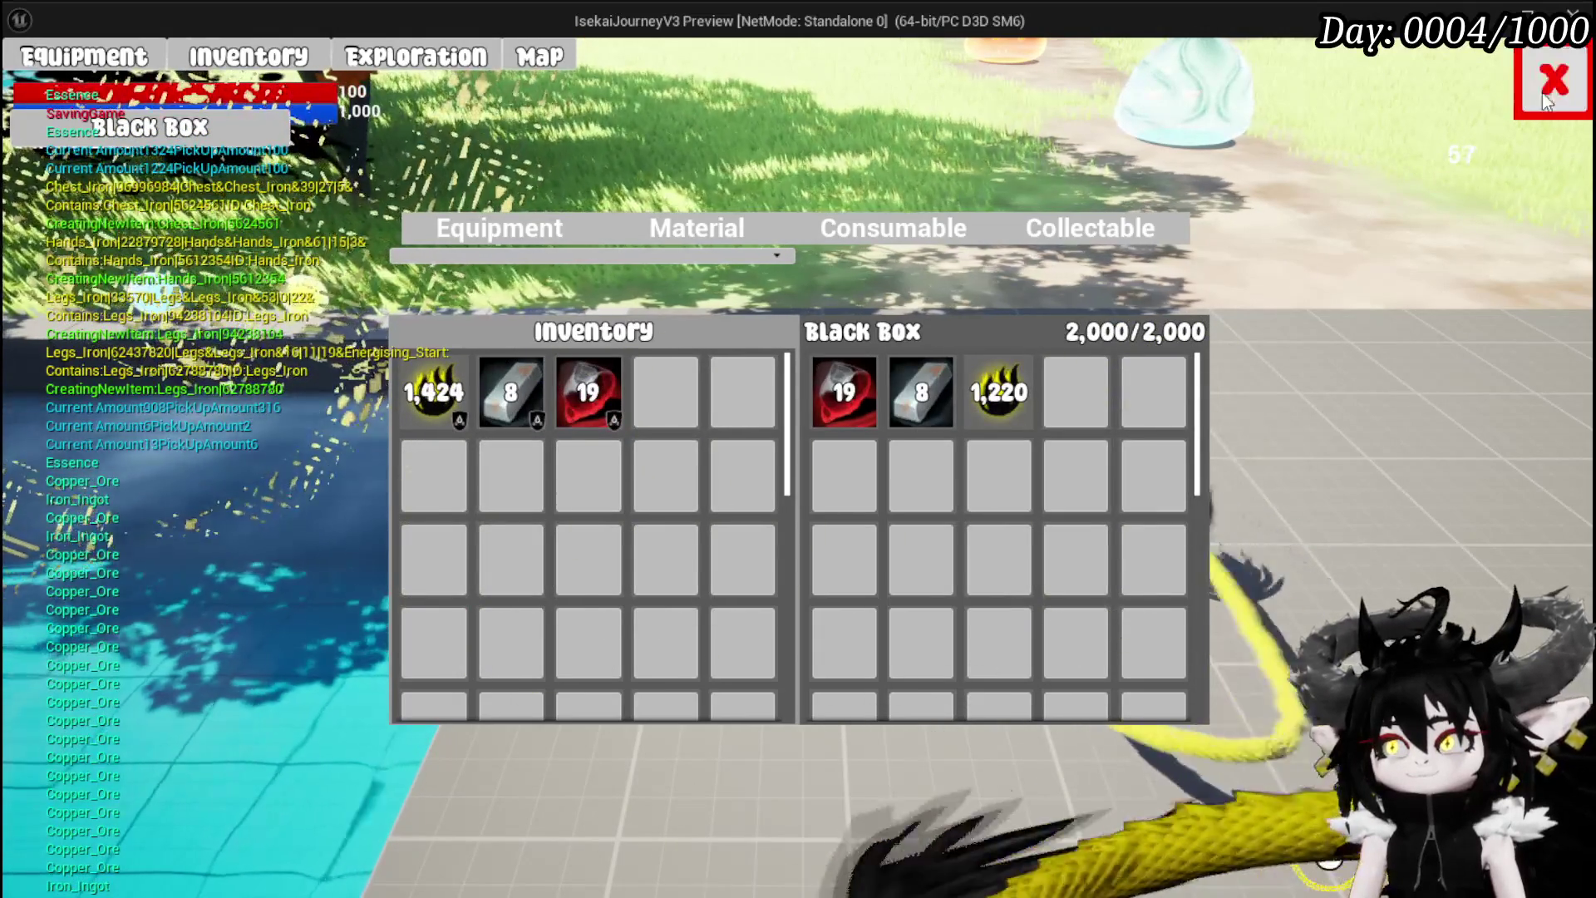
pyautogui.click(1555, 81)
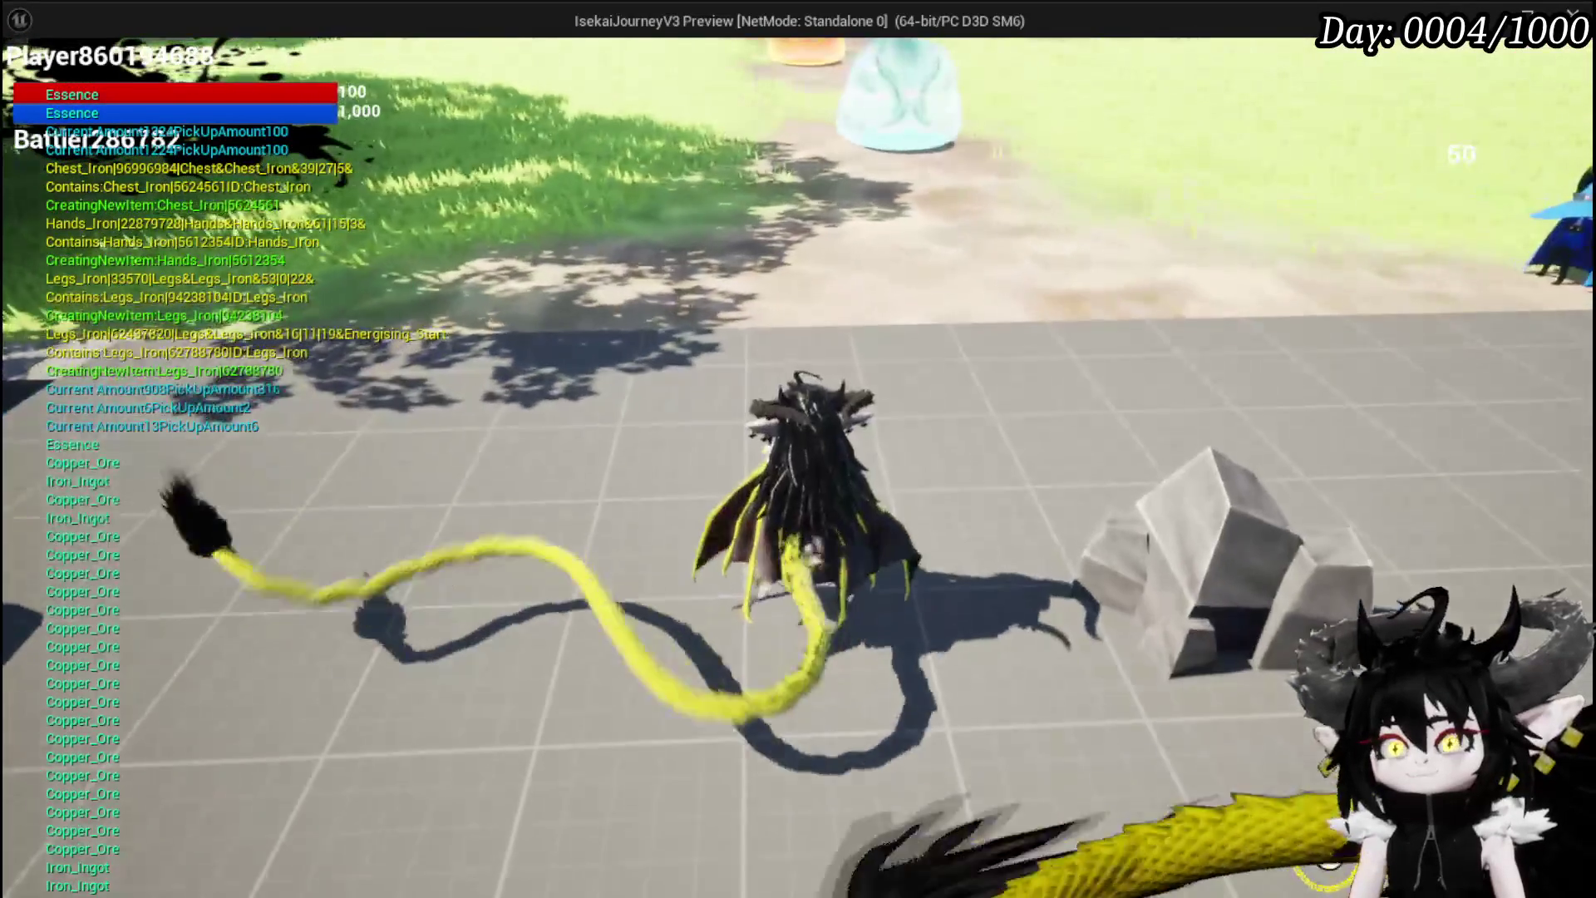
# End the play-test and save the L_DungeonCreationTest level
pyautogui.press('Escape')
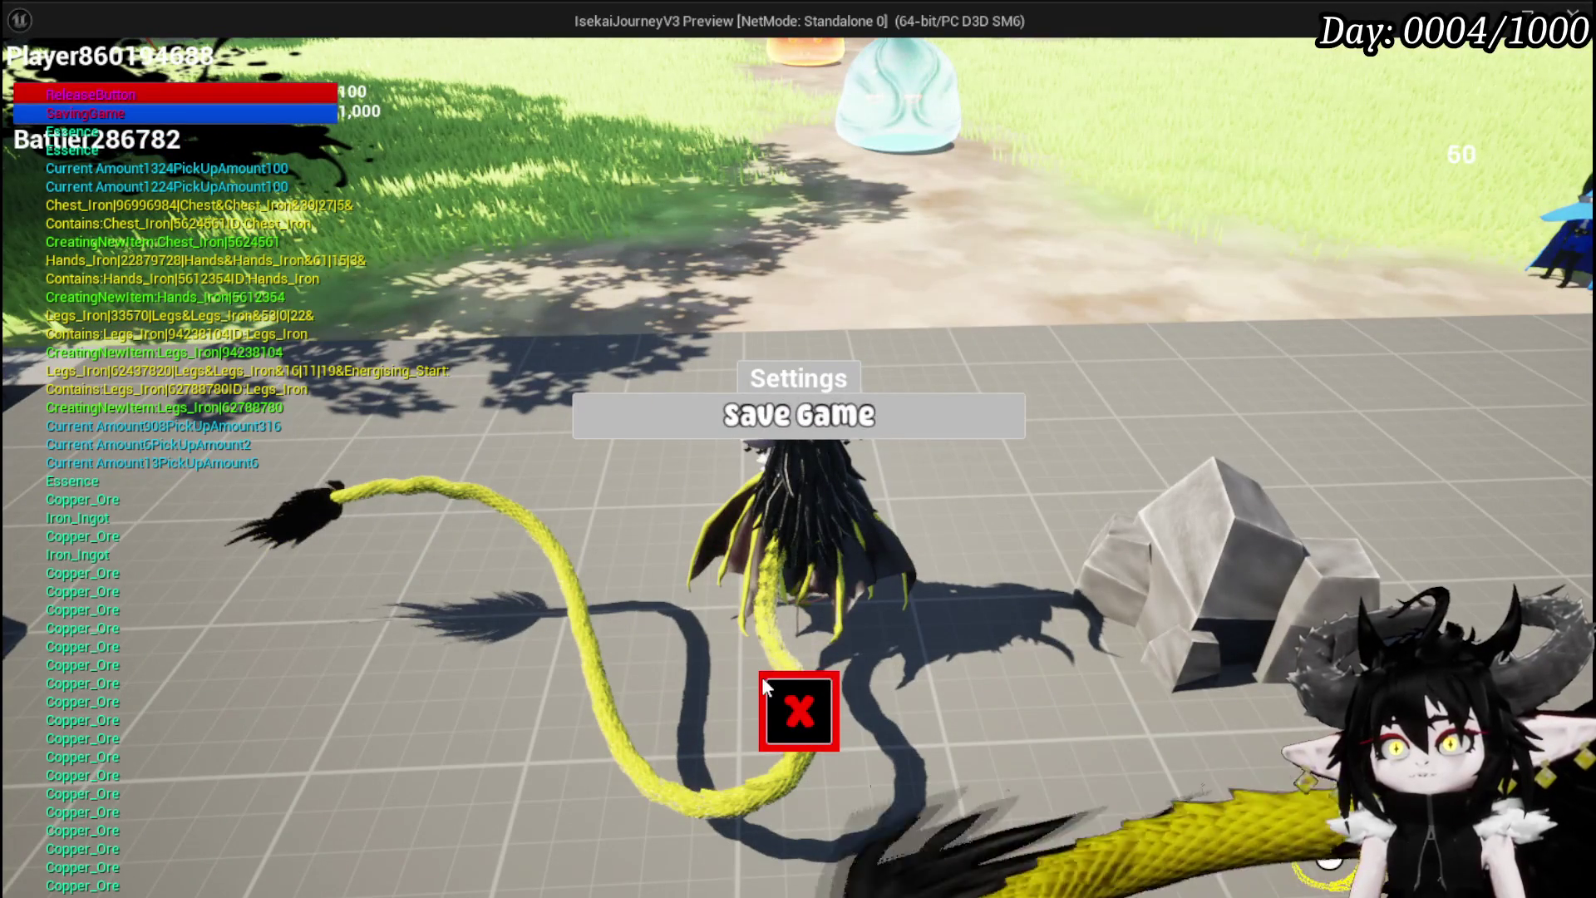
pyautogui.click(765, 687)
pyautogui.press('Escape')
pyautogui.click(25, 92)
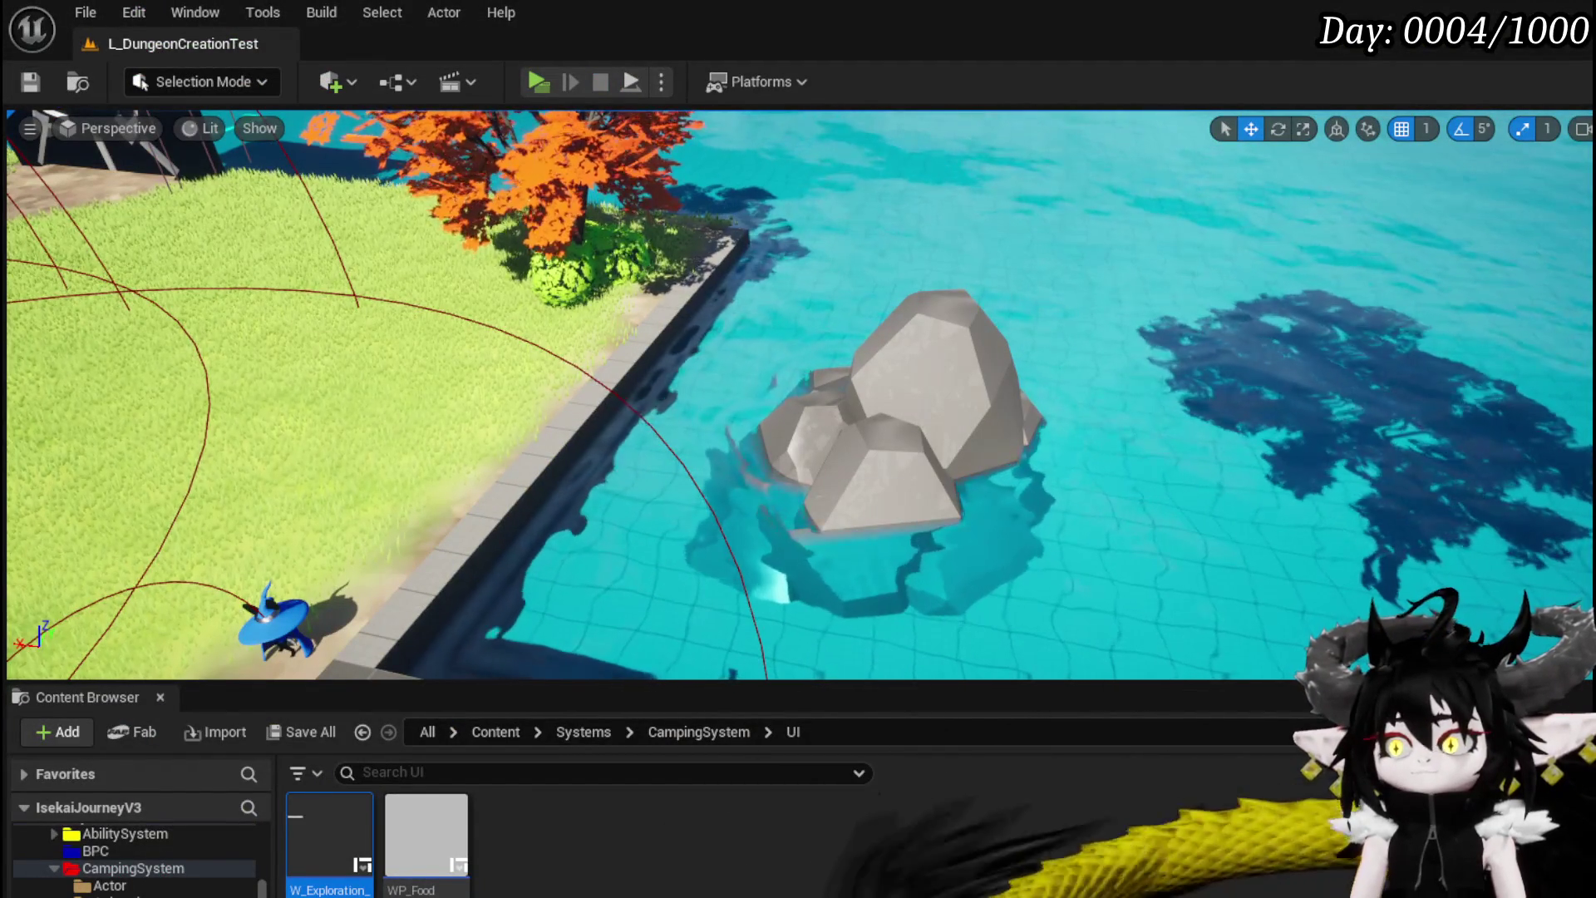
pyautogui.hotkey('alt', 'Tab')
pyautogui.moveTo(840, 527)
pyautogui.mouseDown()
pyautogui.moveTo(791, 513)
pyautogui.moveTo(798, 409)
pyautogui.moveTo(923, 387)
pyautogui.moveTo(956, 404)
pyautogui.moveTo(765, 456)
pyautogui.moveTo(759, 527)
pyautogui.moveTo(680, 507)
pyautogui.mouseUp()
pyautogui.moveTo(640, 388); pyautogui.dragTo(651, 463)
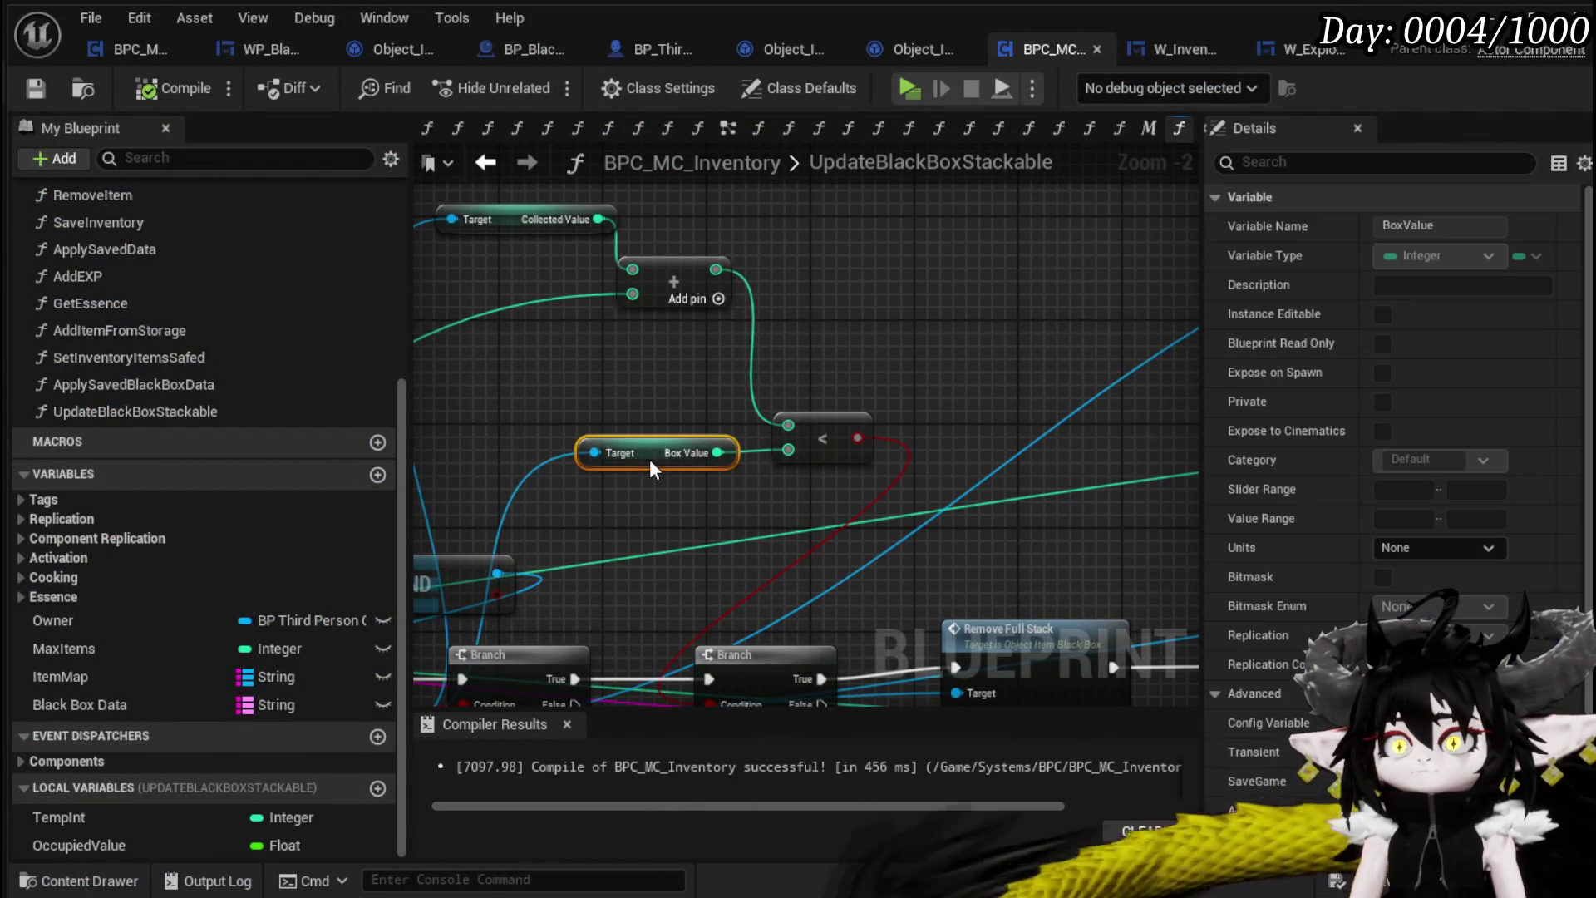
pyautogui.moveTo(610, 373)
pyautogui.mouseDown()
pyautogui.moveTo(641, 301)
pyautogui.moveTo(683, 359)
pyautogui.mouseUp()
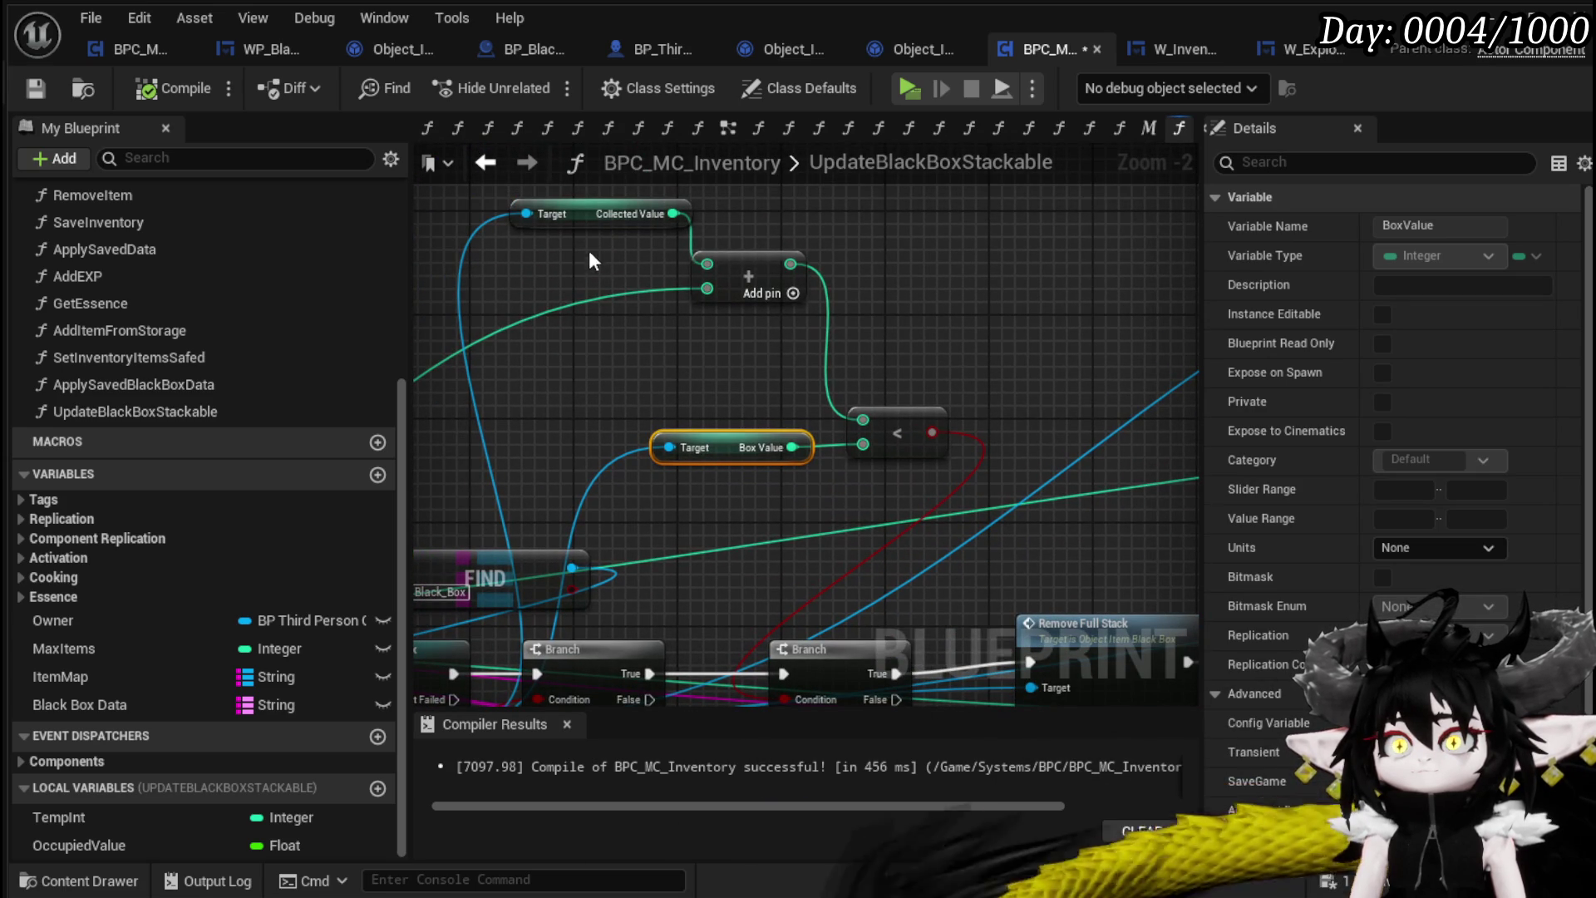
pyautogui.moveTo(717, 266); pyautogui.dragTo(716, 266)
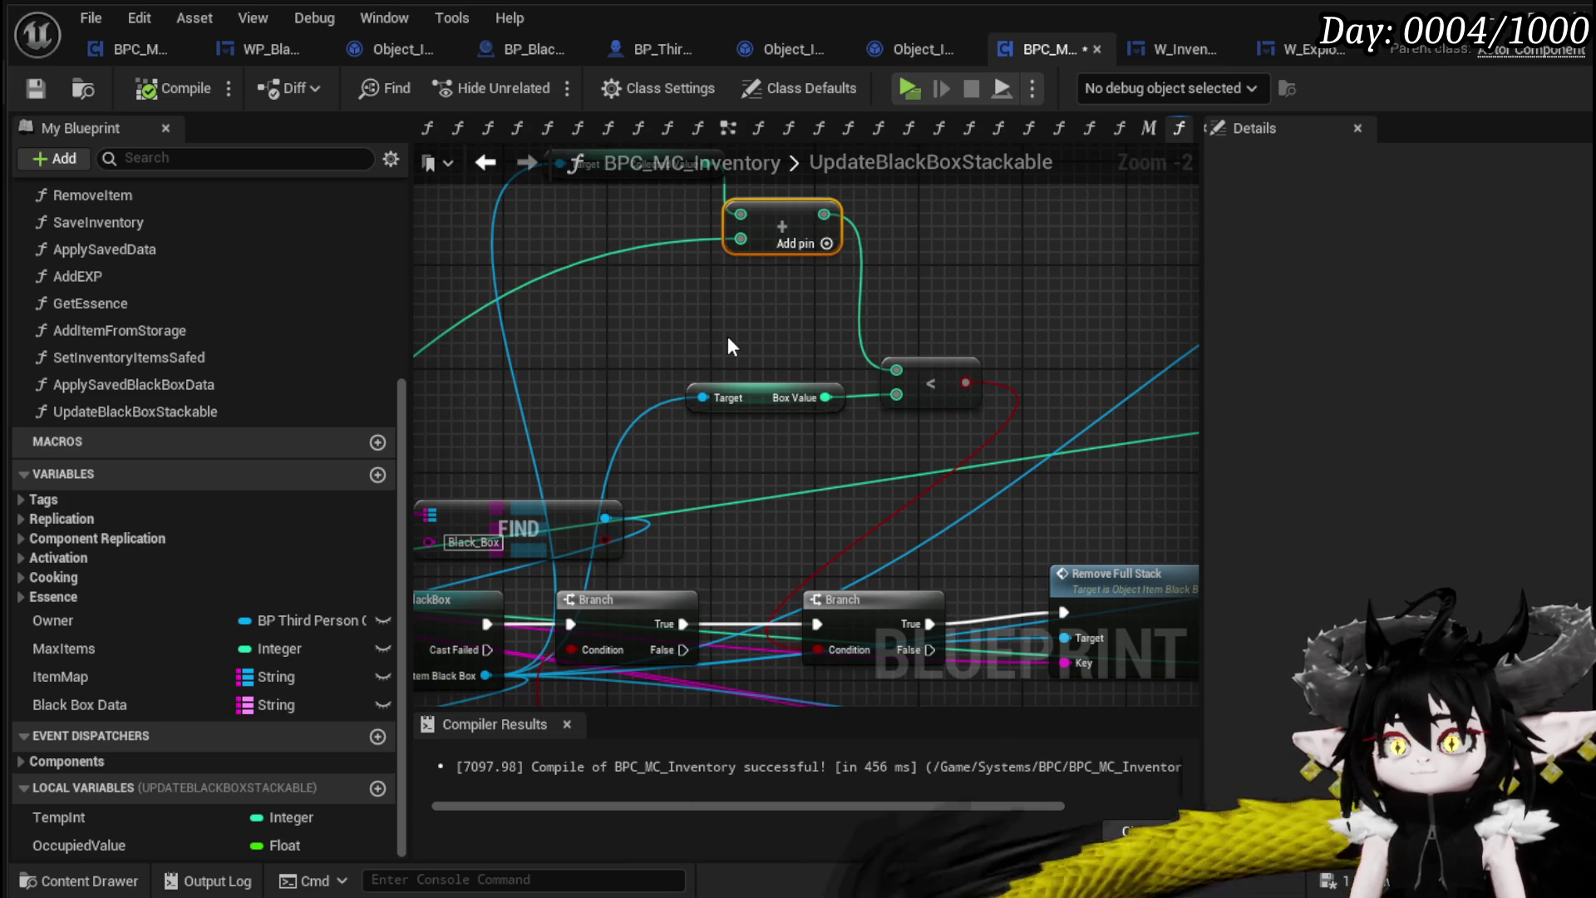
pyautogui.moveTo(728, 344)
pyautogui.mouseDown()
pyautogui.moveTo(661, 382)
pyautogui.moveTo(620, 347)
pyautogui.mouseUp()
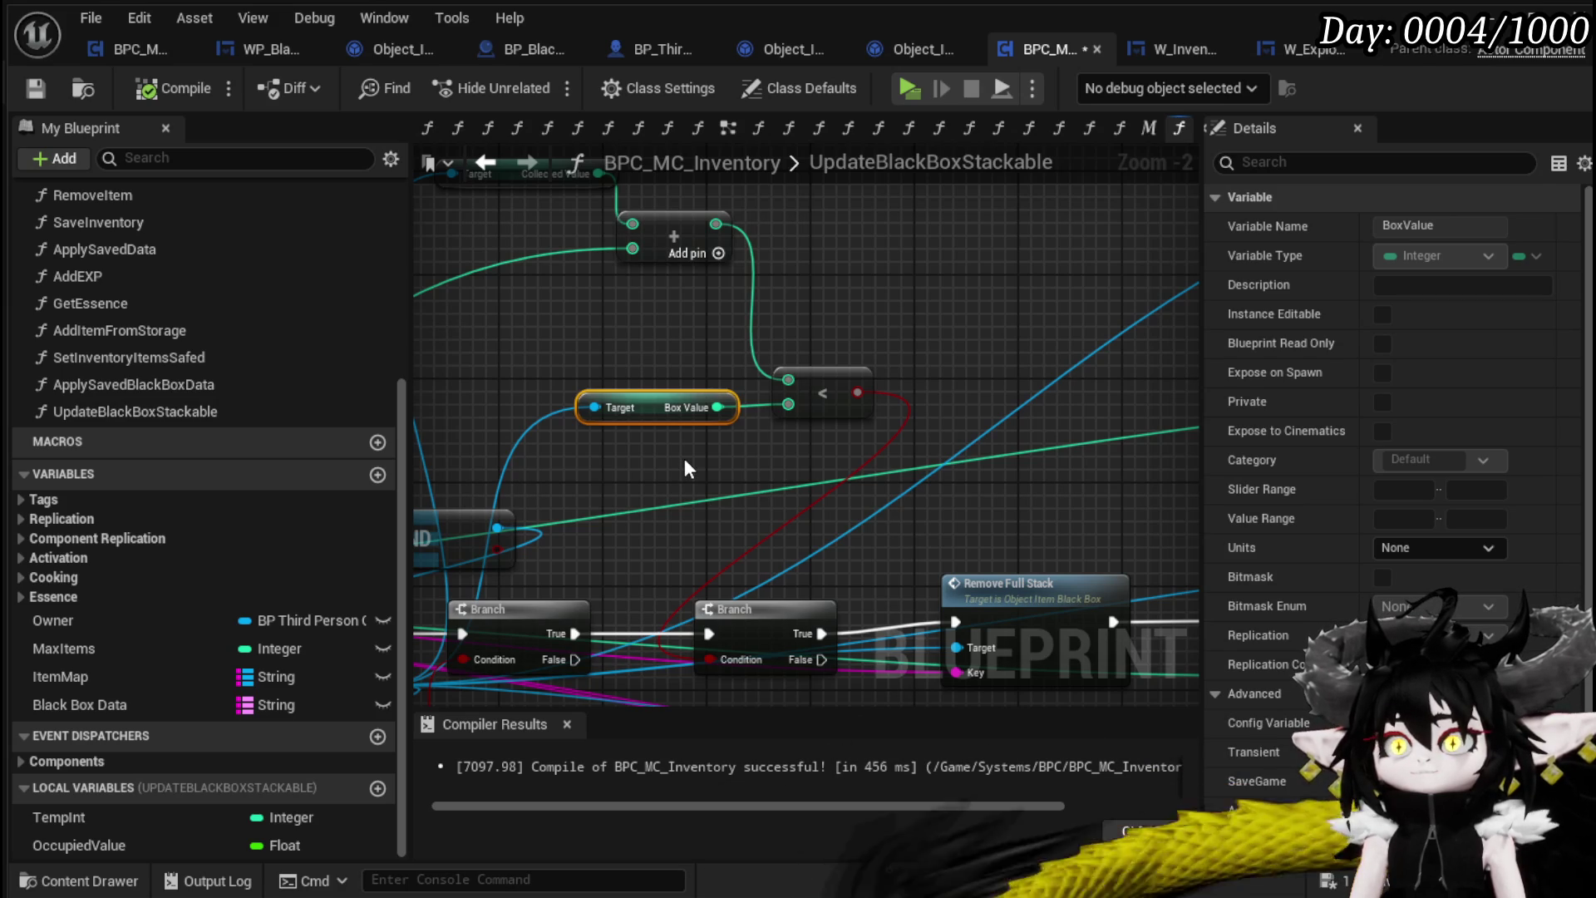
pyautogui.moveTo(685, 460); pyautogui.dragTo(680, 422)
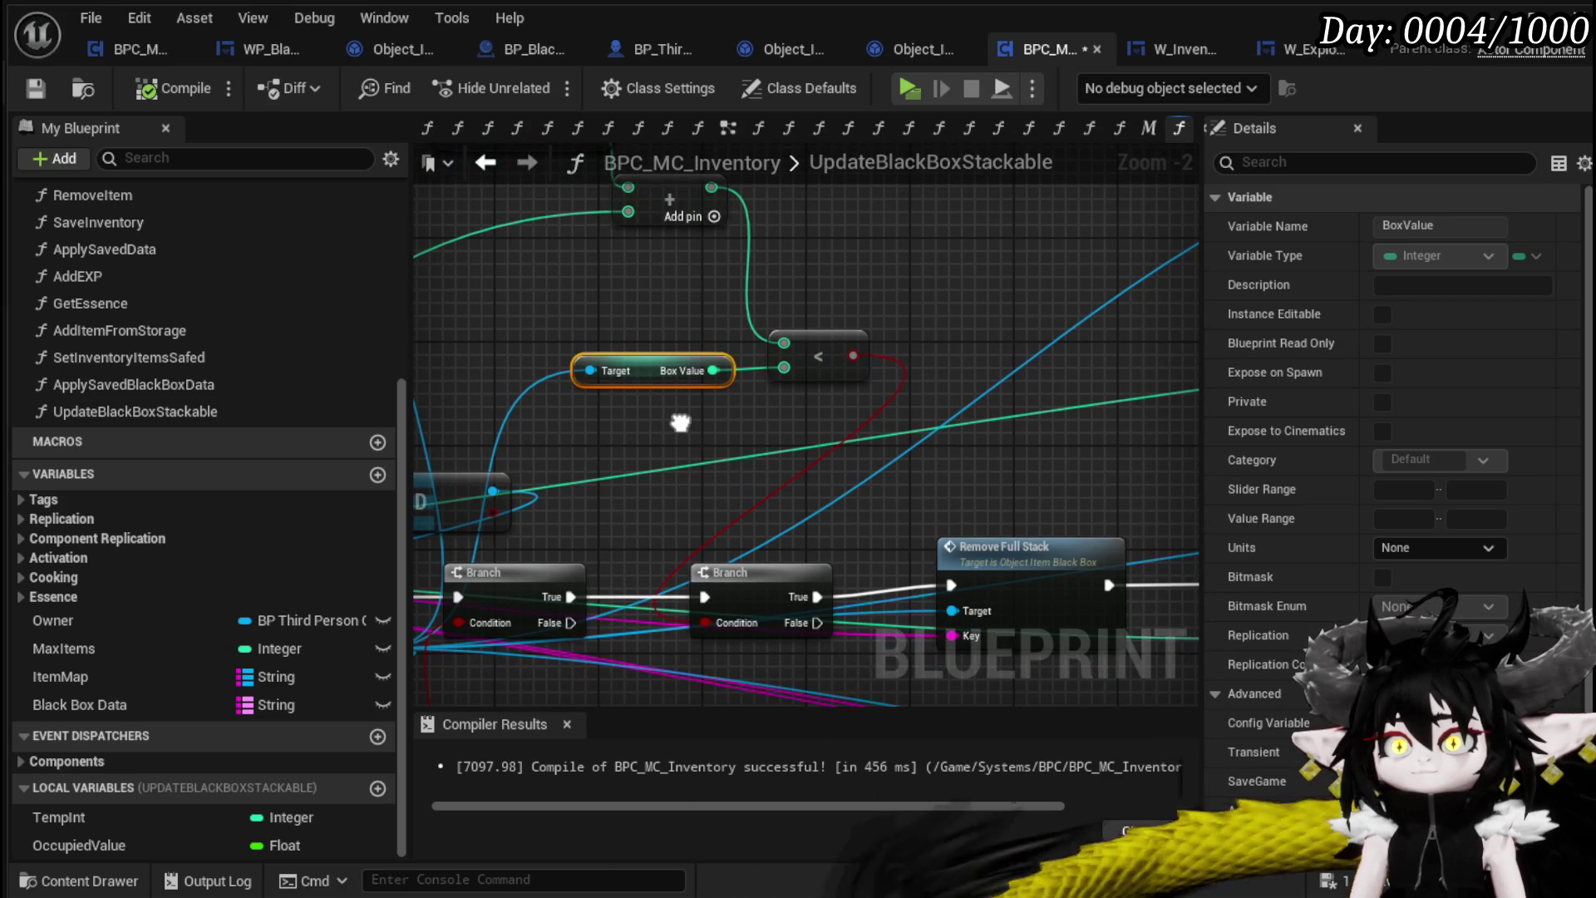
pyautogui.moveTo(805, 332); pyautogui.dragTo(816, 325)
pyautogui.moveTo(615, 419)
pyautogui.mouseDown()
pyautogui.moveTo(665, 378)
pyautogui.moveTo(713, 444)
pyautogui.mouseUp()
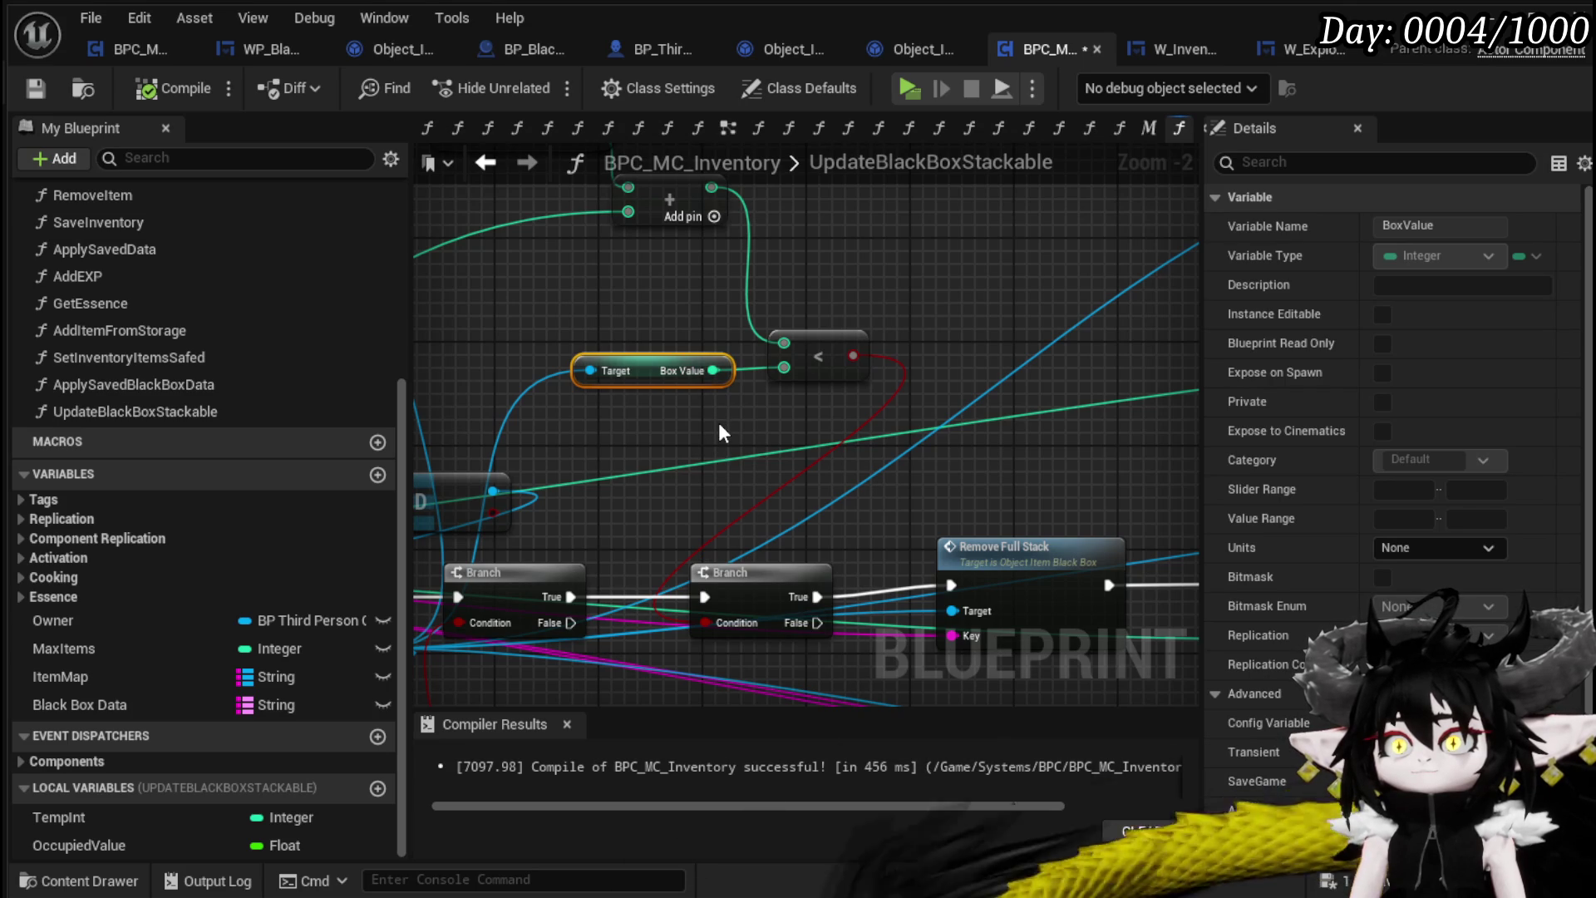
pyautogui.click(895, 426)
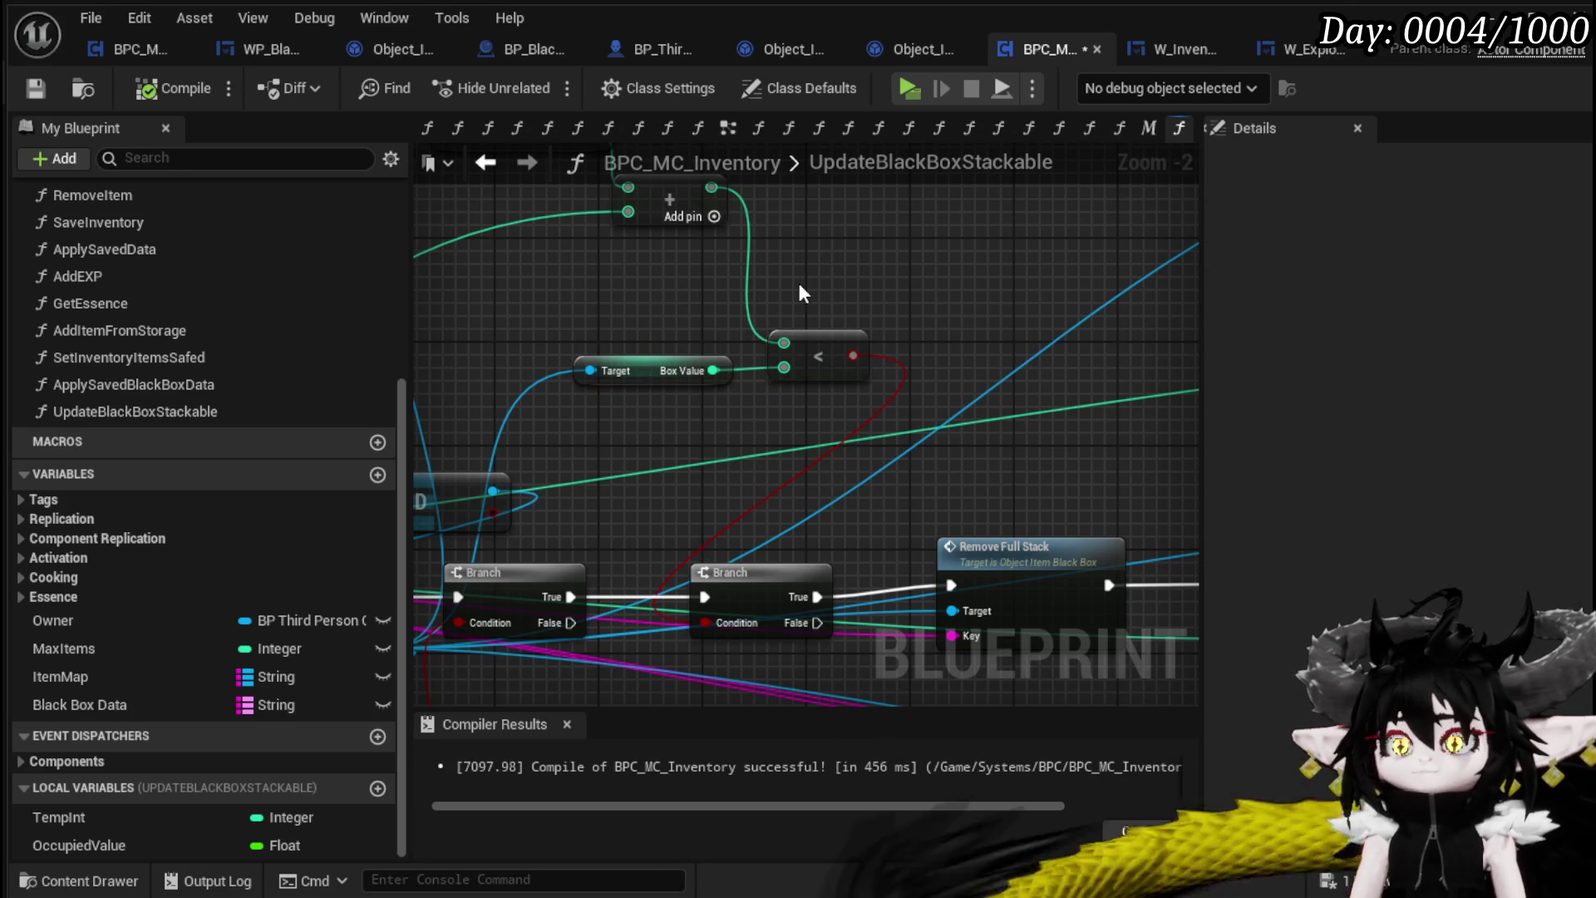
pyautogui.scroll(-1, 1124, 377)
pyautogui.moveTo(1124, 377)
pyautogui.mouseDown()
pyautogui.moveTo(701, 266)
pyautogui.moveTo(682, 349)
pyautogui.moveTo(789, 395)
pyautogui.moveTo(743, 362)
pyautogui.moveTo(643, 387)
pyautogui.moveTo(743, 464)
pyautogui.moveTo(815, 627)
pyautogui.moveTo(836, 631)
pyautogui.moveTo(936, 560)
pyautogui.moveTo(948, 599)
pyautogui.moveTo(852, 466)
pyautogui.moveTo(575, 452)
pyautogui.moveTo(1203, 522)
pyautogui.mouseUp()
# Replace the <= node with a Less (<) node fed by Add and driving the Branch condition
pyautogui.moveTo(582, 472); pyautogui.dragTo(559, 451)
pyautogui.scroll(-1, 582, 445)
pyautogui.scroll(1, 601, 441)
pyautogui.moveTo(645, 425)
pyautogui.mouseDown()
pyautogui.moveTo(831, 419)
pyautogui.moveTo(599, 412)
pyautogui.mouseUp()
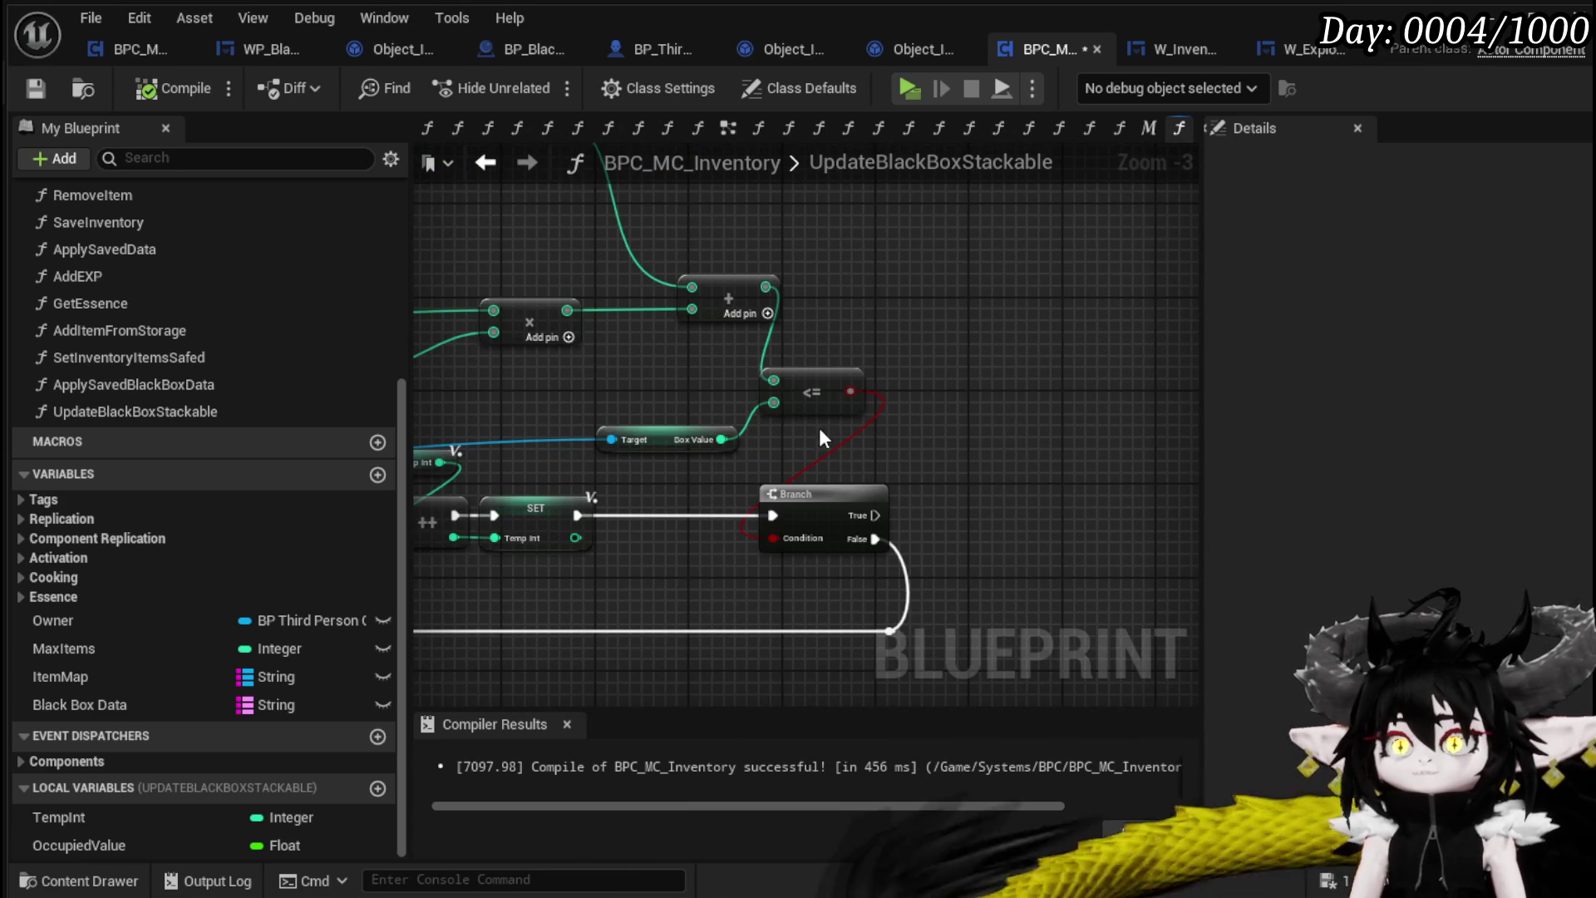
pyautogui.press('Delete')
pyautogui.moveTo(722, 439); pyautogui.dragTo(869, 424)
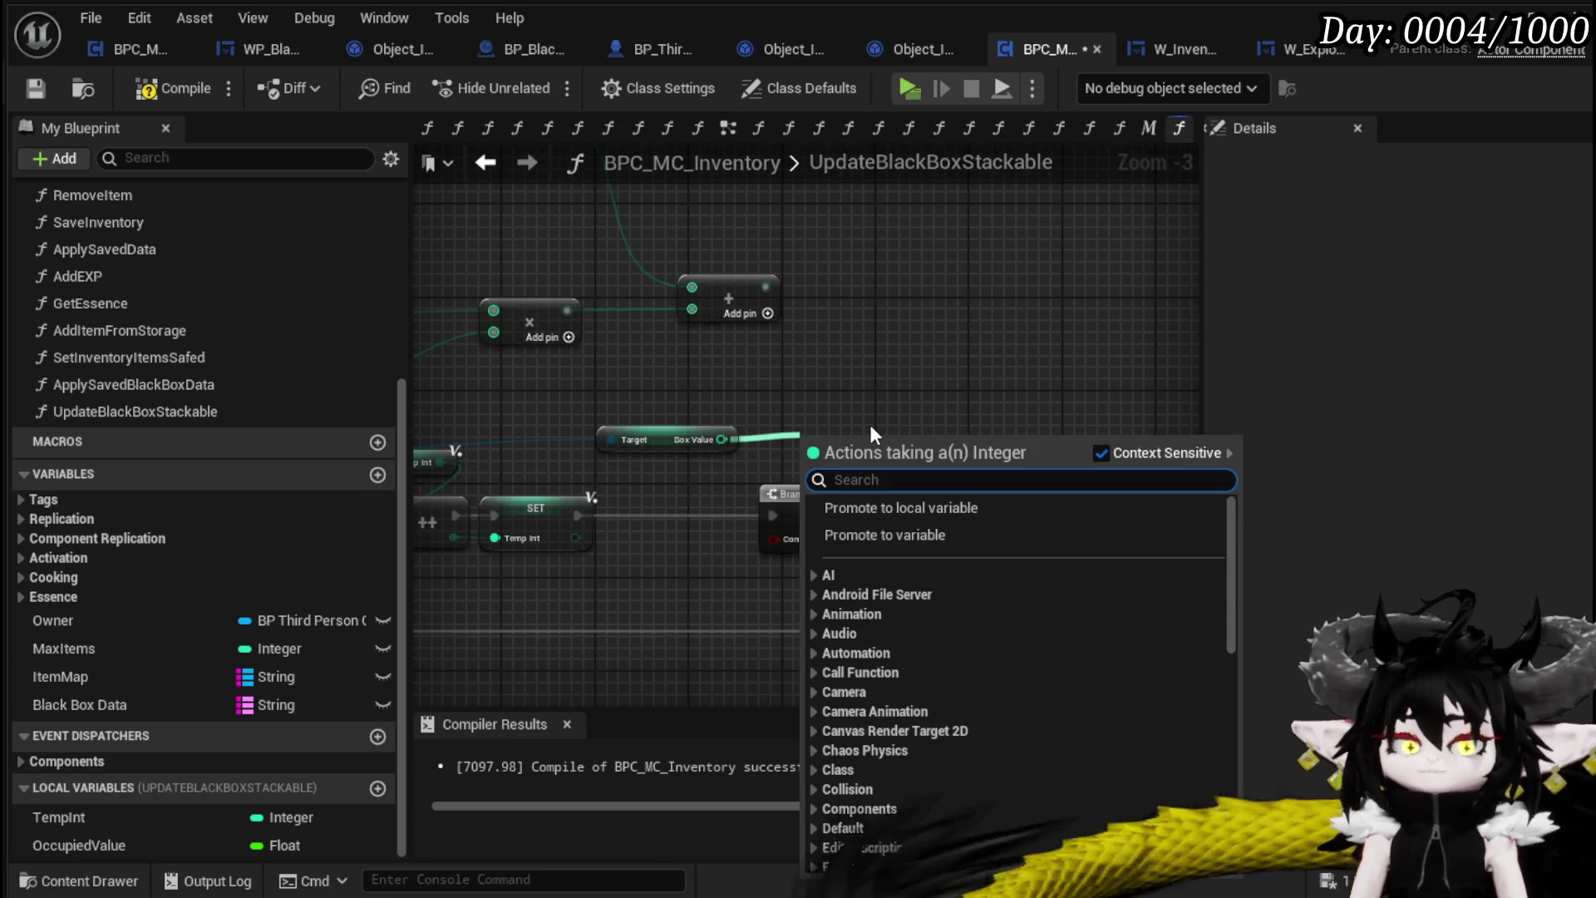
pyautogui.write('less')
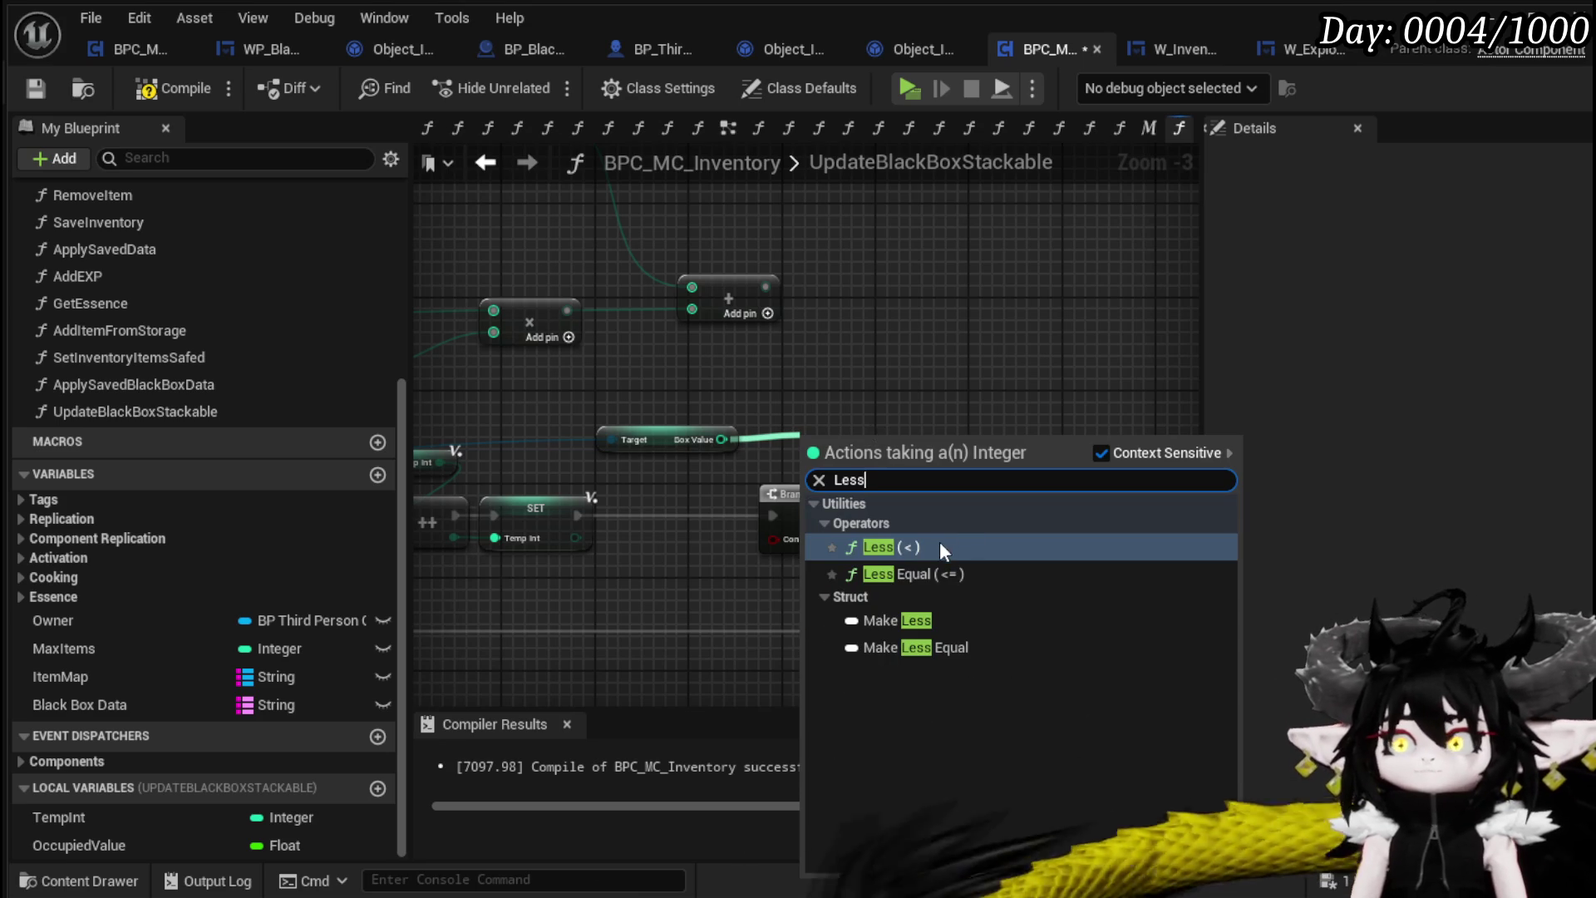
pyautogui.click(939, 541)
pyautogui.moveTo(805, 437); pyautogui.dragTo(809, 462)
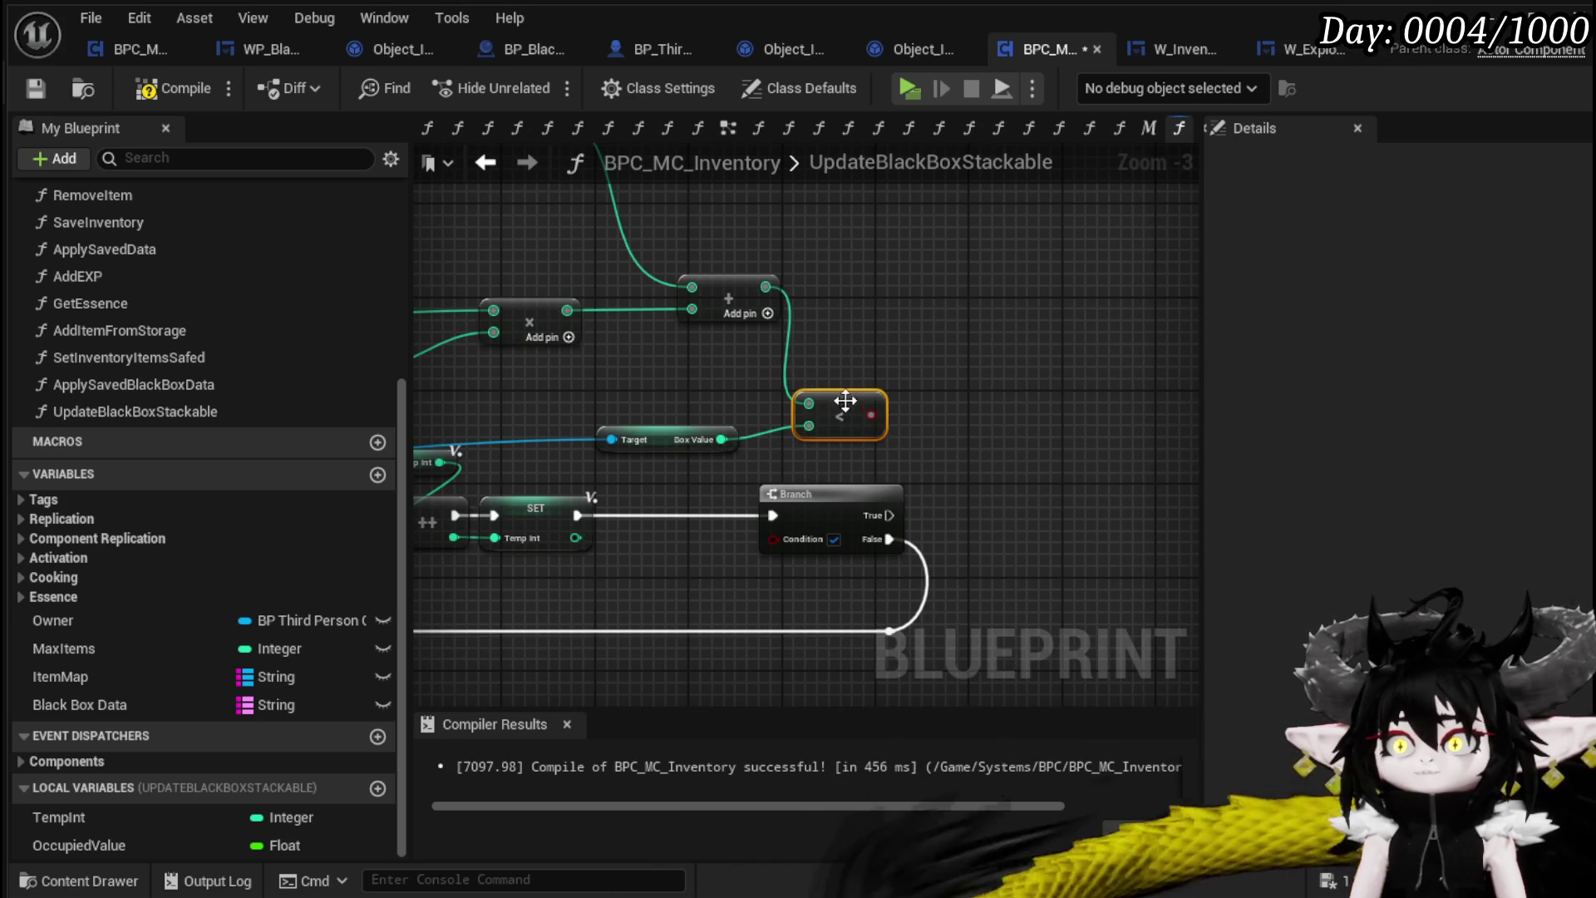
pyautogui.moveTo(870, 414); pyautogui.dragTo(745, 516)
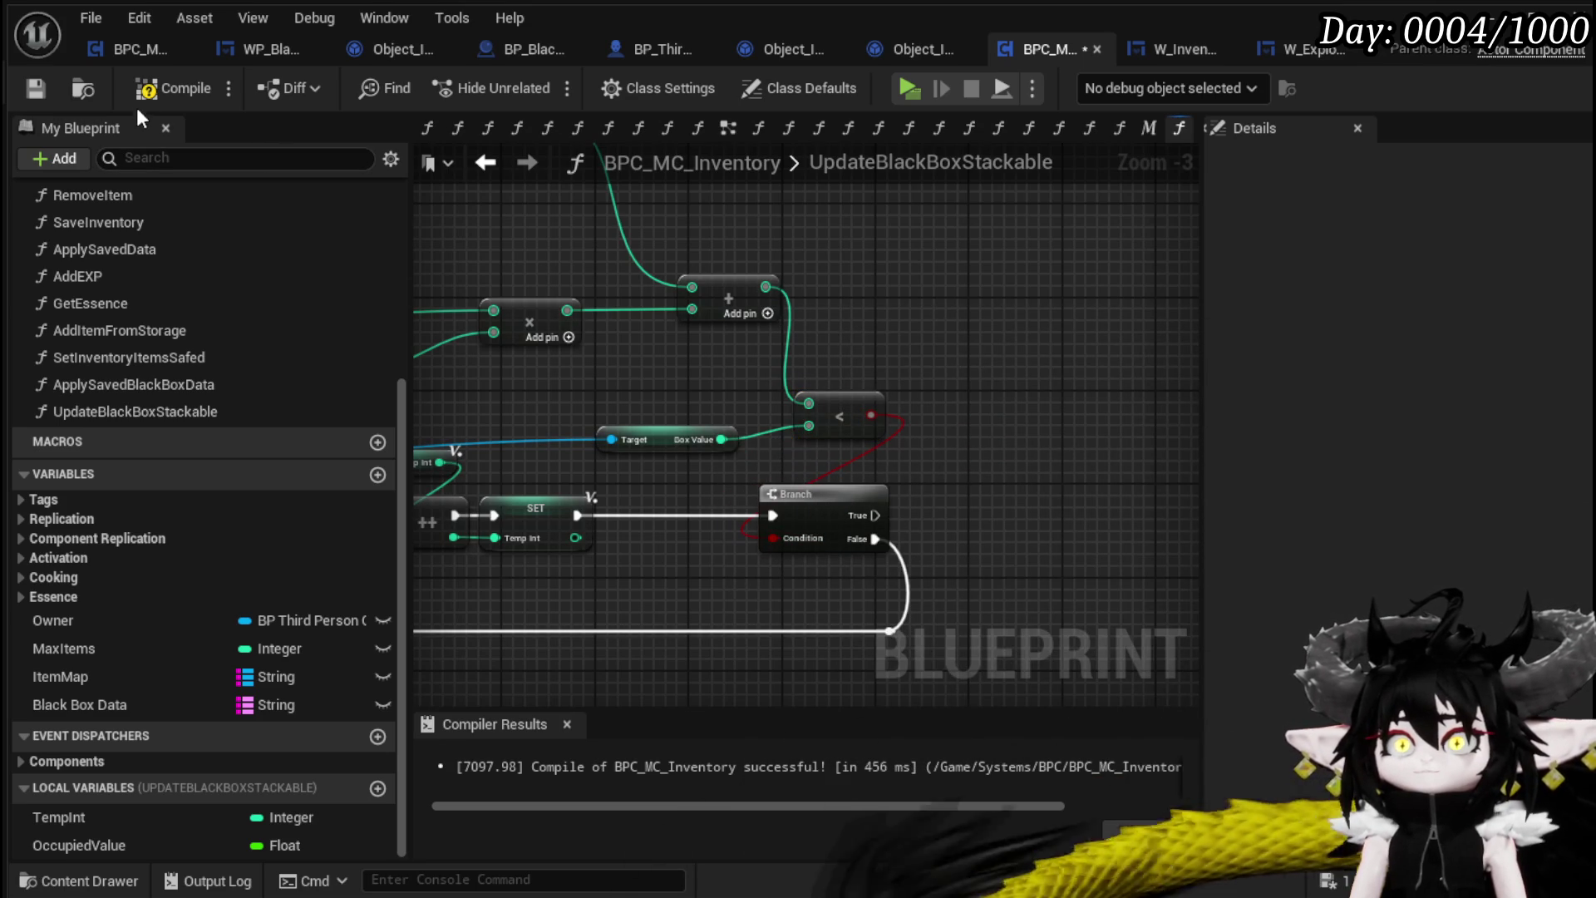
# Compile the inventory blueprint and start a play-in-editor test on the Exploration screen
pyautogui.click(24, 88)
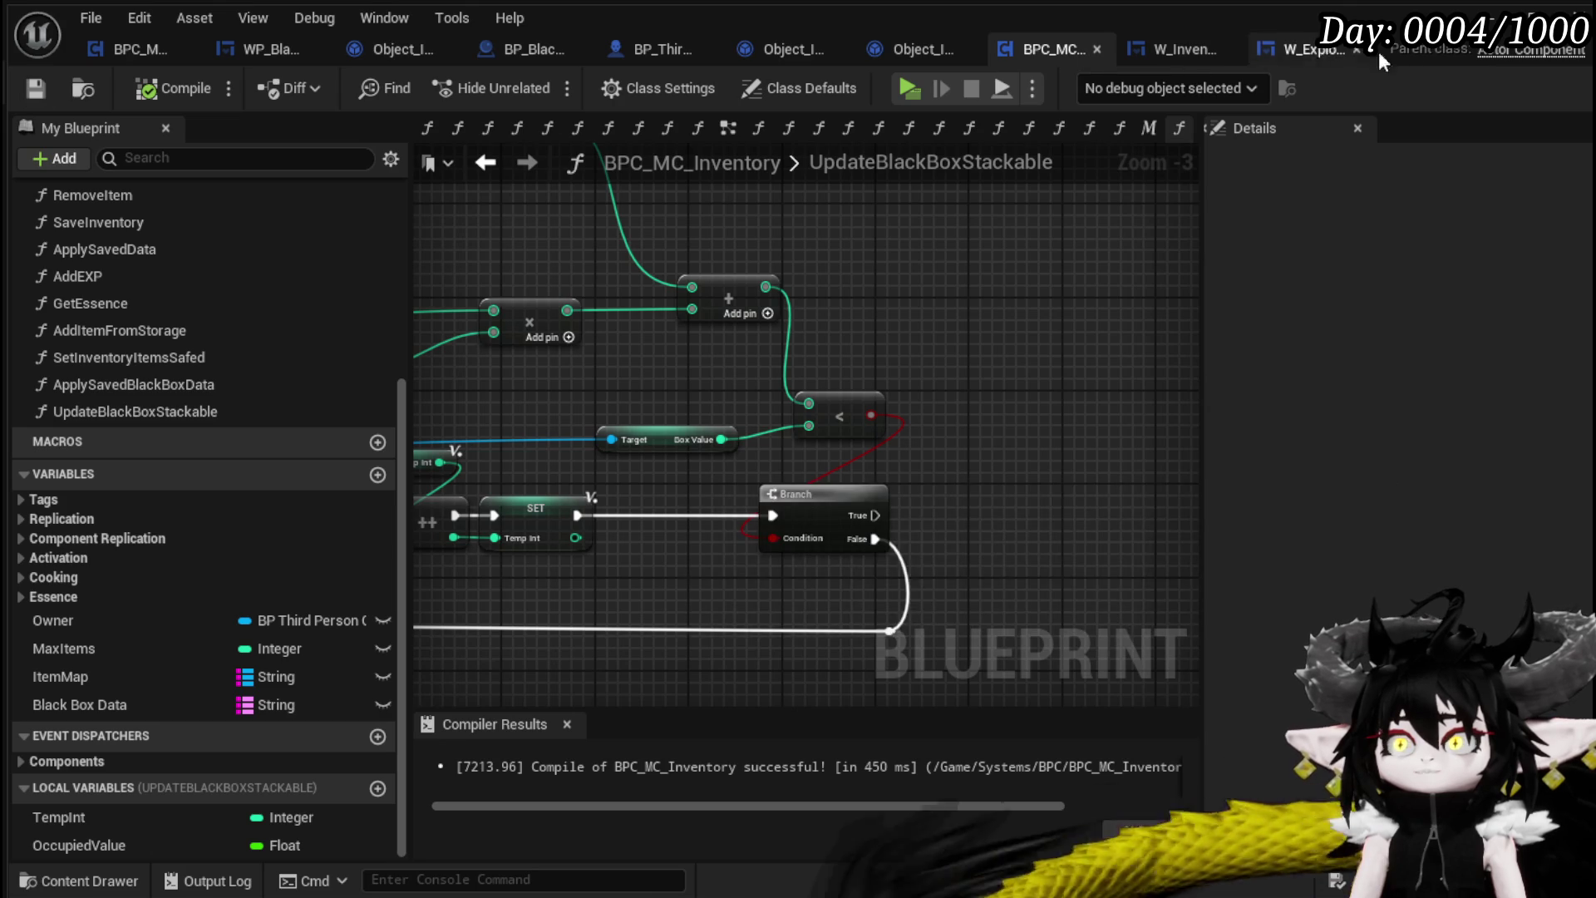
pyautogui.click(1527, 14)
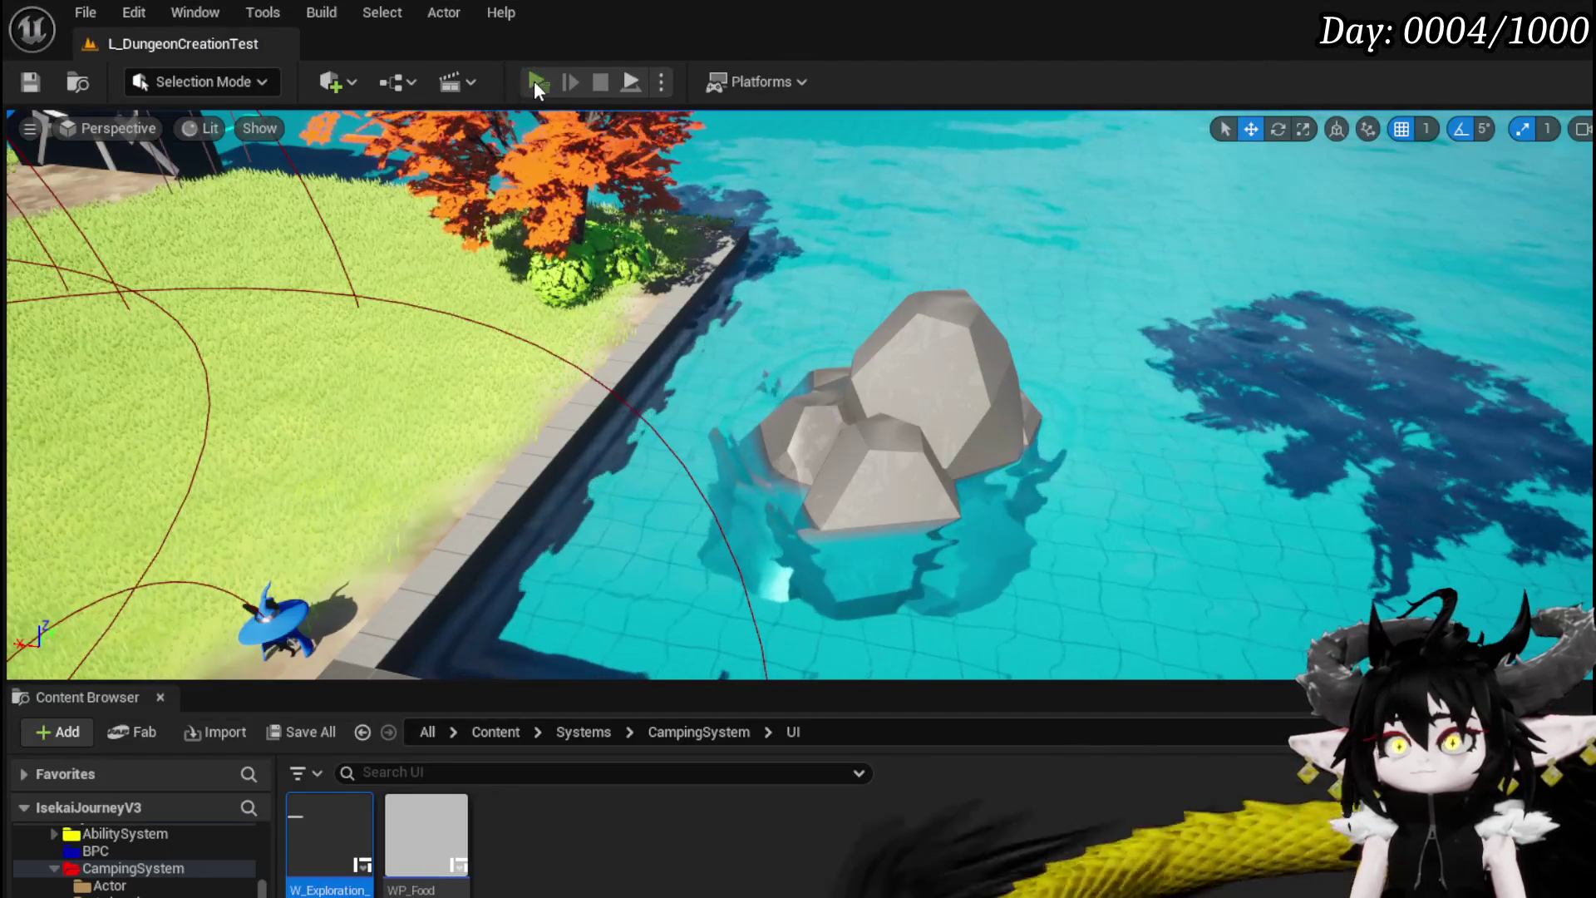
pyautogui.click(533, 82)
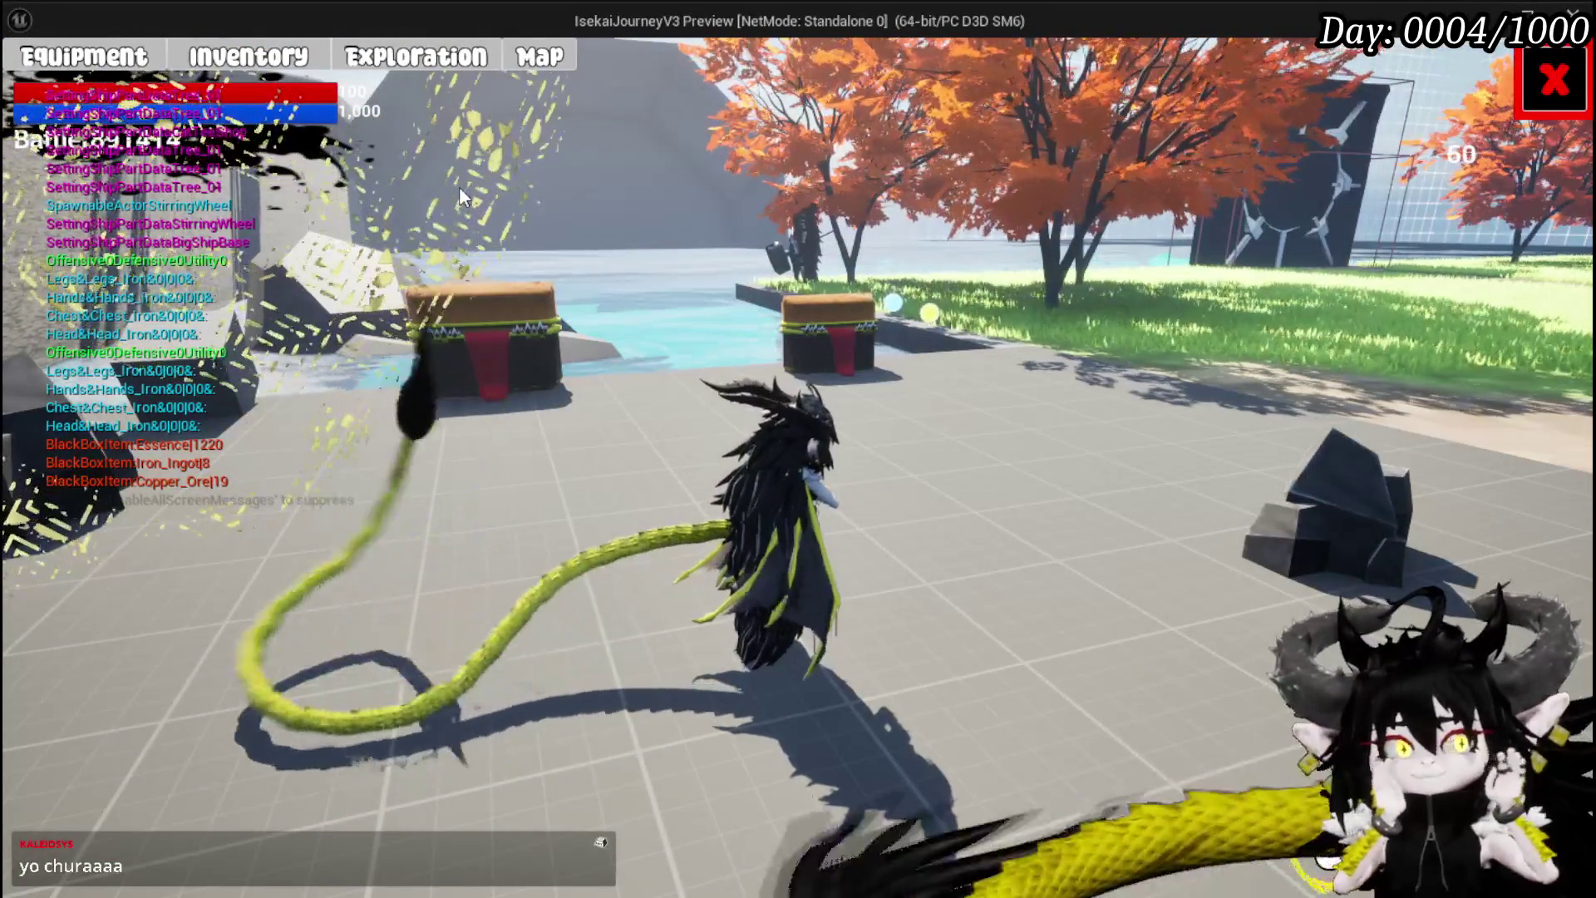
pyautogui.click(441, 58)
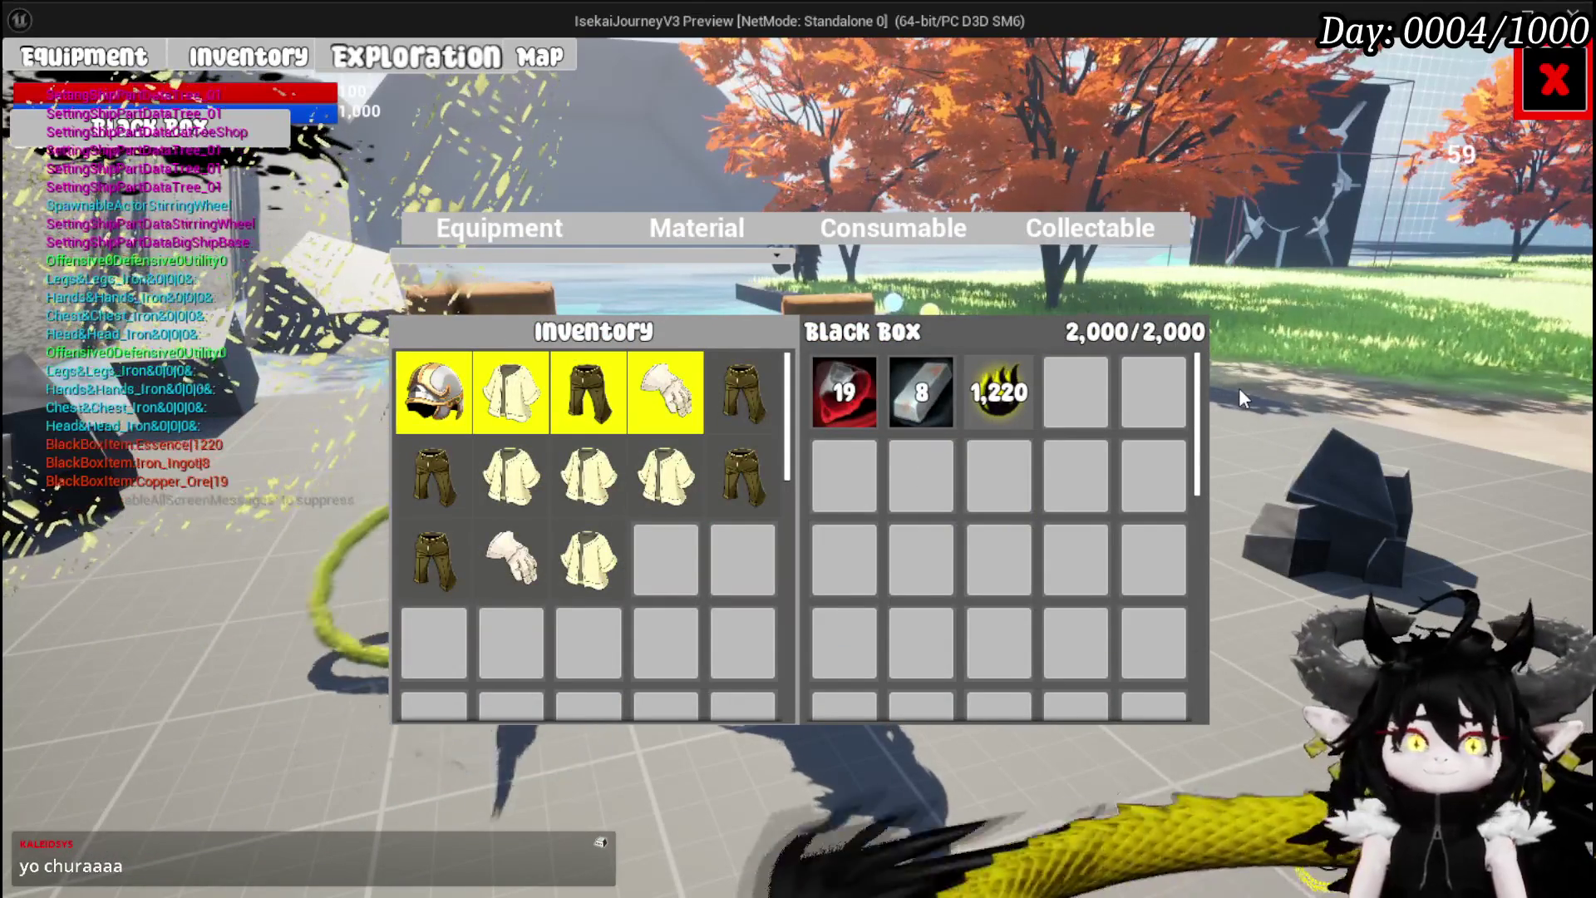
# Empty the Black Box of the essence stack, copper ore and remaining items
pyautogui.hotkey('alt', 'Tab')
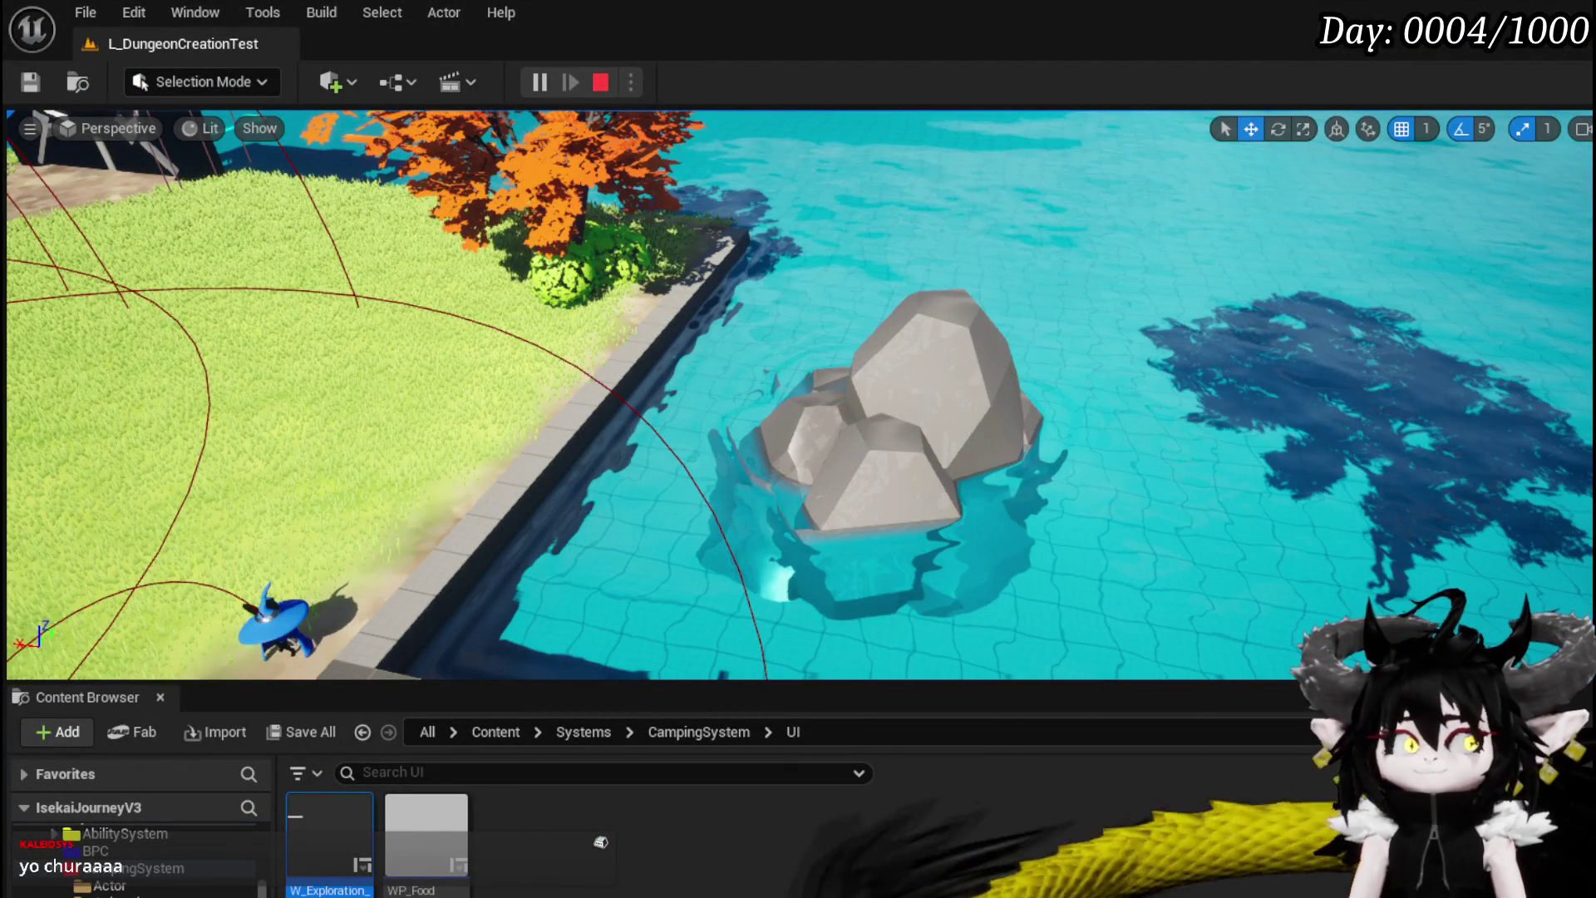
pyautogui.hotkey('alt', 'Tab')
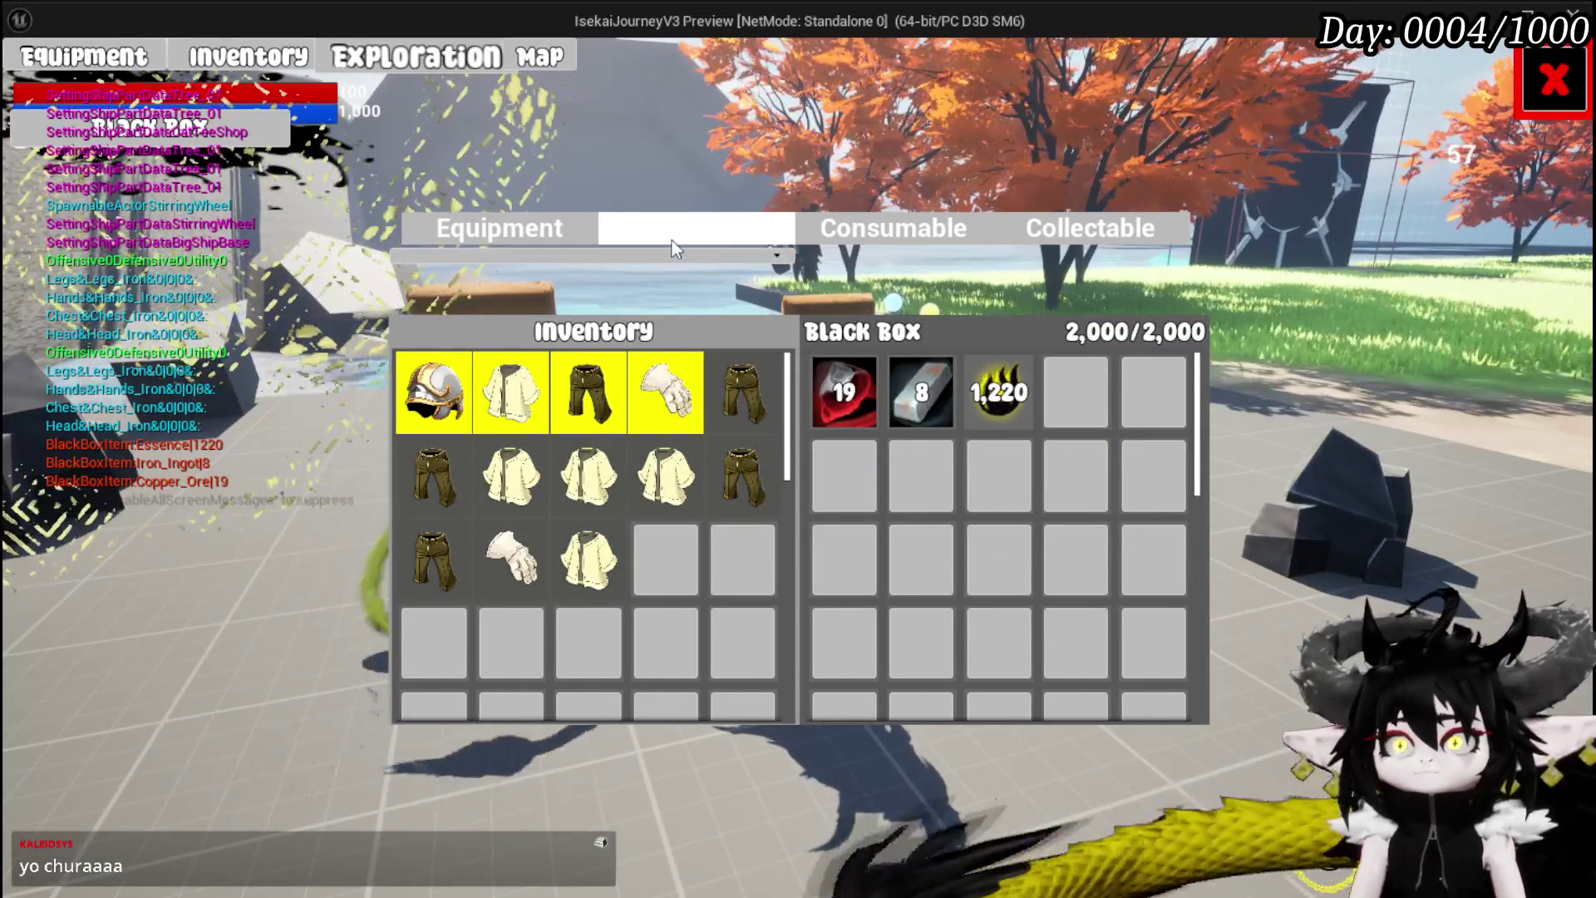
pyautogui.click(671, 241)
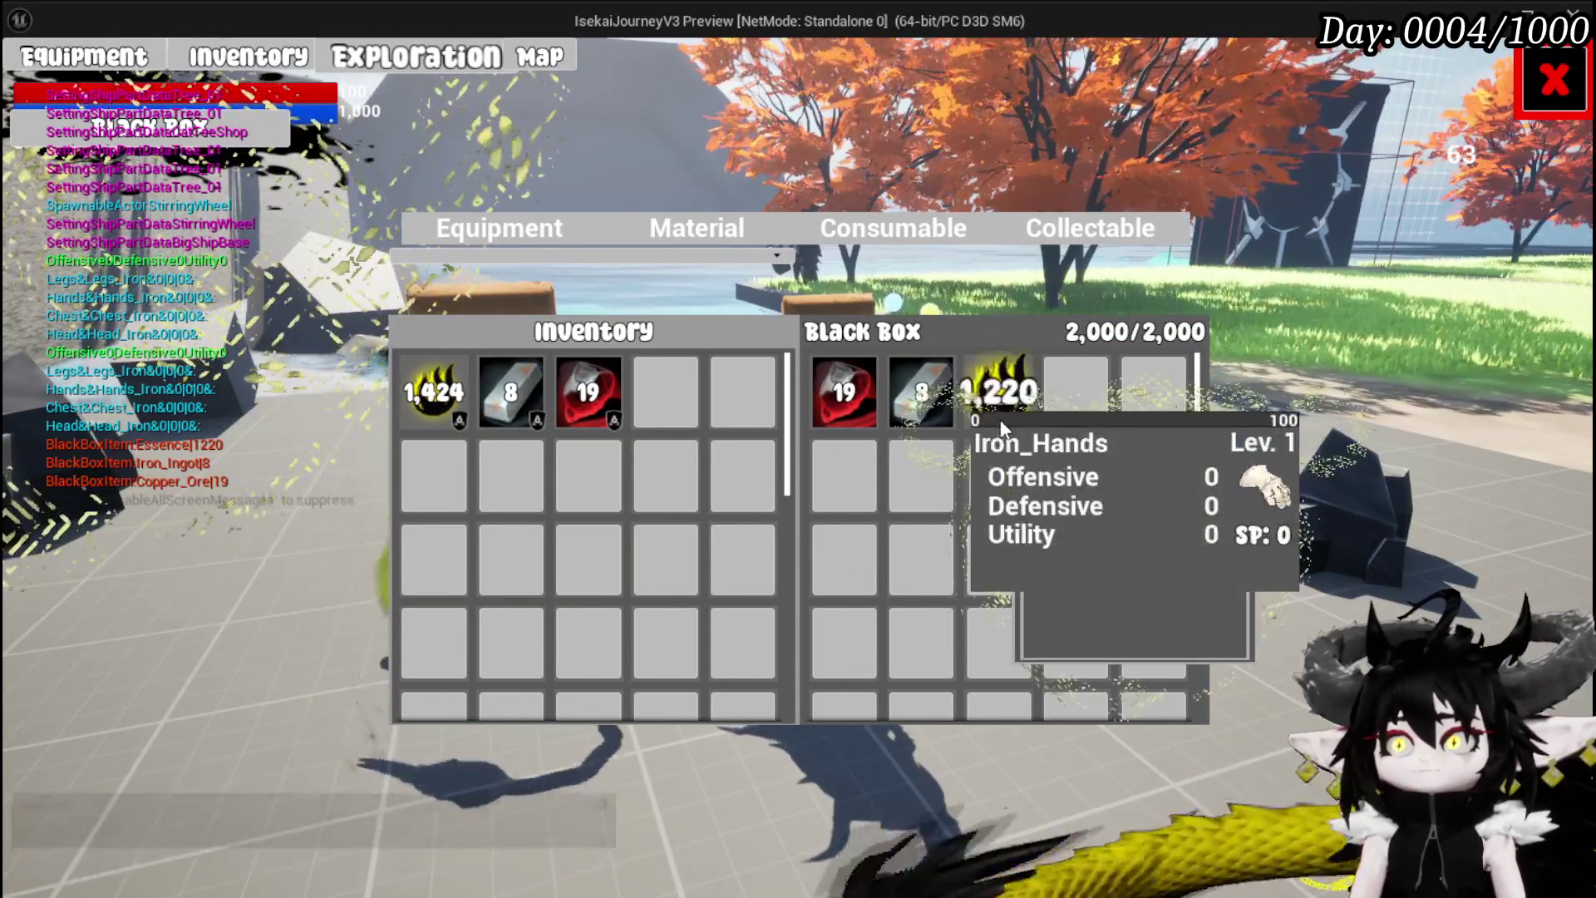
pyautogui.click(994, 410)
pyautogui.click(913, 411)
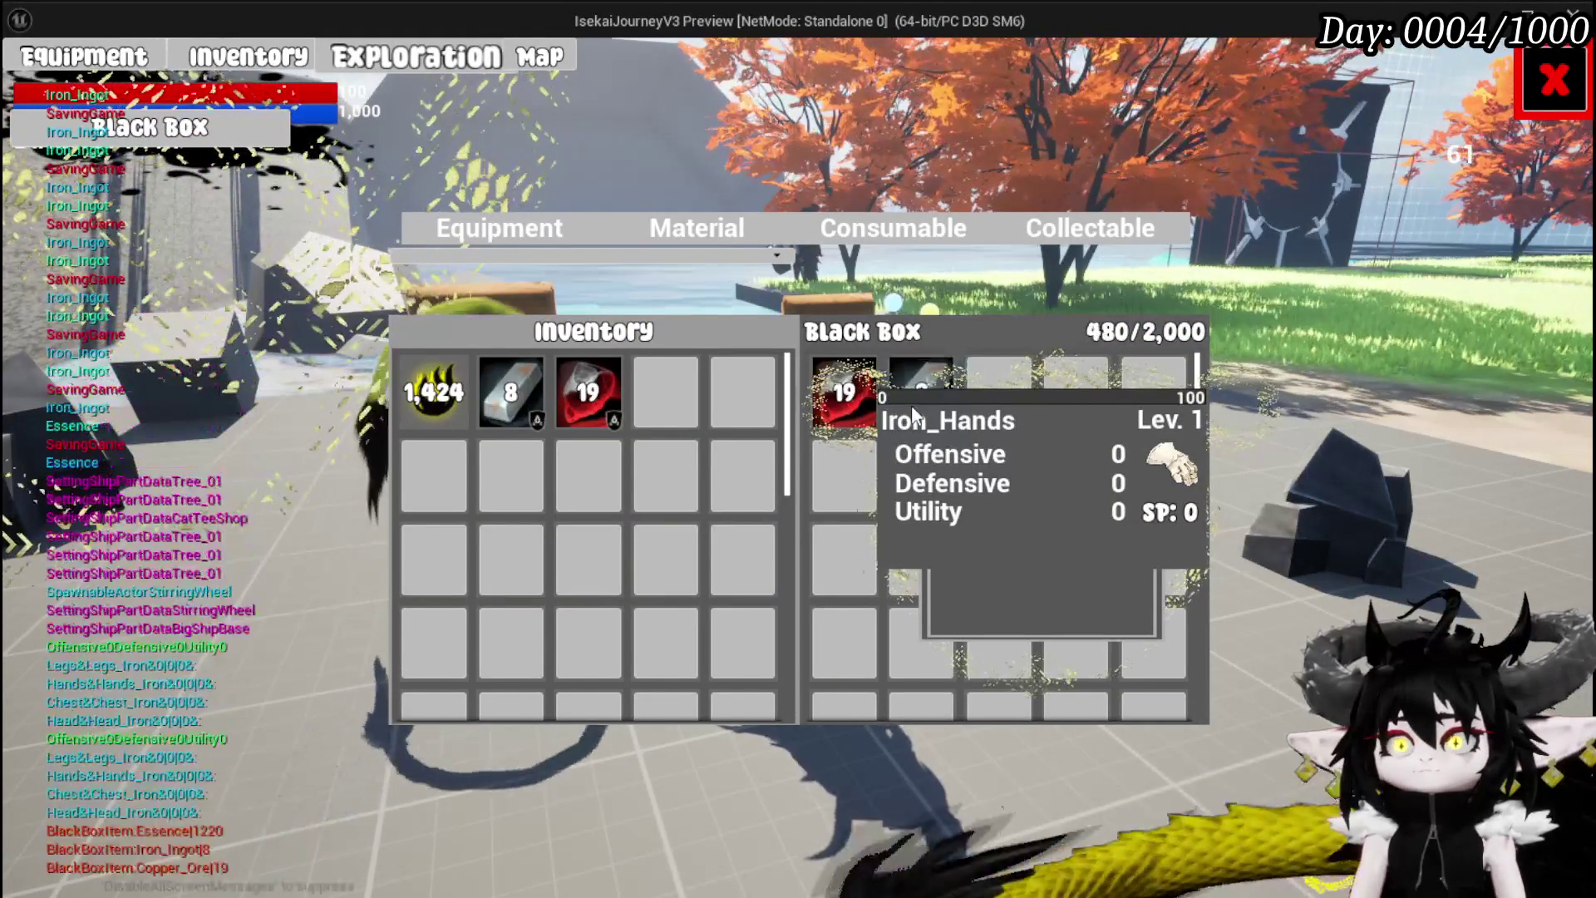
pyautogui.click(848, 413)
pyautogui.click(848, 413)
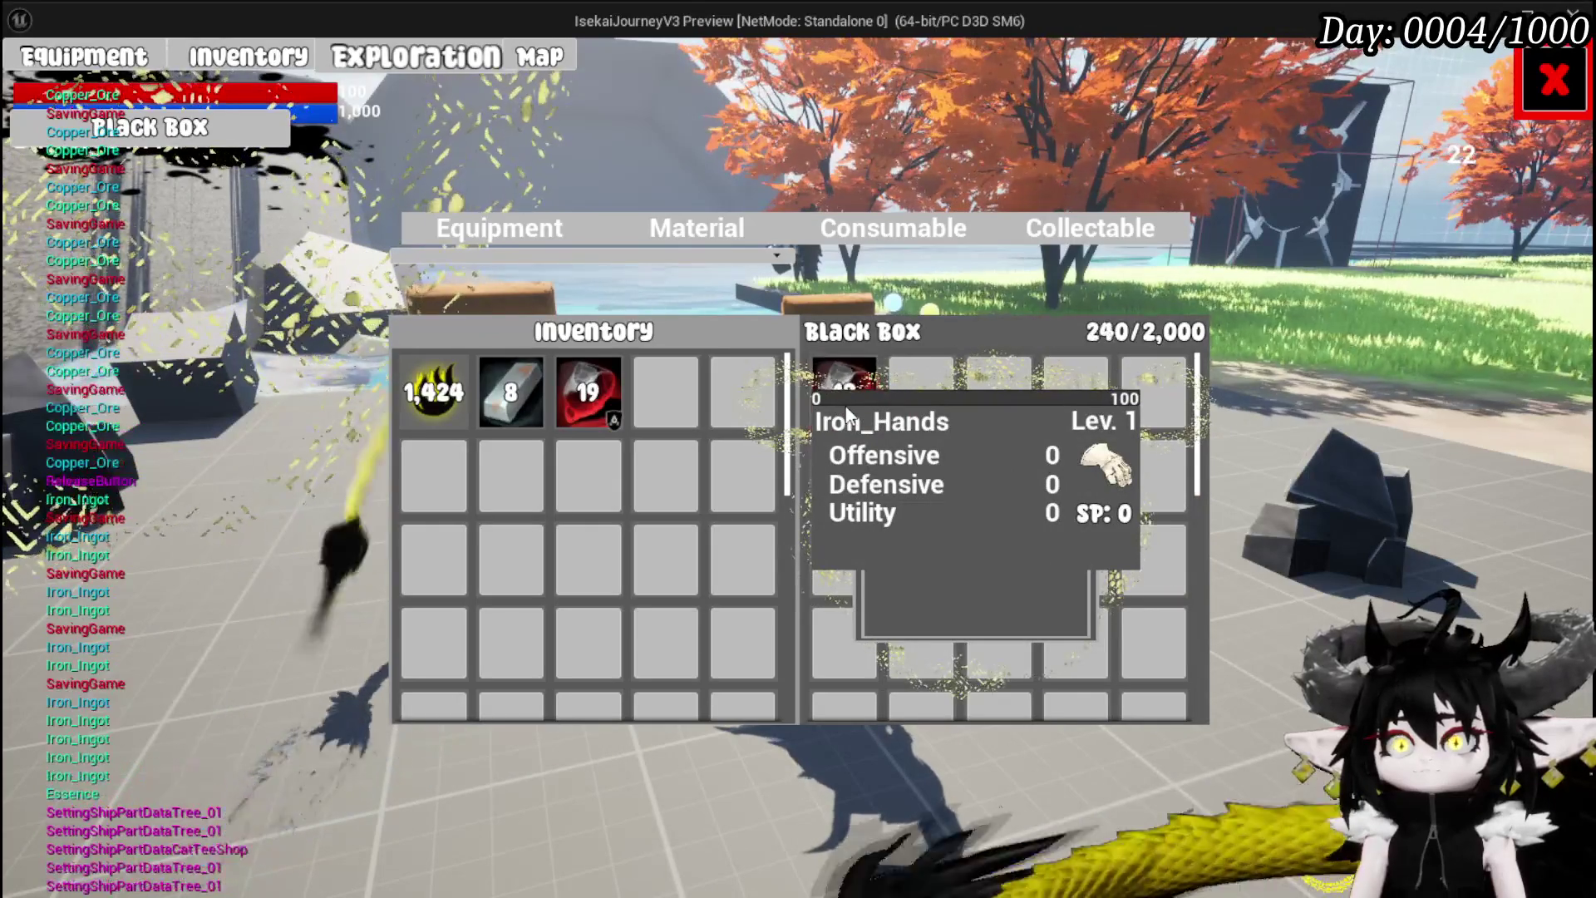
pyautogui.click(847, 414)
pyautogui.click(848, 413)
pyautogui.click(848, 414)
pyautogui.click(848, 413)
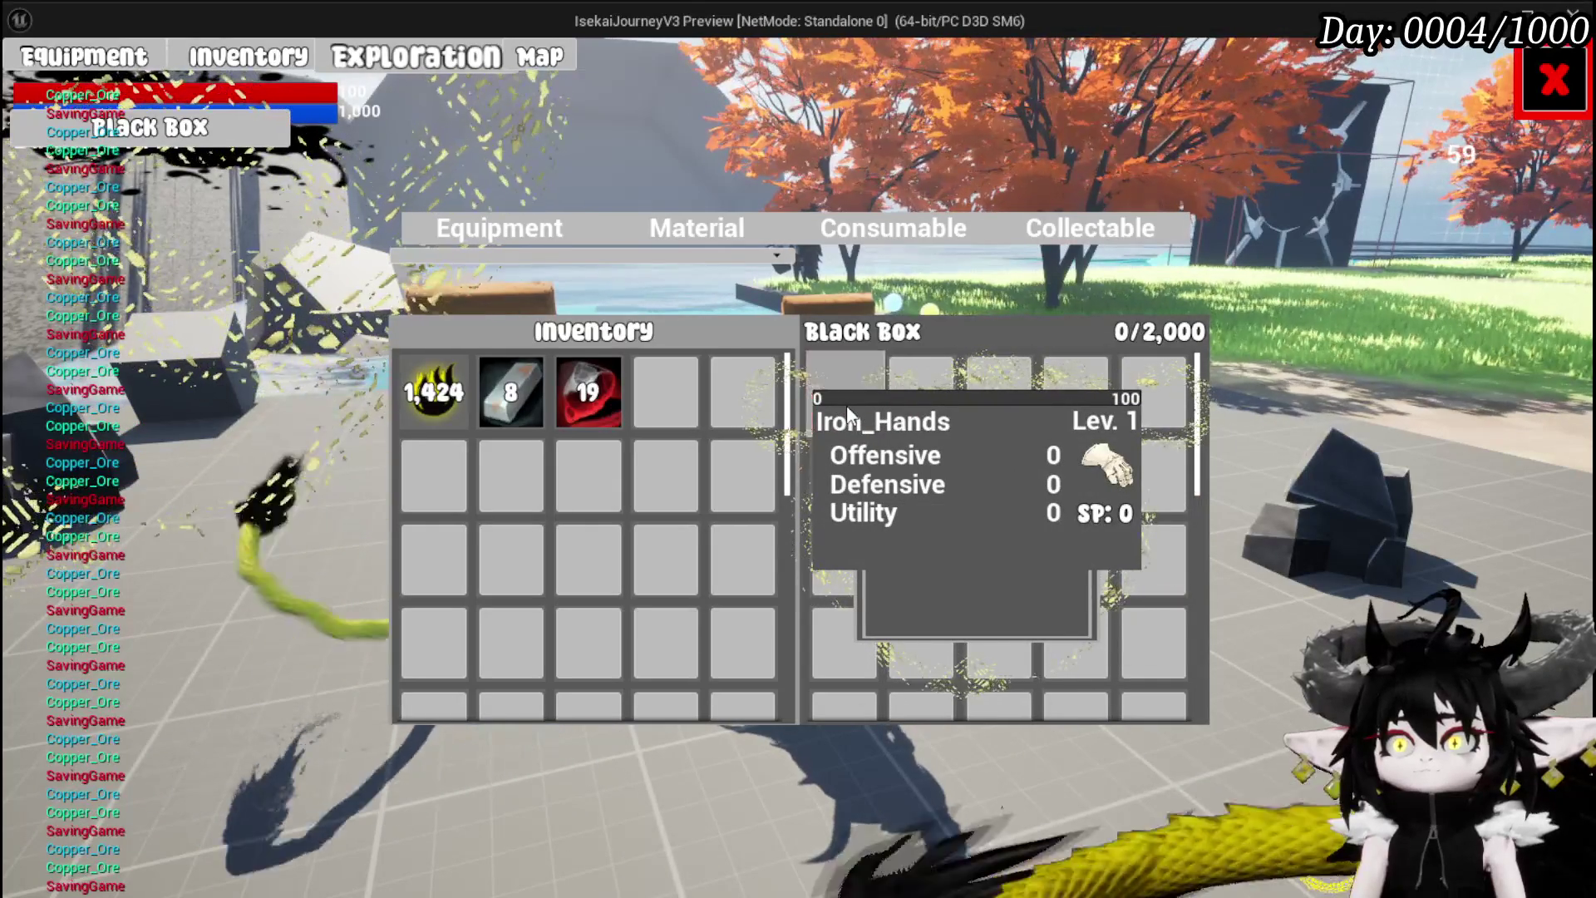
# Put the iron ingot, red ore and essence back into the Black Box, reaching 1,494/2,000
pyautogui.click(514, 399)
pyautogui.click(573, 403)
pyautogui.click(434, 398)
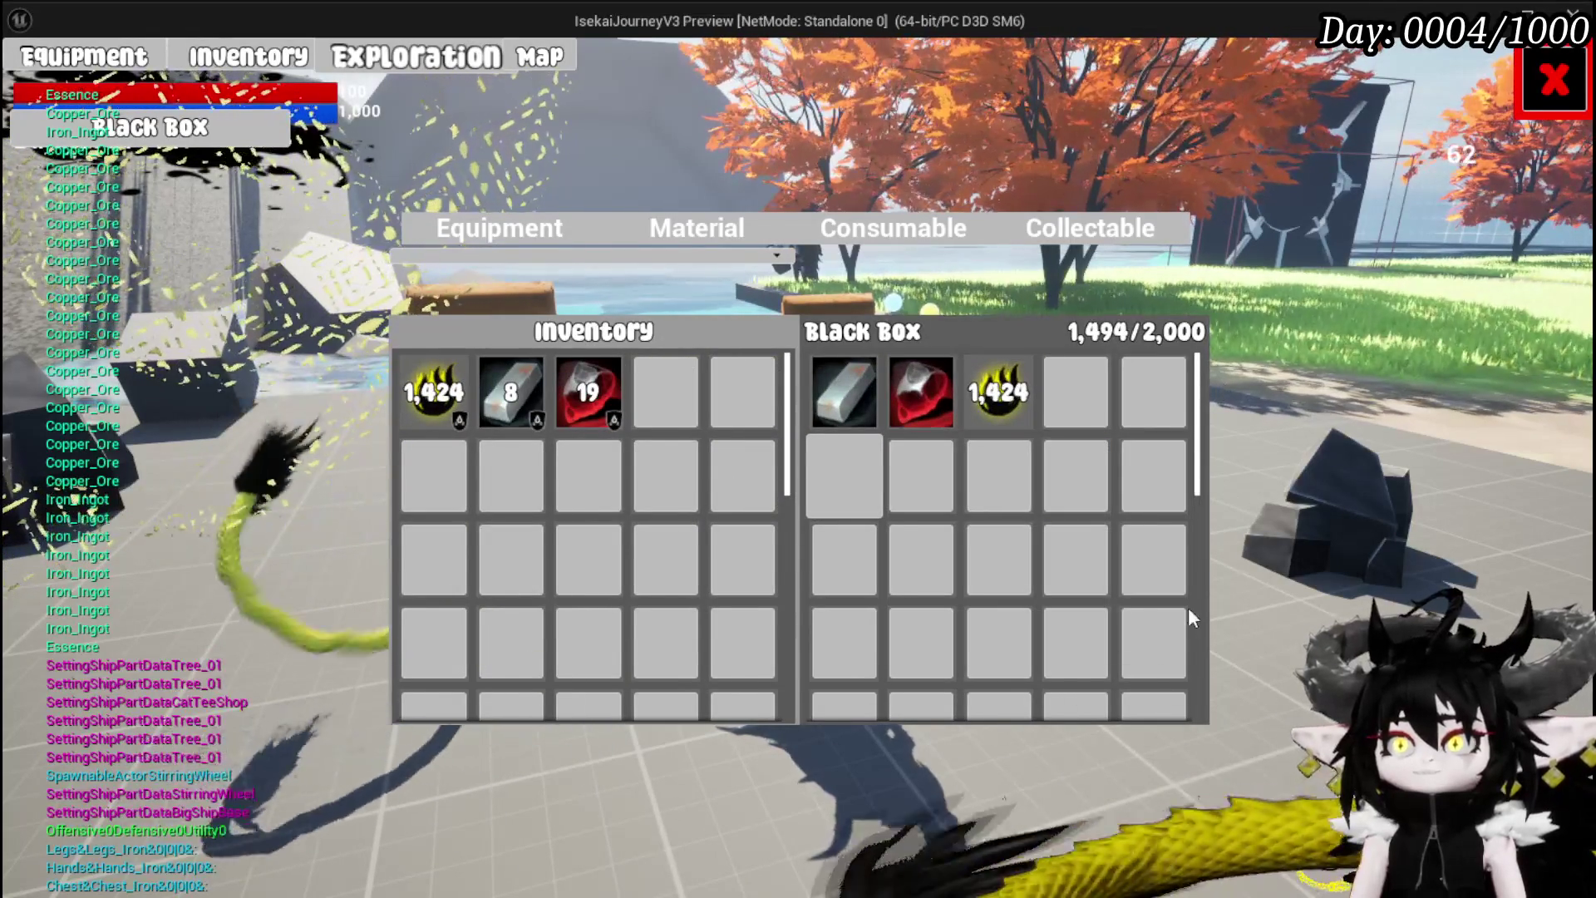
pyautogui.click(1548, 100)
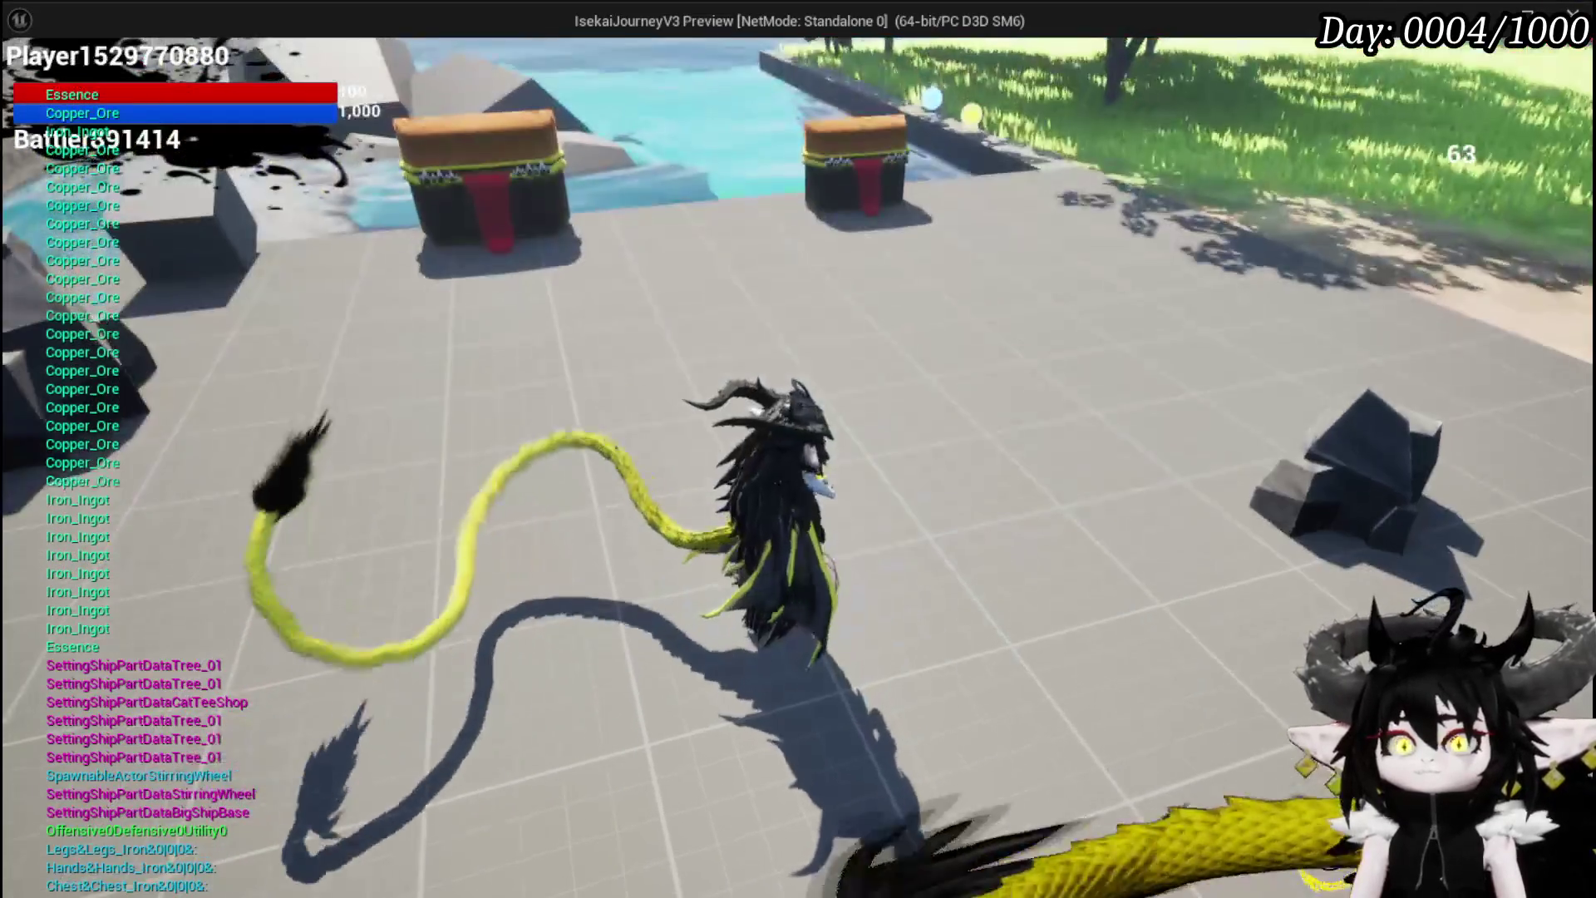
# Take all loot from the second chest, including 377 Essence, and open the Inventory and Black Box
pyautogui.press('w')
pyautogui.press('e')
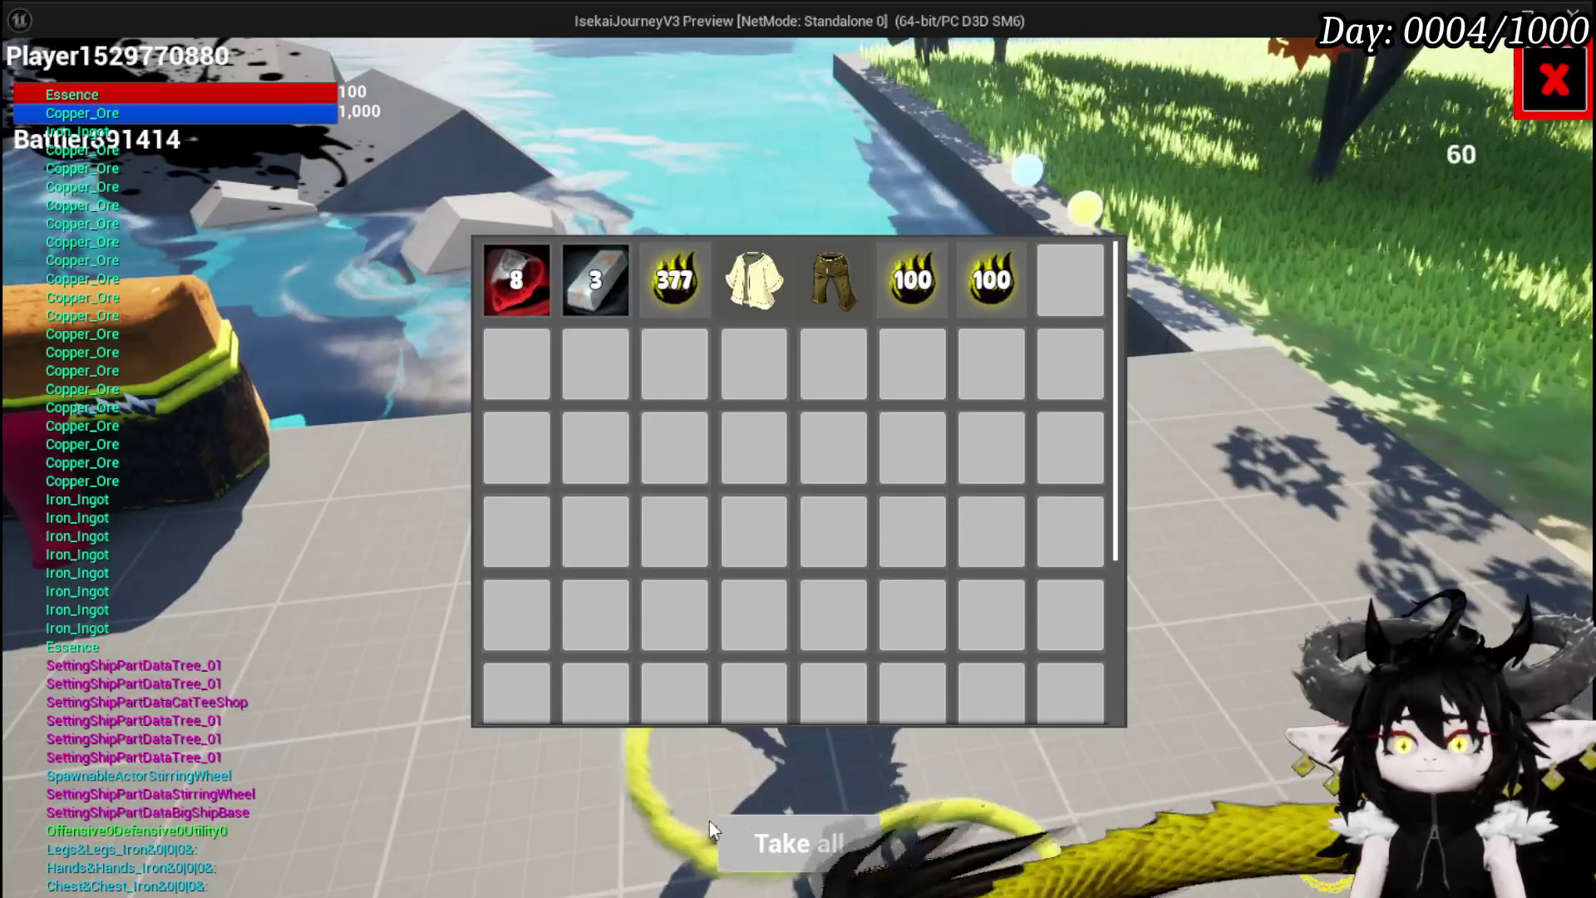
pyautogui.click(784, 845)
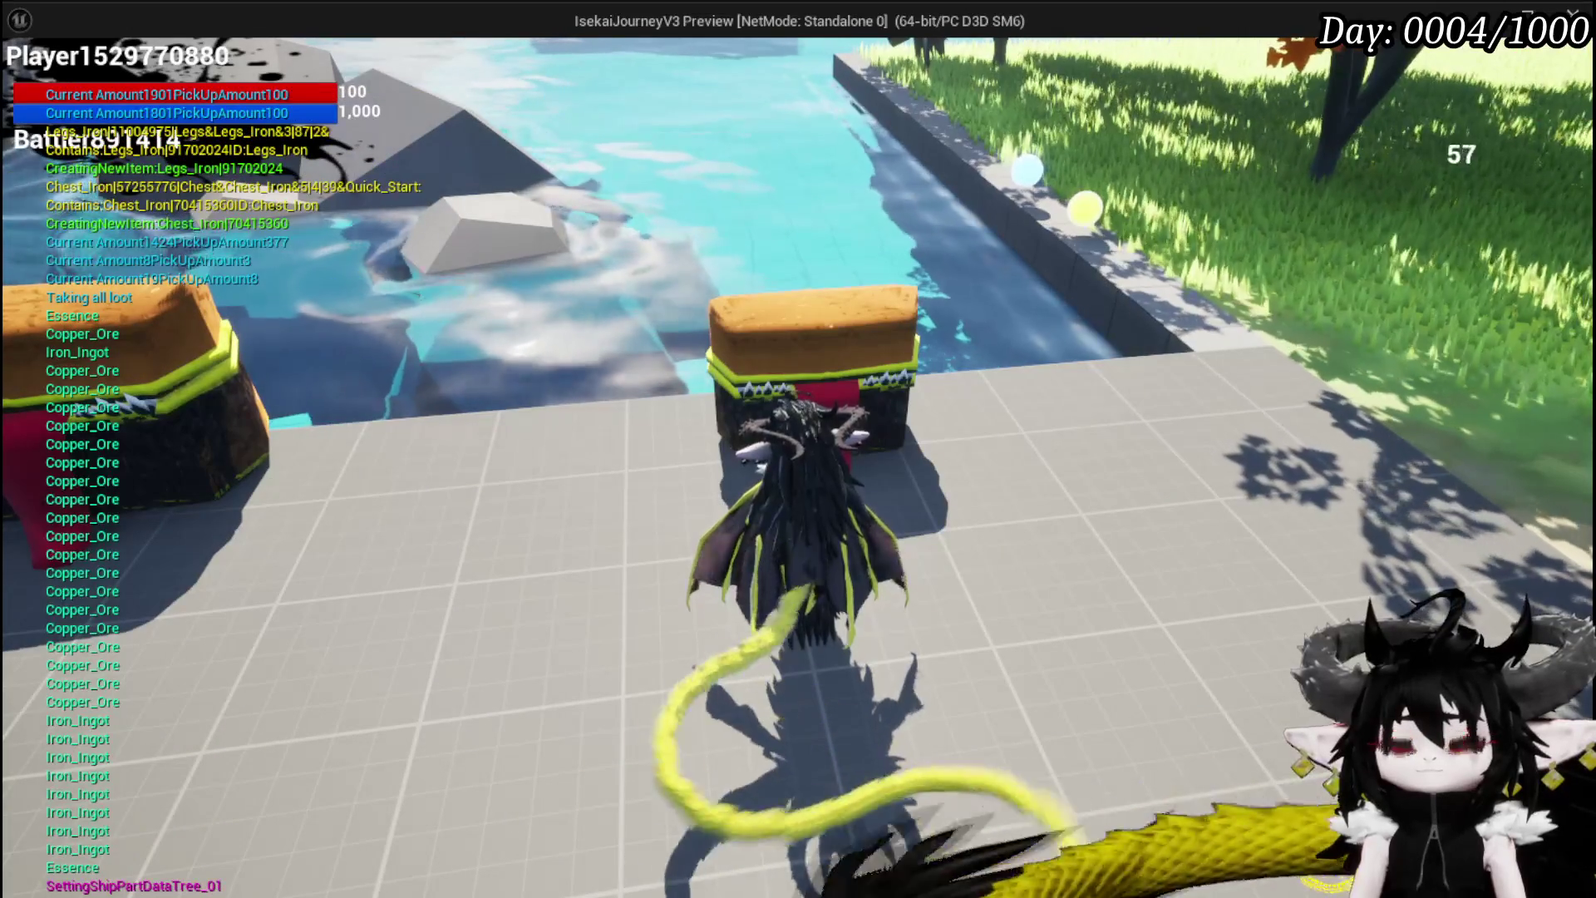
pyautogui.press('e')
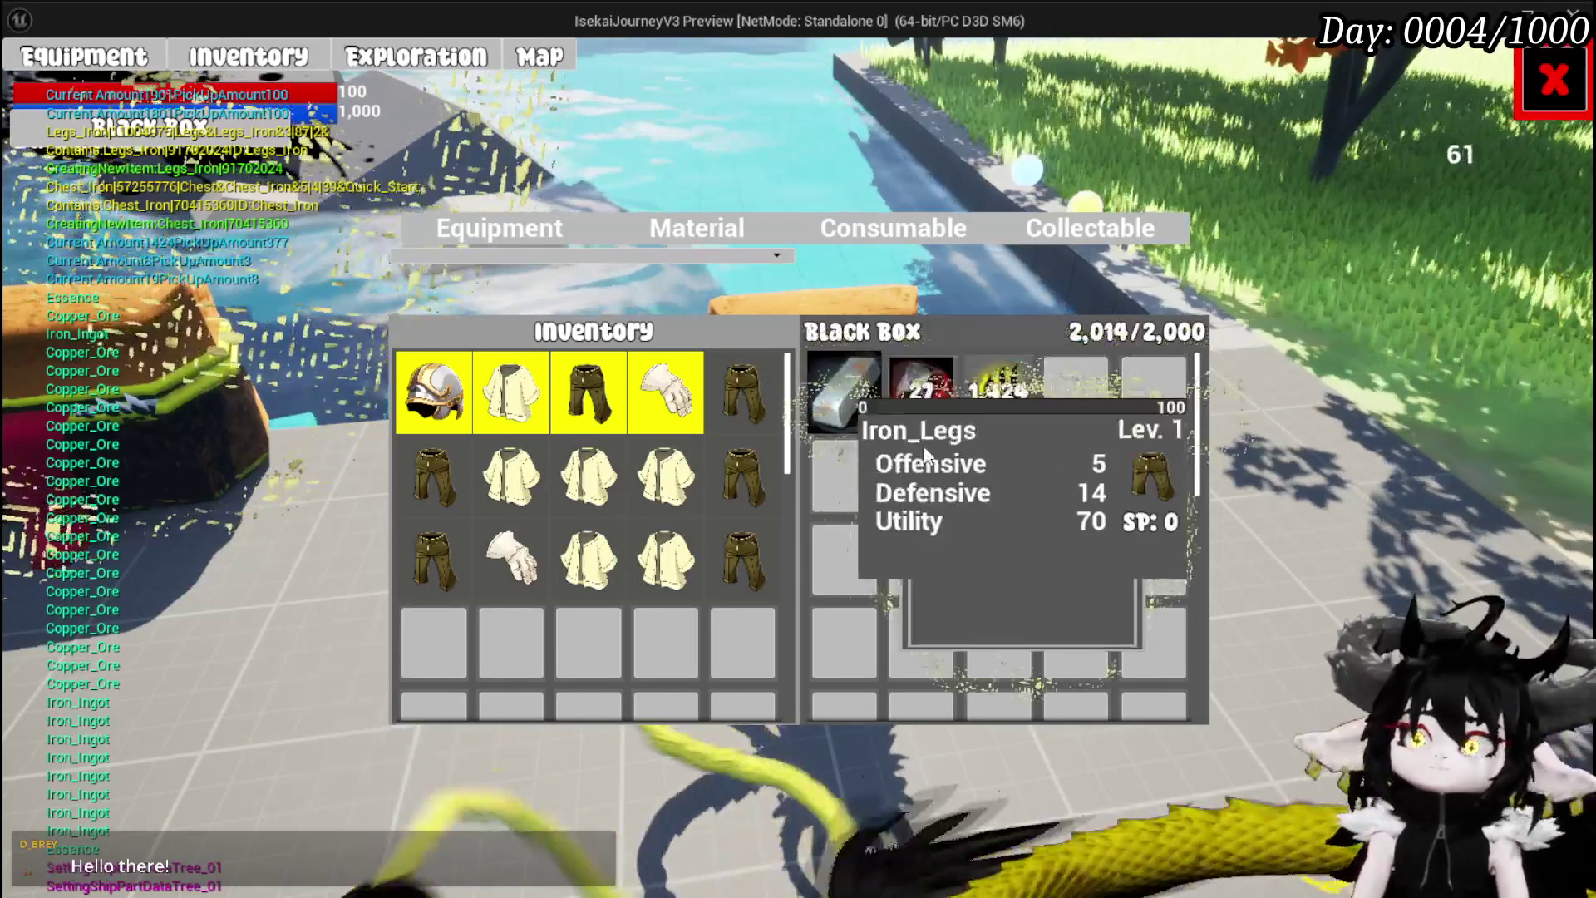
# Move red ore out, refill the Black Box to 2,000/2,000 with Essence, then stop the preview
pyautogui.click(881, 241)
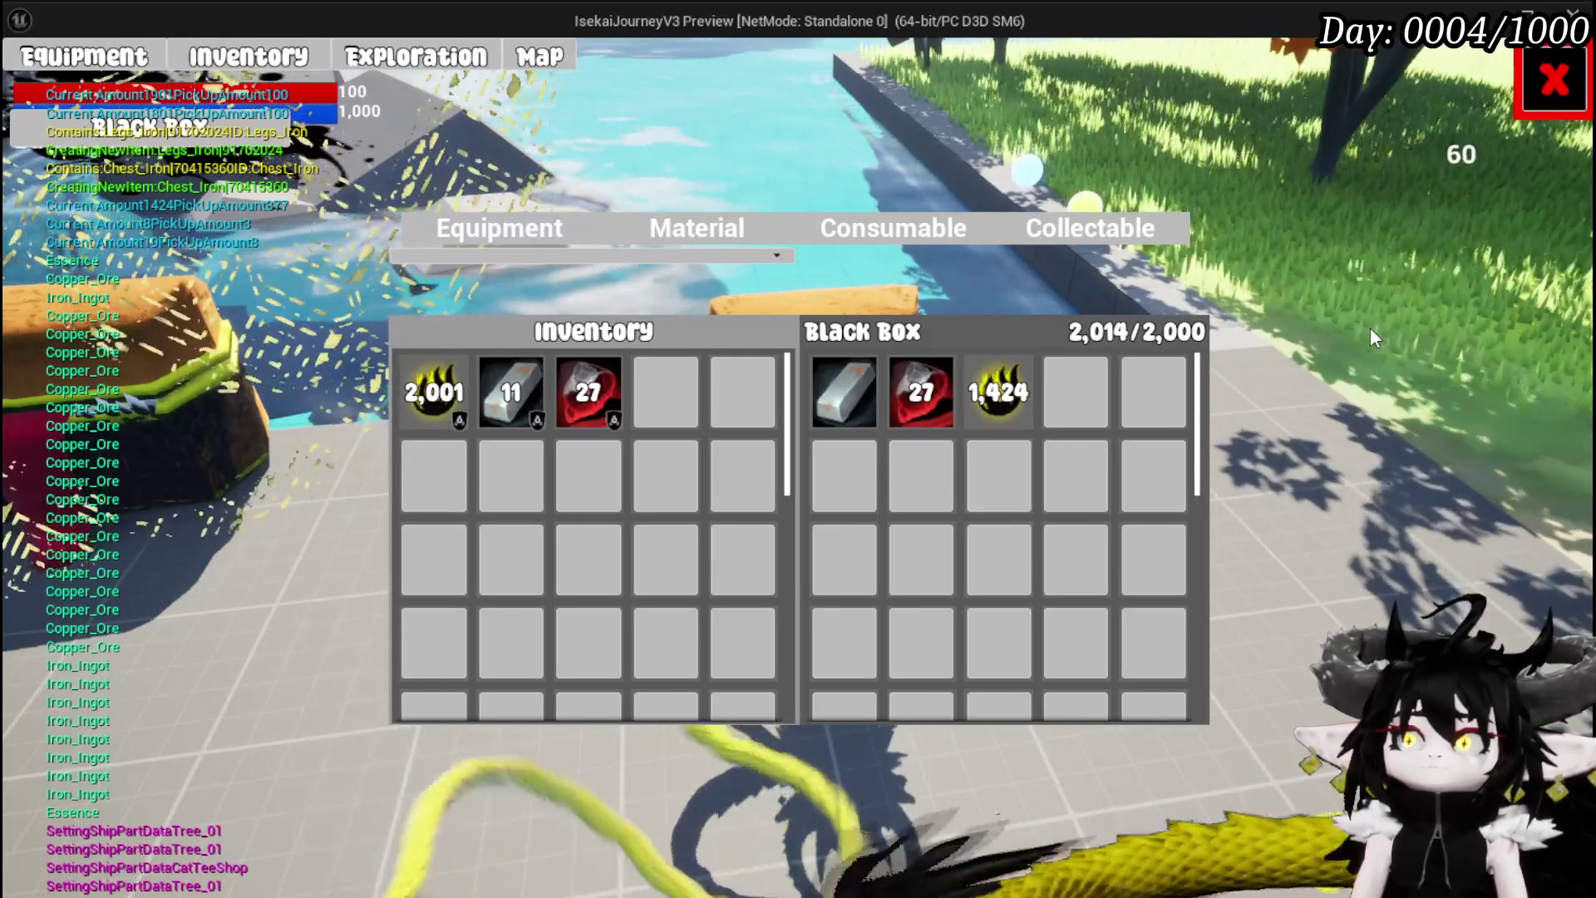
pyautogui.moveTo(502, 416)
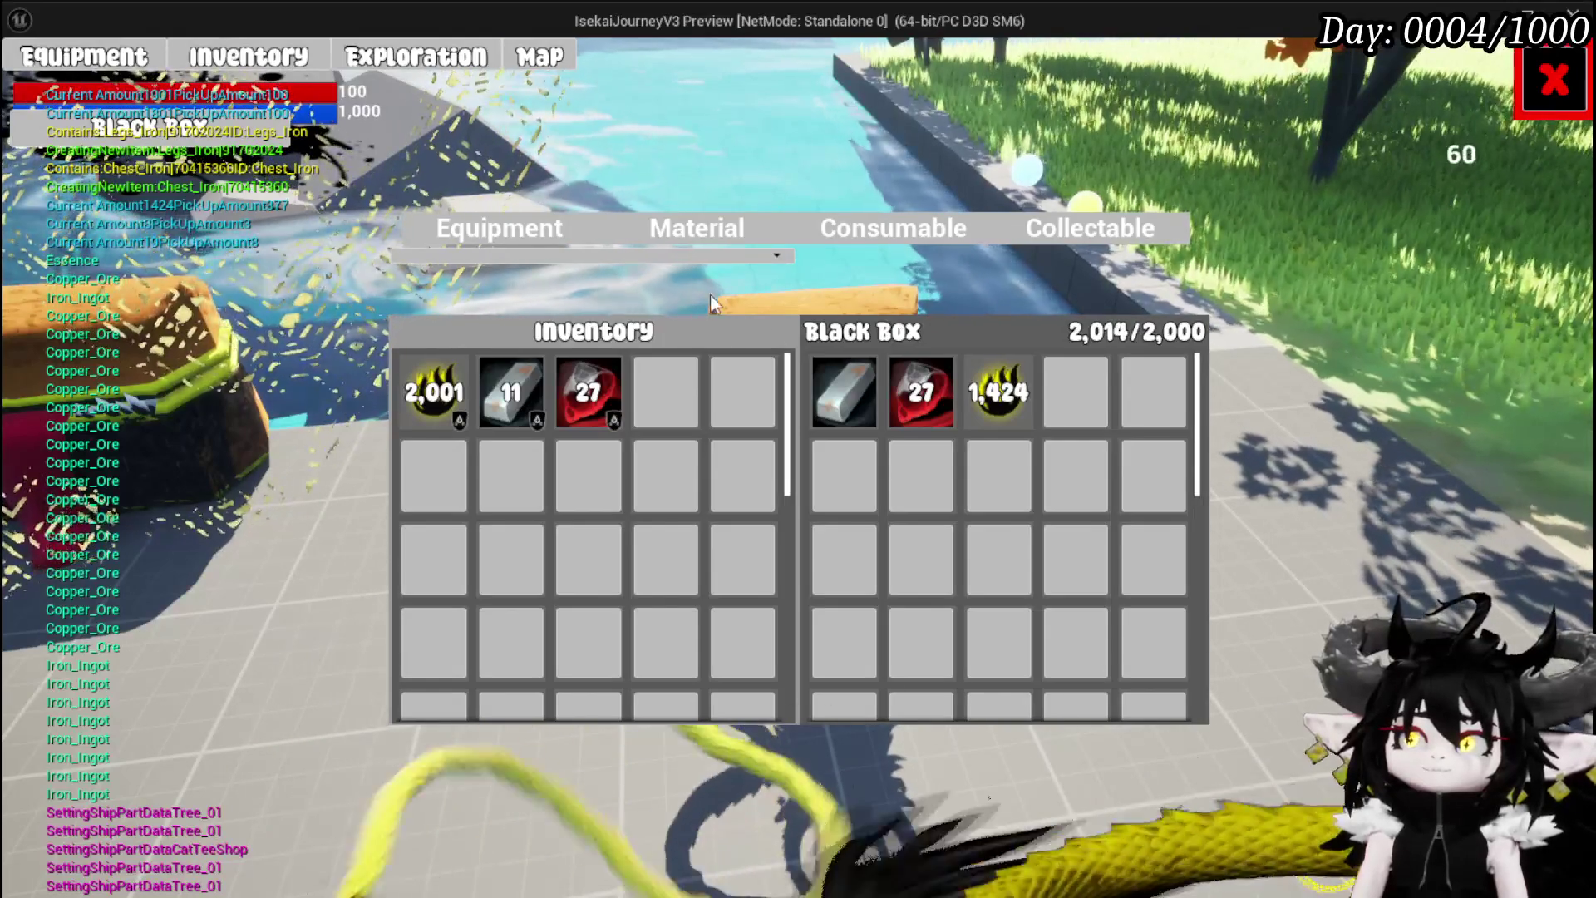
pyautogui.click(901, 391)
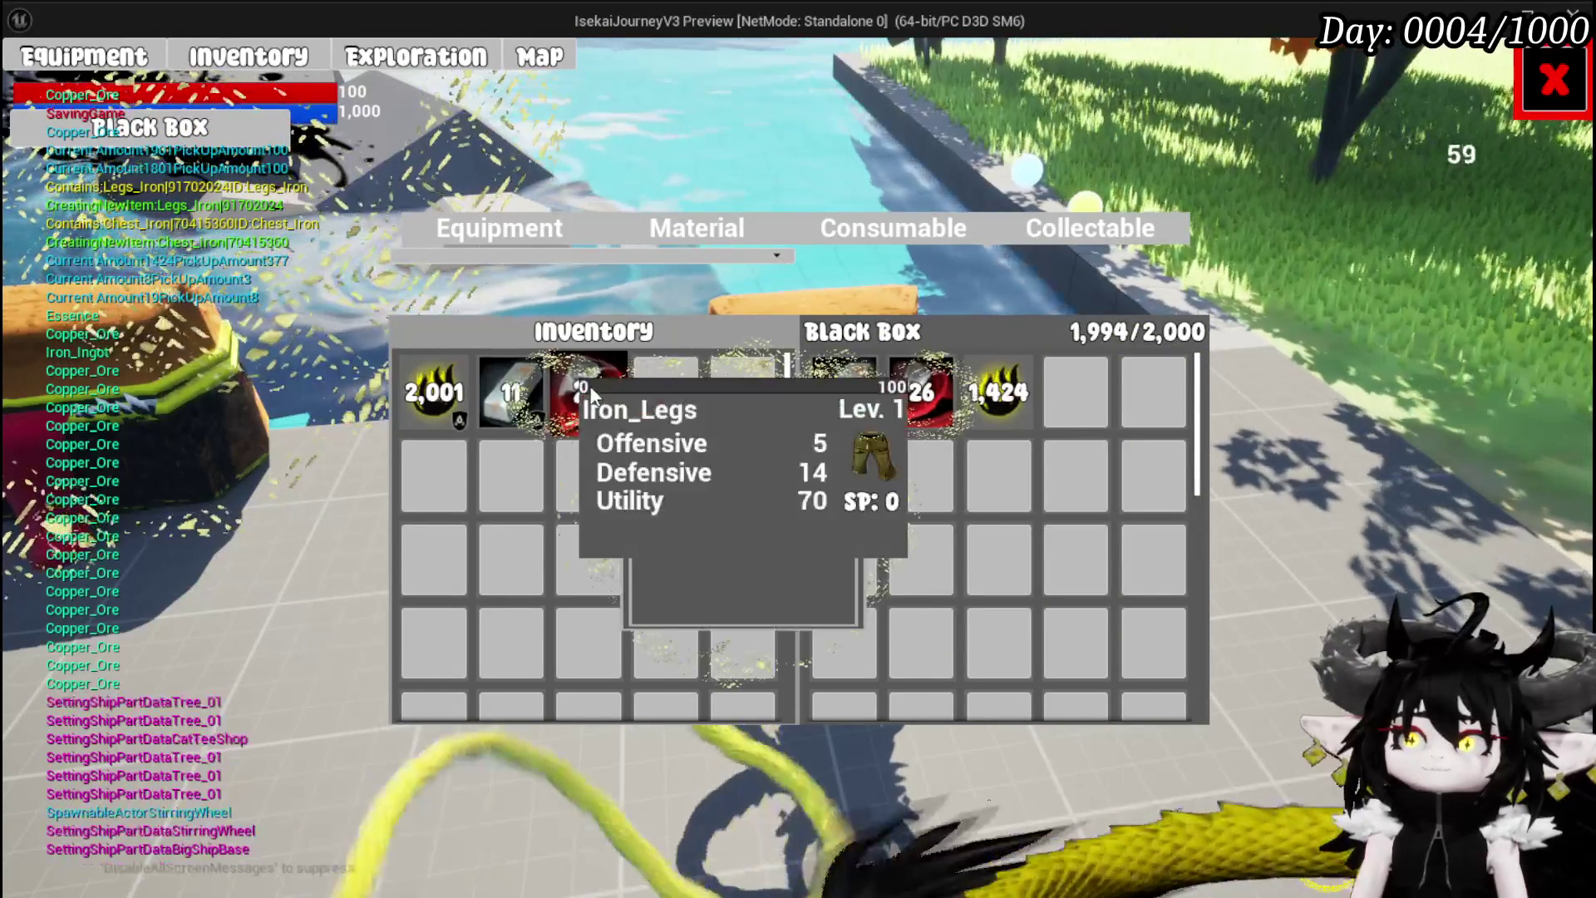
pyautogui.moveTo(616, 413)
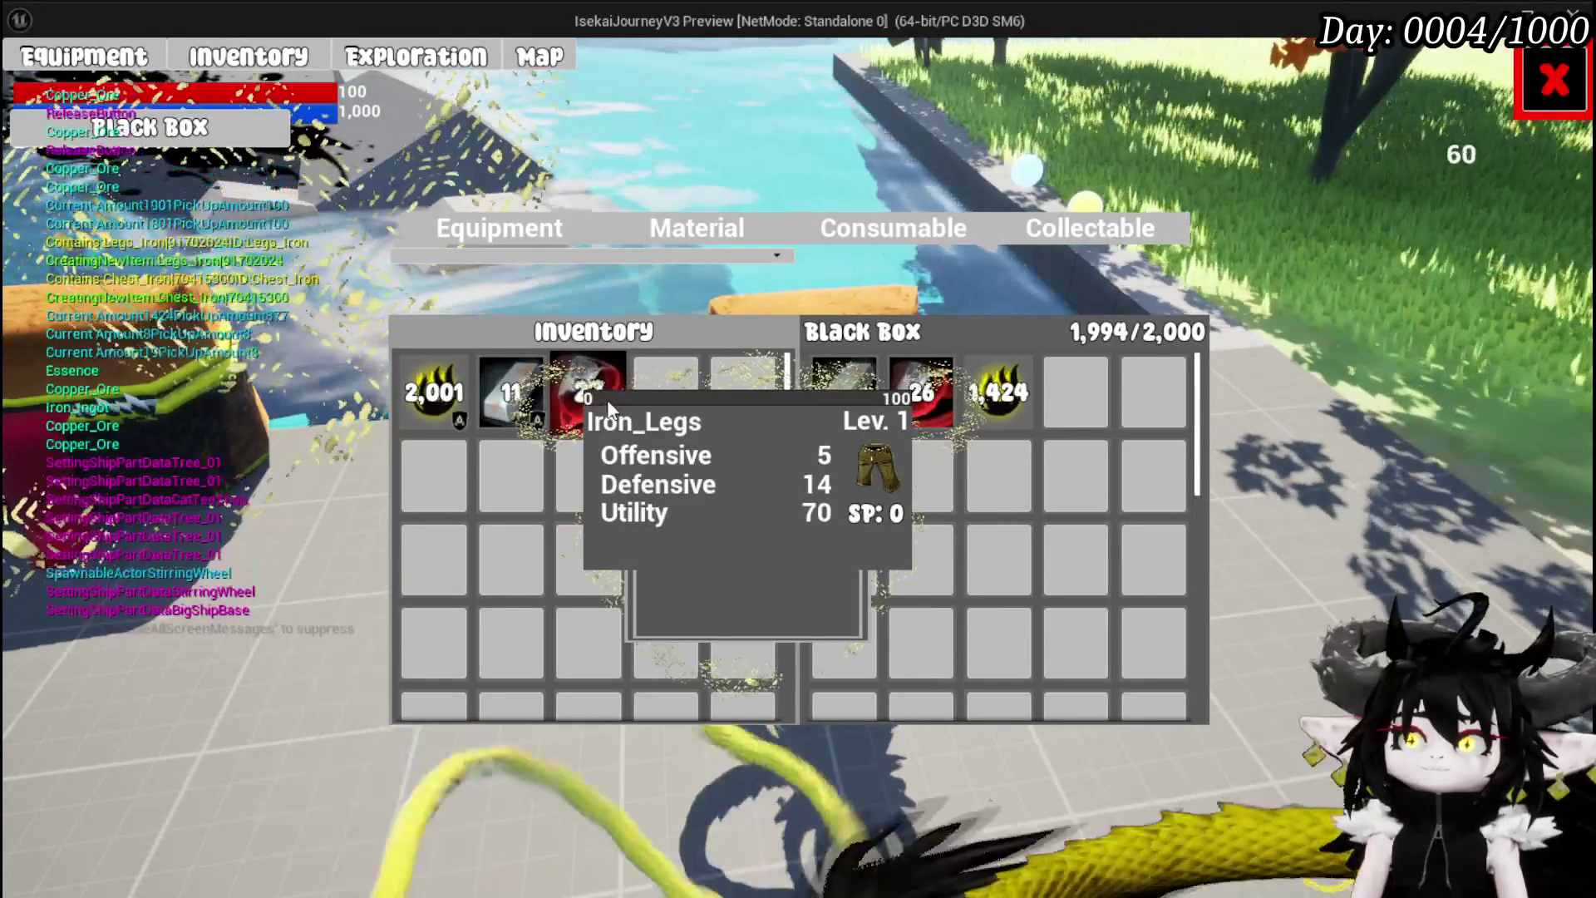
pyautogui.moveTo(983, 402)
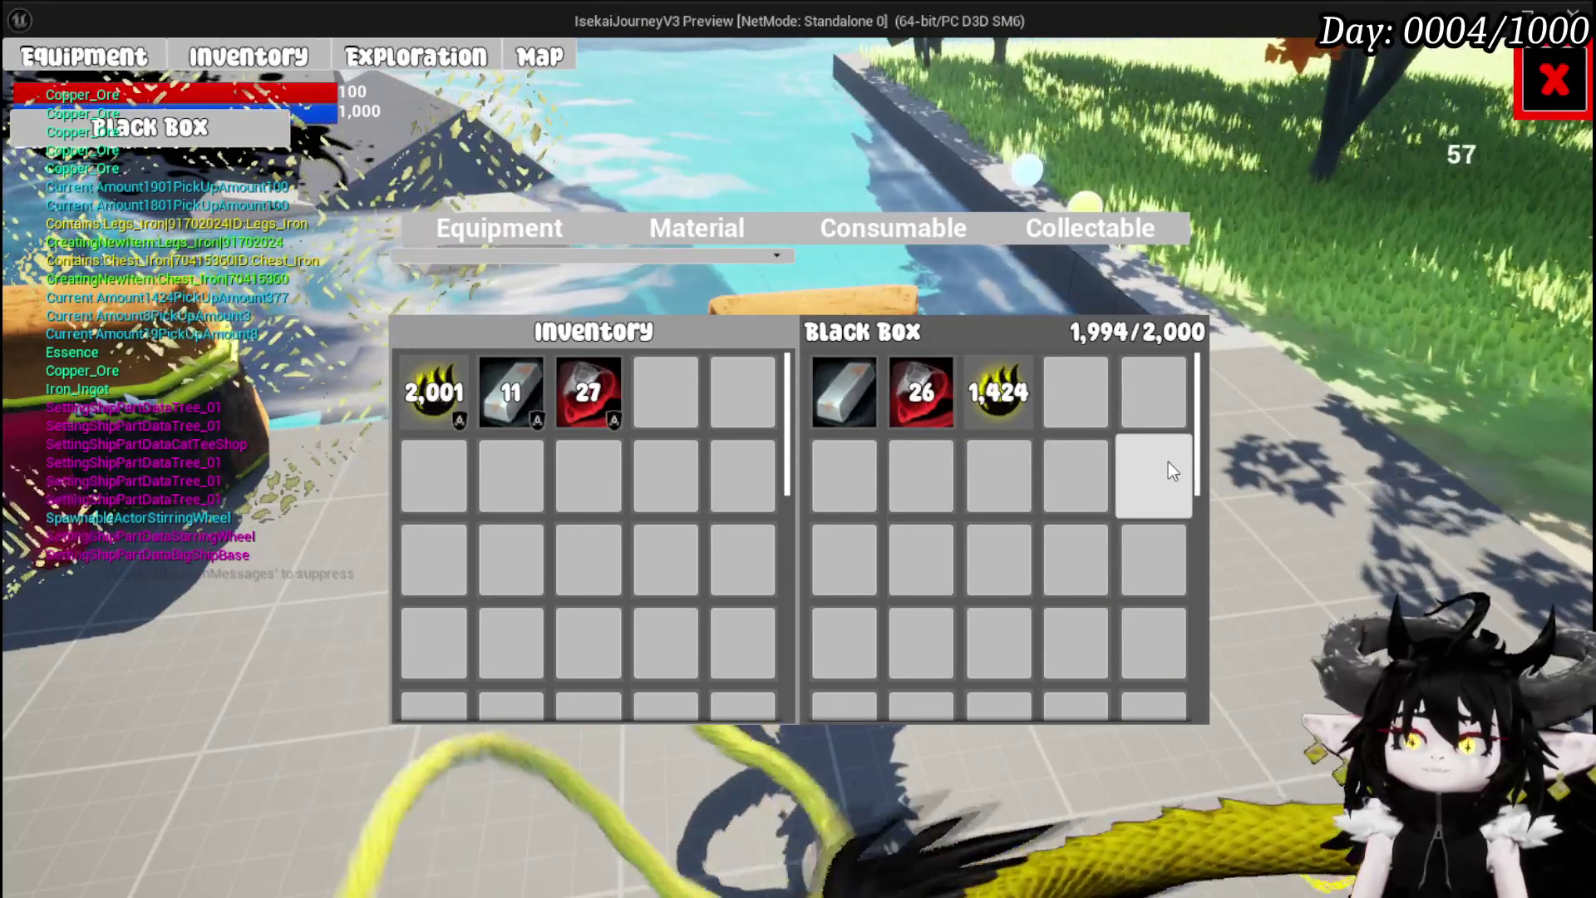
pyautogui.click(990, 407)
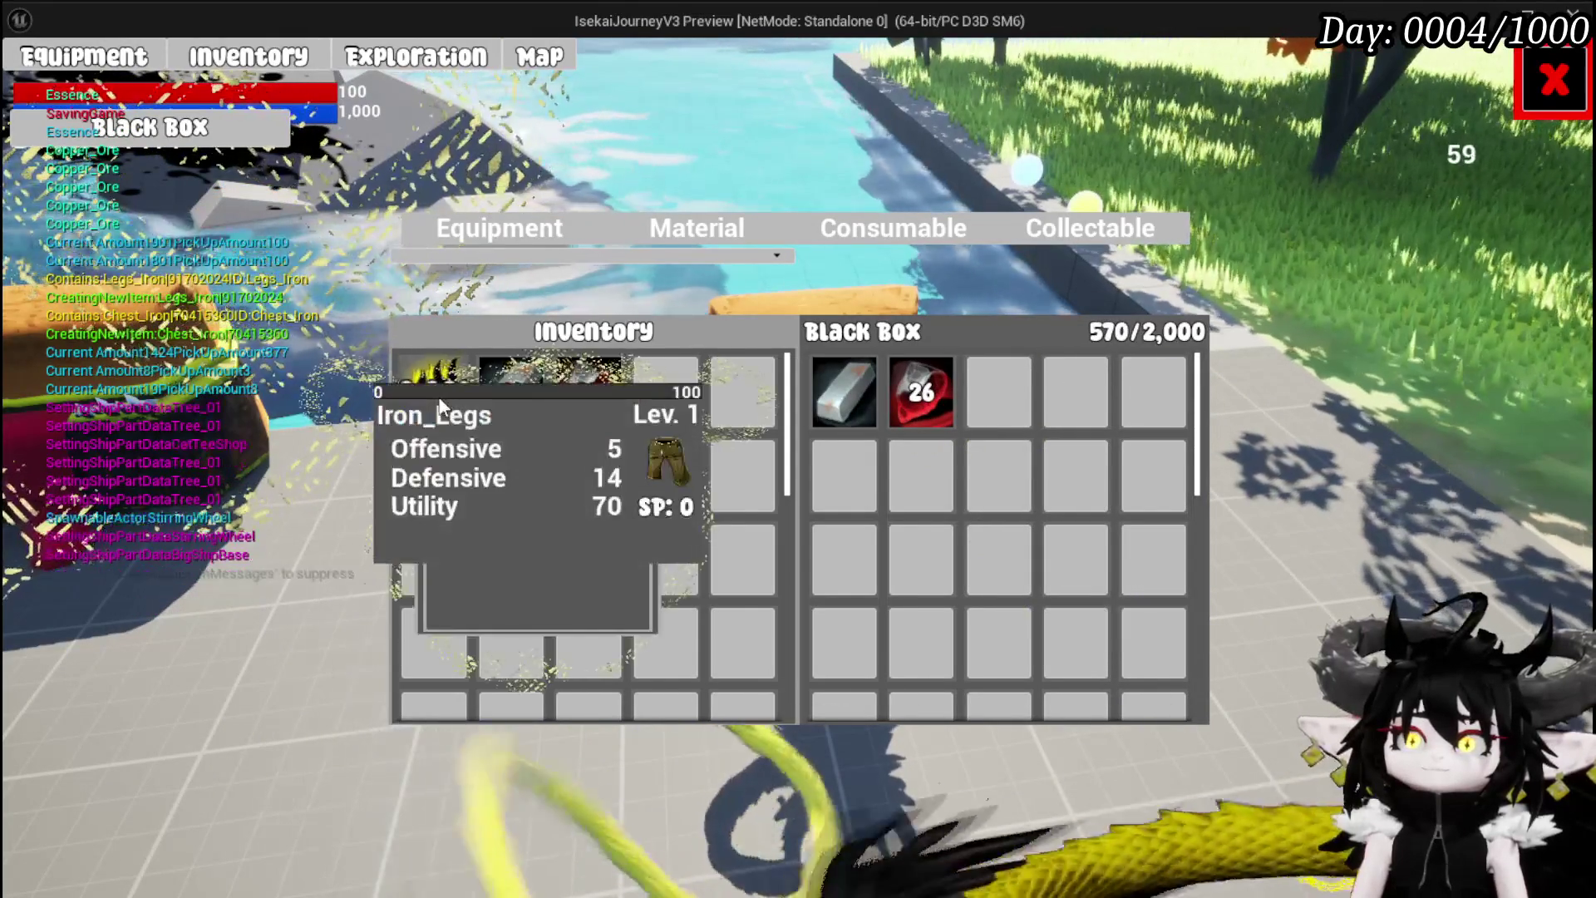
pyautogui.click(428, 394)
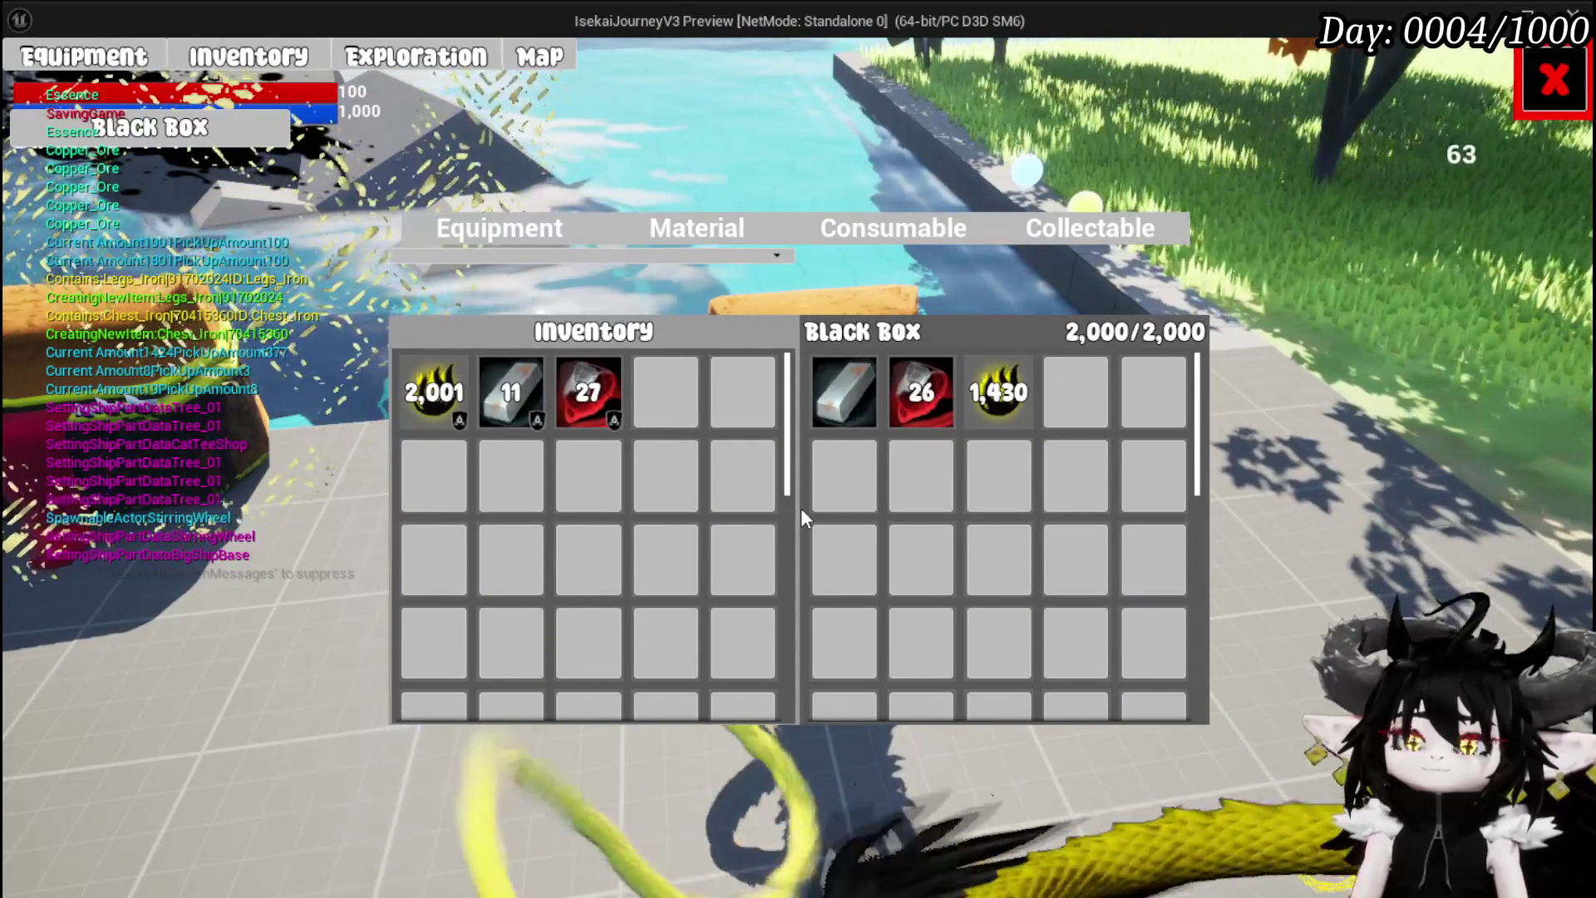
pyautogui.click(1554, 81)
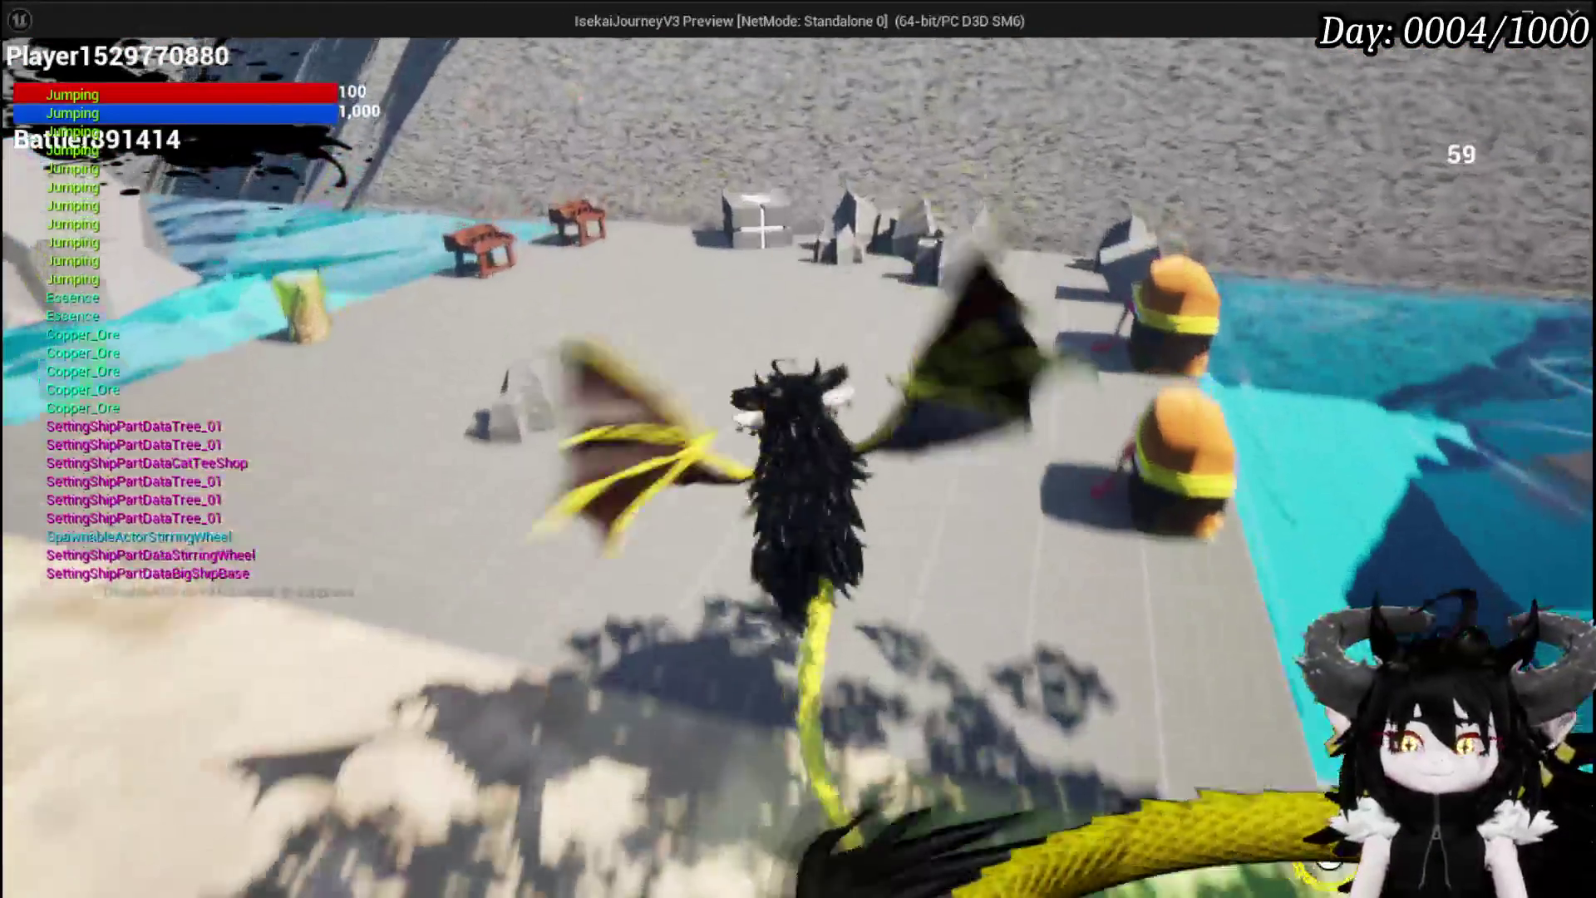
pyautogui.press('Escape')
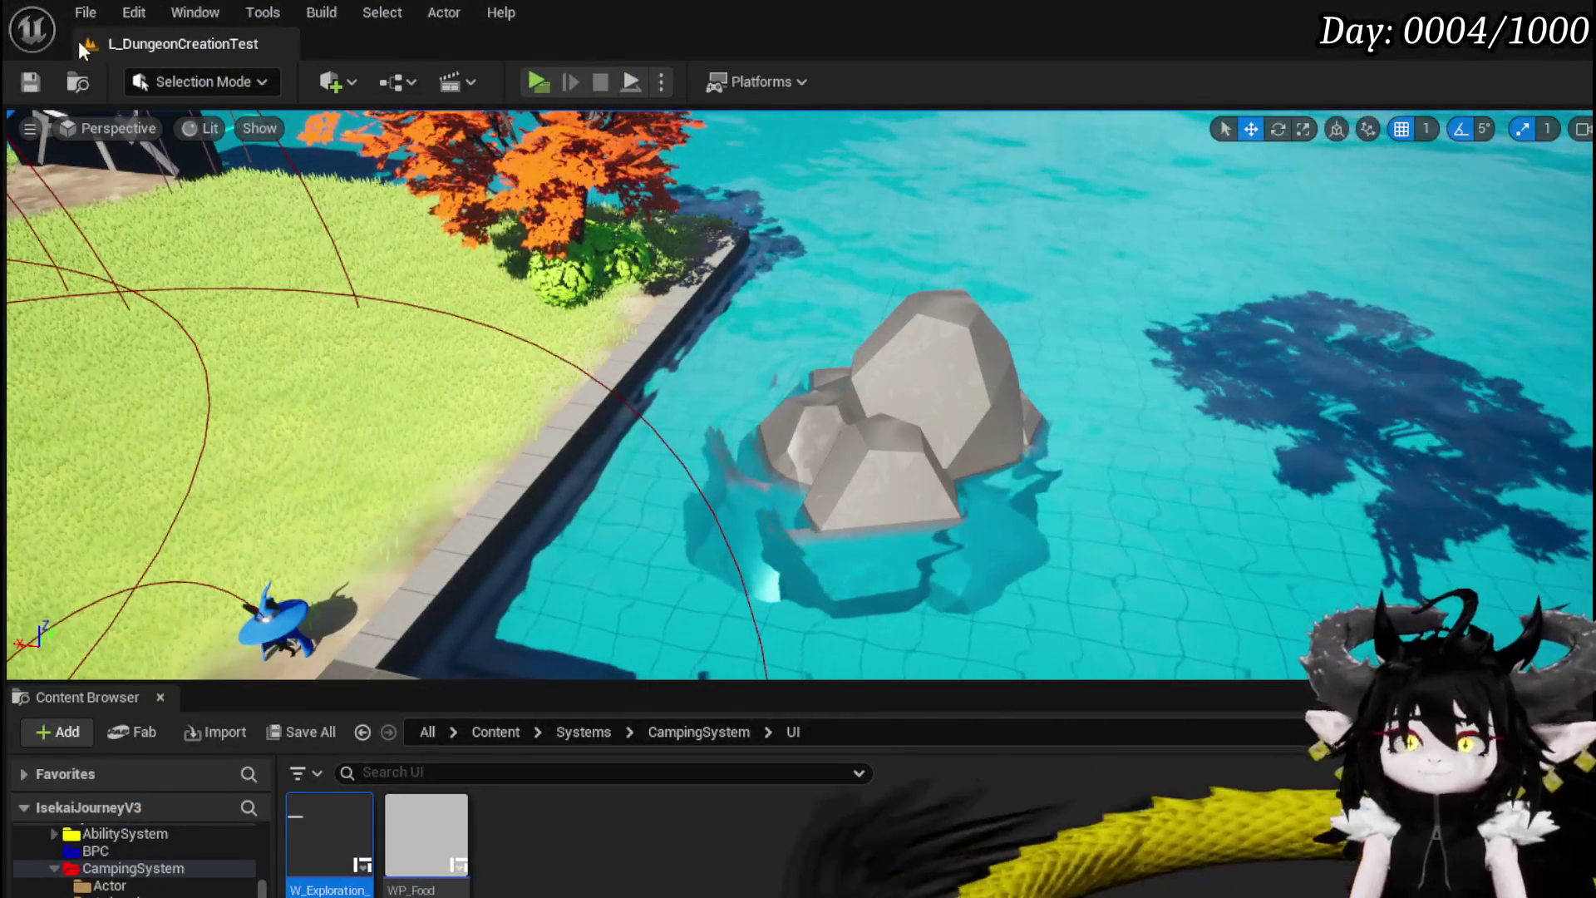
# Save the level, move the Temp Int ++ and SET nodes after Branch True, and compile BPC_MC_Inventory
pyautogui.click(42, 75)
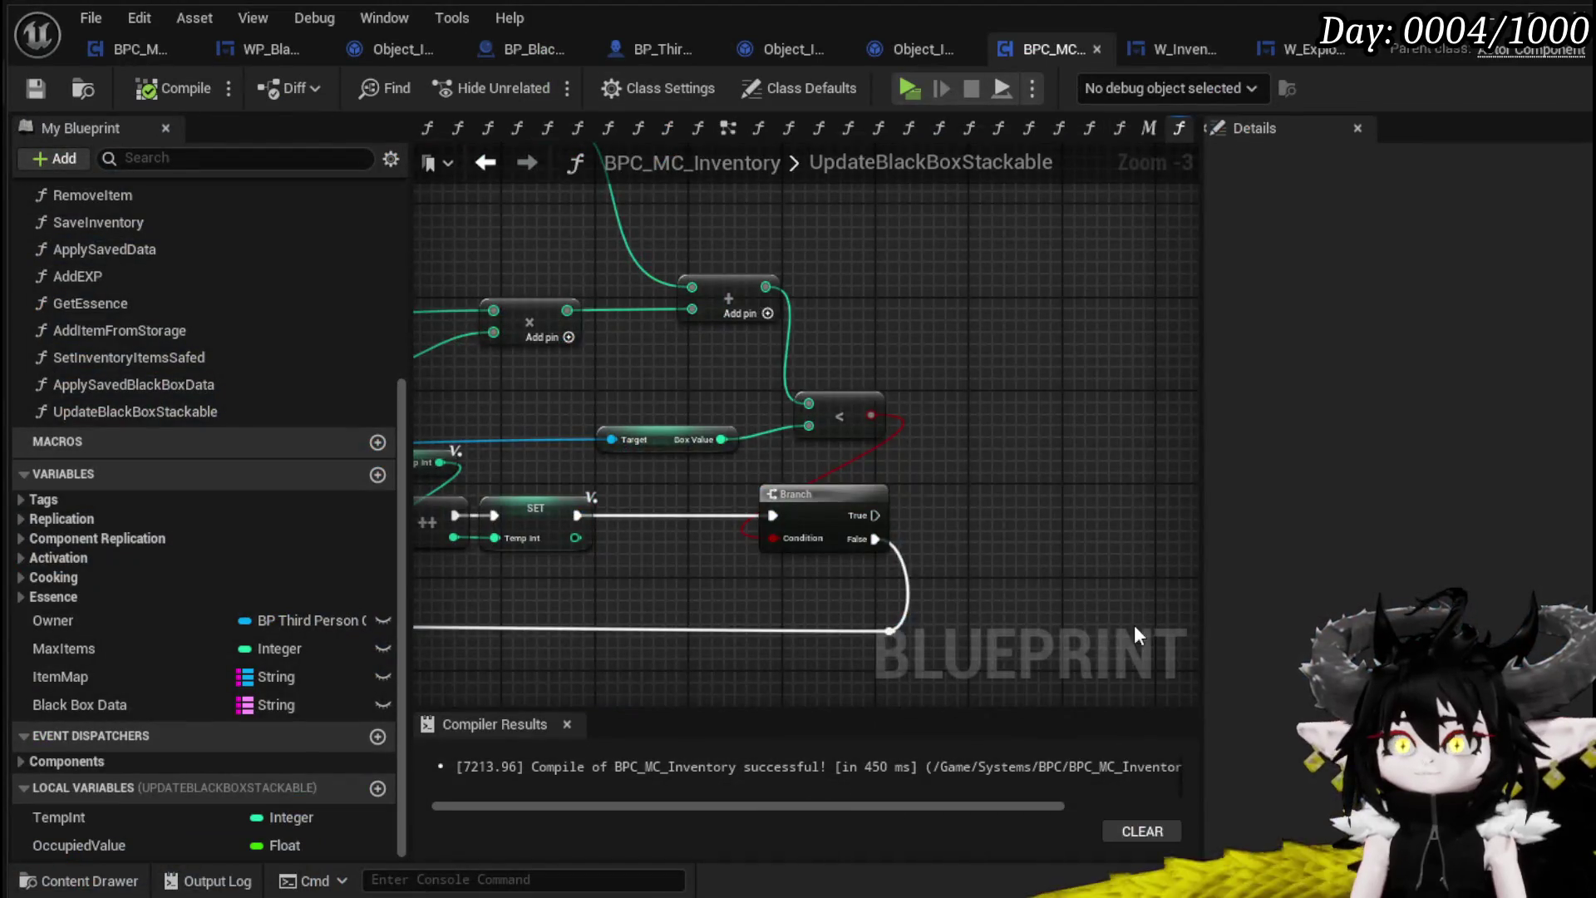
pyautogui.moveTo(1137, 633); pyautogui.dragTo(1071, 478)
pyautogui.moveTo(703, 476)
pyautogui.mouseDown()
pyautogui.moveTo(831, 466)
pyautogui.moveTo(845, 446)
pyautogui.moveTo(681, 433)
pyautogui.moveTo(437, 468)
pyautogui.moveTo(565, 471)
pyautogui.mouseUp()
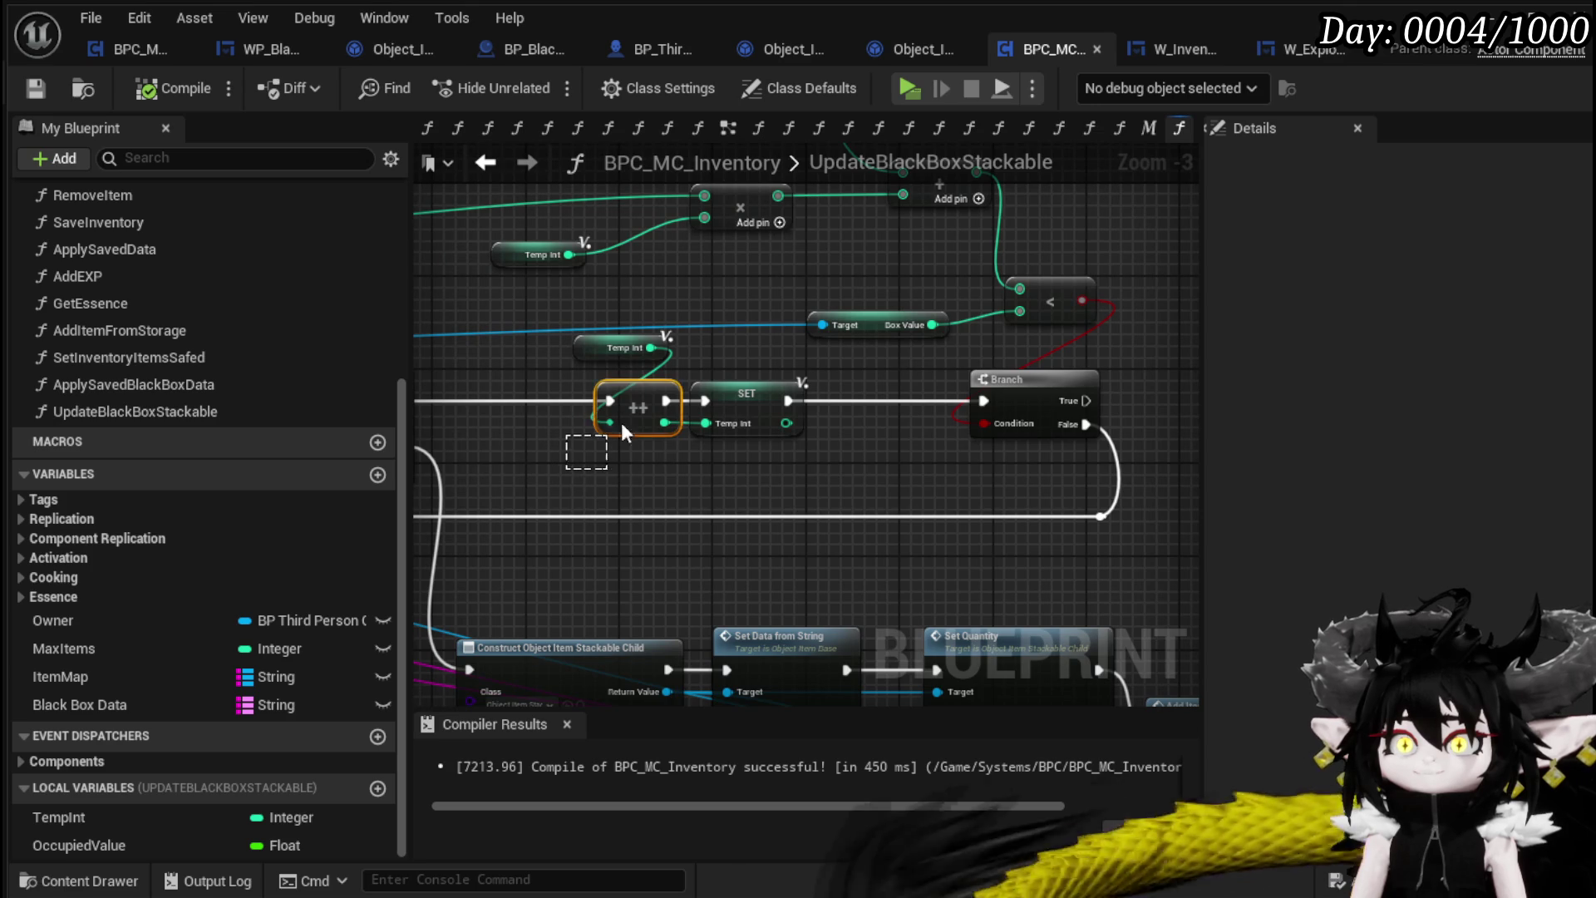
pyautogui.moveTo(716, 372); pyautogui.dragTo(750, 307)
pyautogui.moveTo(406, 398)
pyautogui.mouseDown()
pyautogui.moveTo(1185, 445)
pyautogui.moveTo(806, 424)
pyautogui.mouseUp()
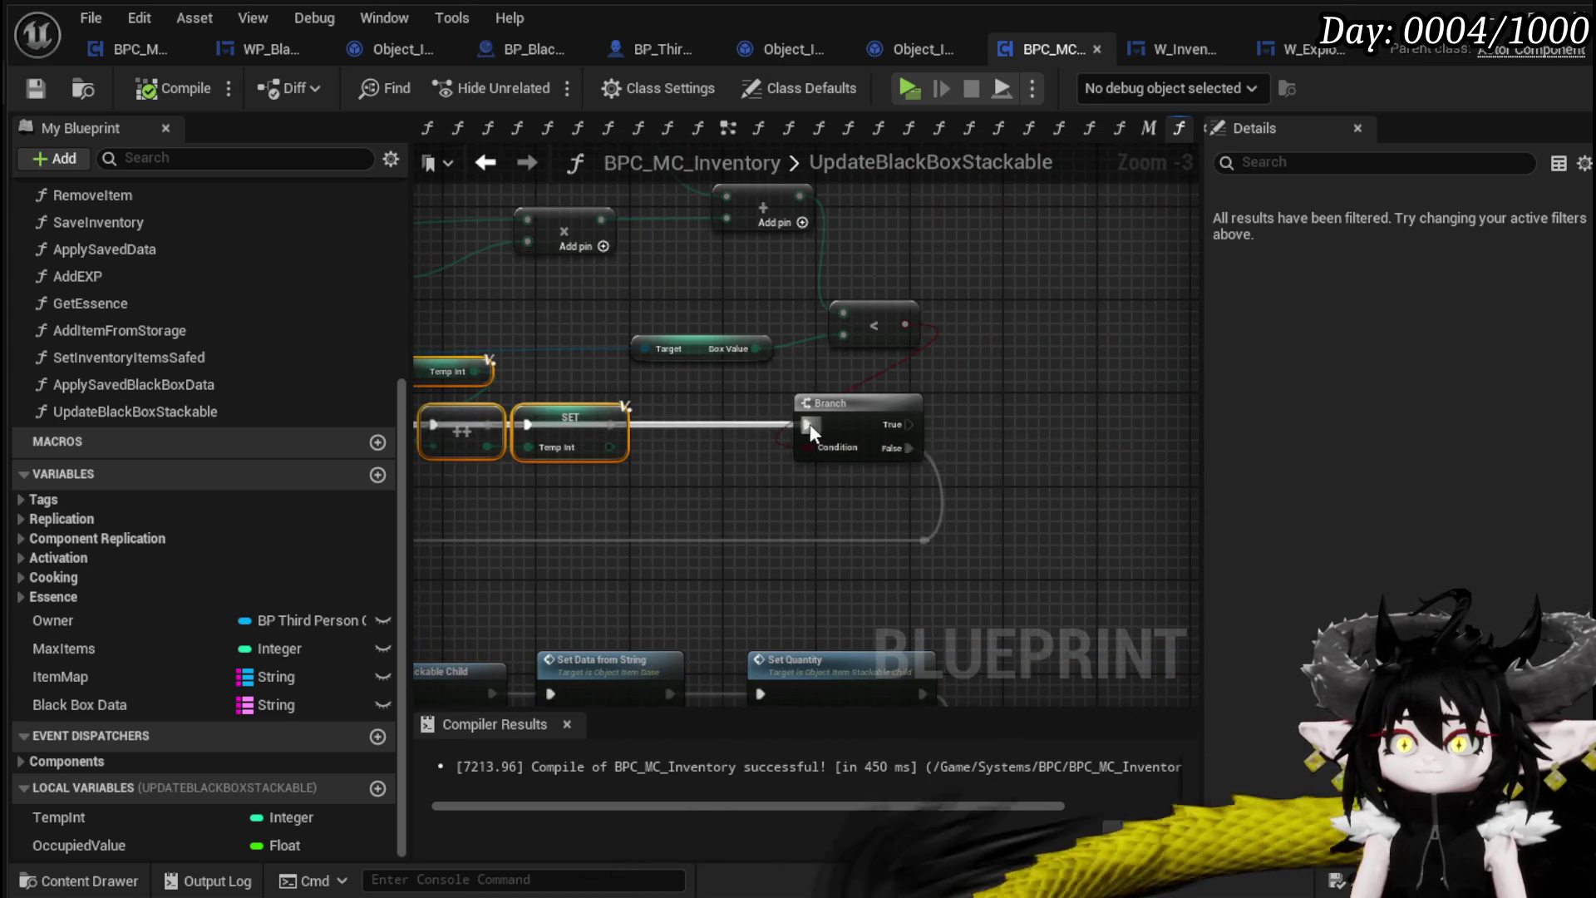
pyautogui.moveTo(569, 528); pyautogui.dragTo(680, 383)
pyautogui.moveTo(680, 463)
pyautogui.mouseDown()
pyautogui.moveTo(1231, 422)
pyautogui.moveTo(929, 434)
pyautogui.mouseUp()
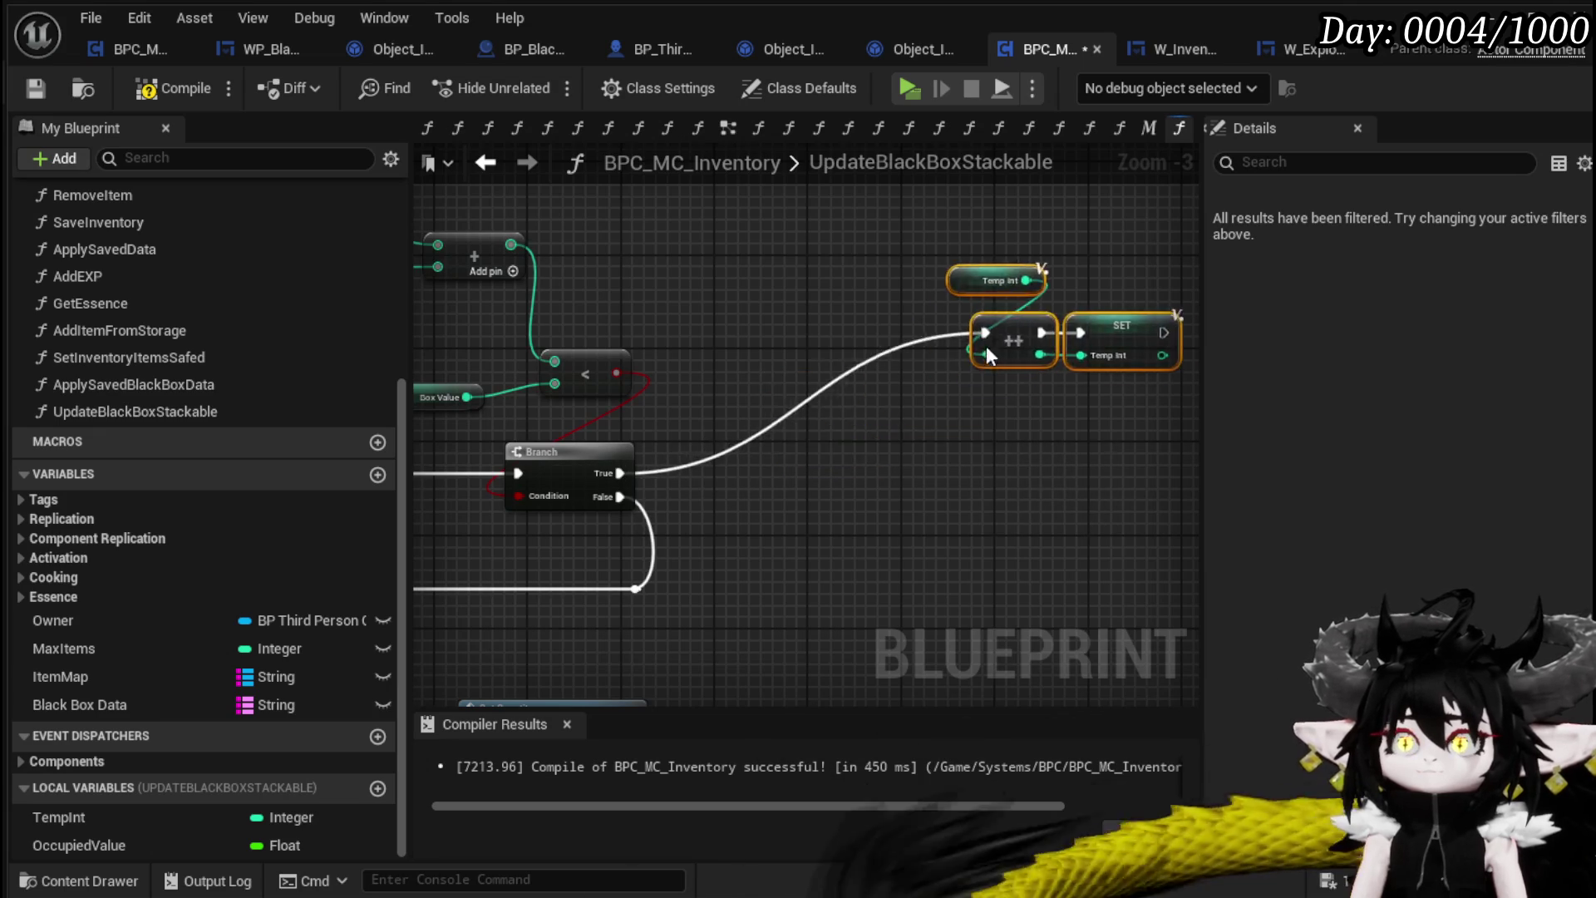
pyautogui.scroll(-1, 735, 436)
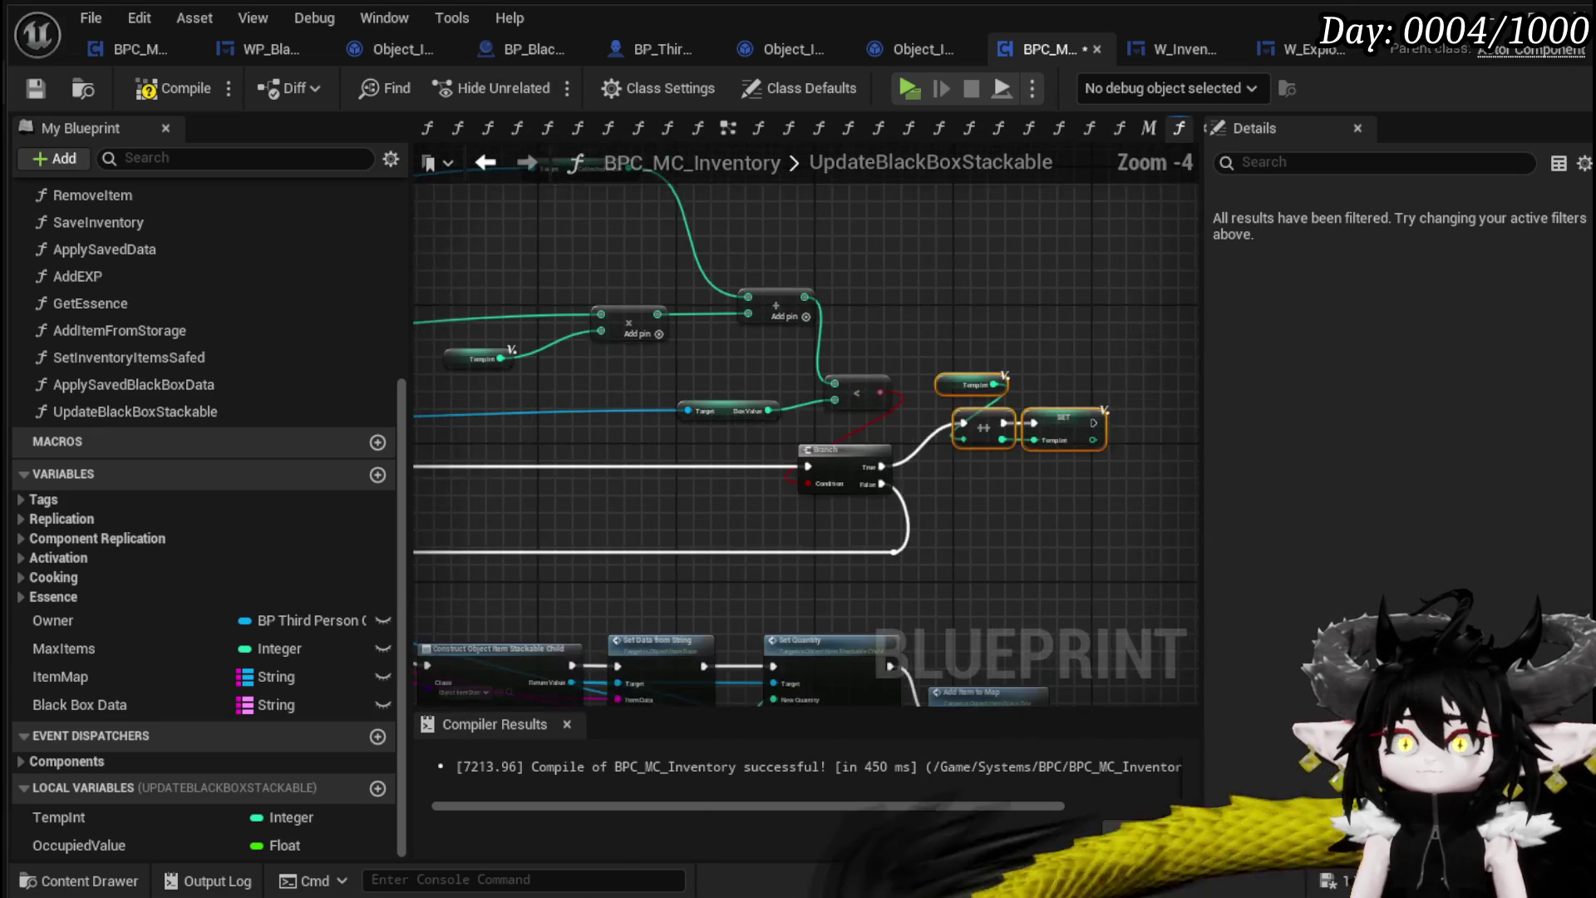
pyautogui.click(30, 88)
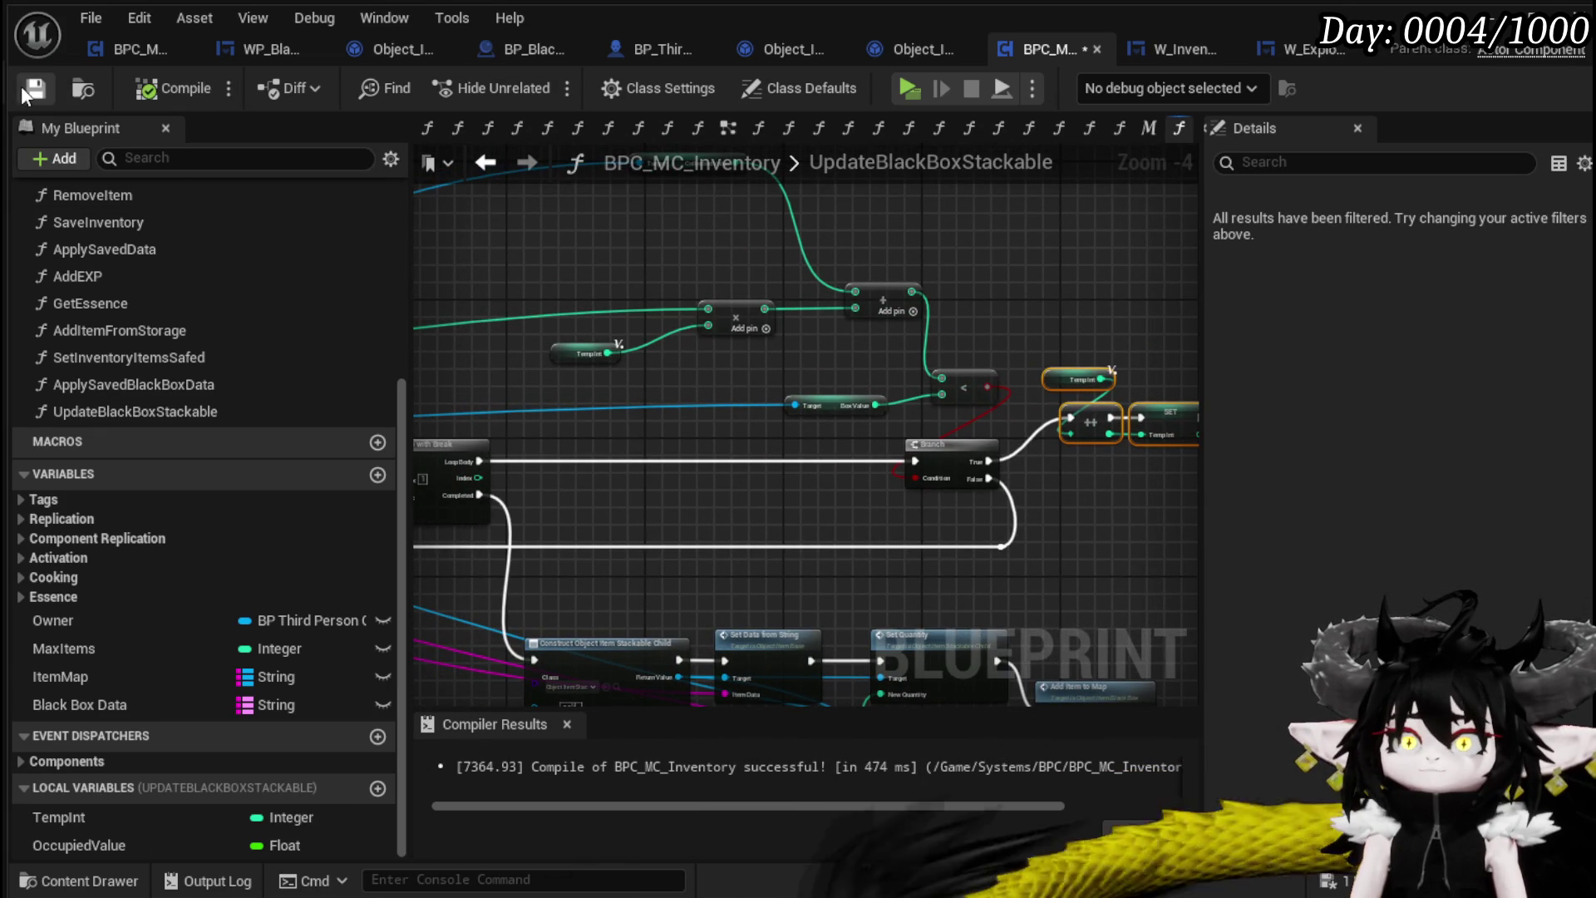
pyautogui.moveTo(804, 382)
pyautogui.mouseDown()
pyautogui.moveTo(969, 405)
pyautogui.moveTo(944, 307)
pyautogui.moveTo(978, 385)
pyautogui.mouseUp()
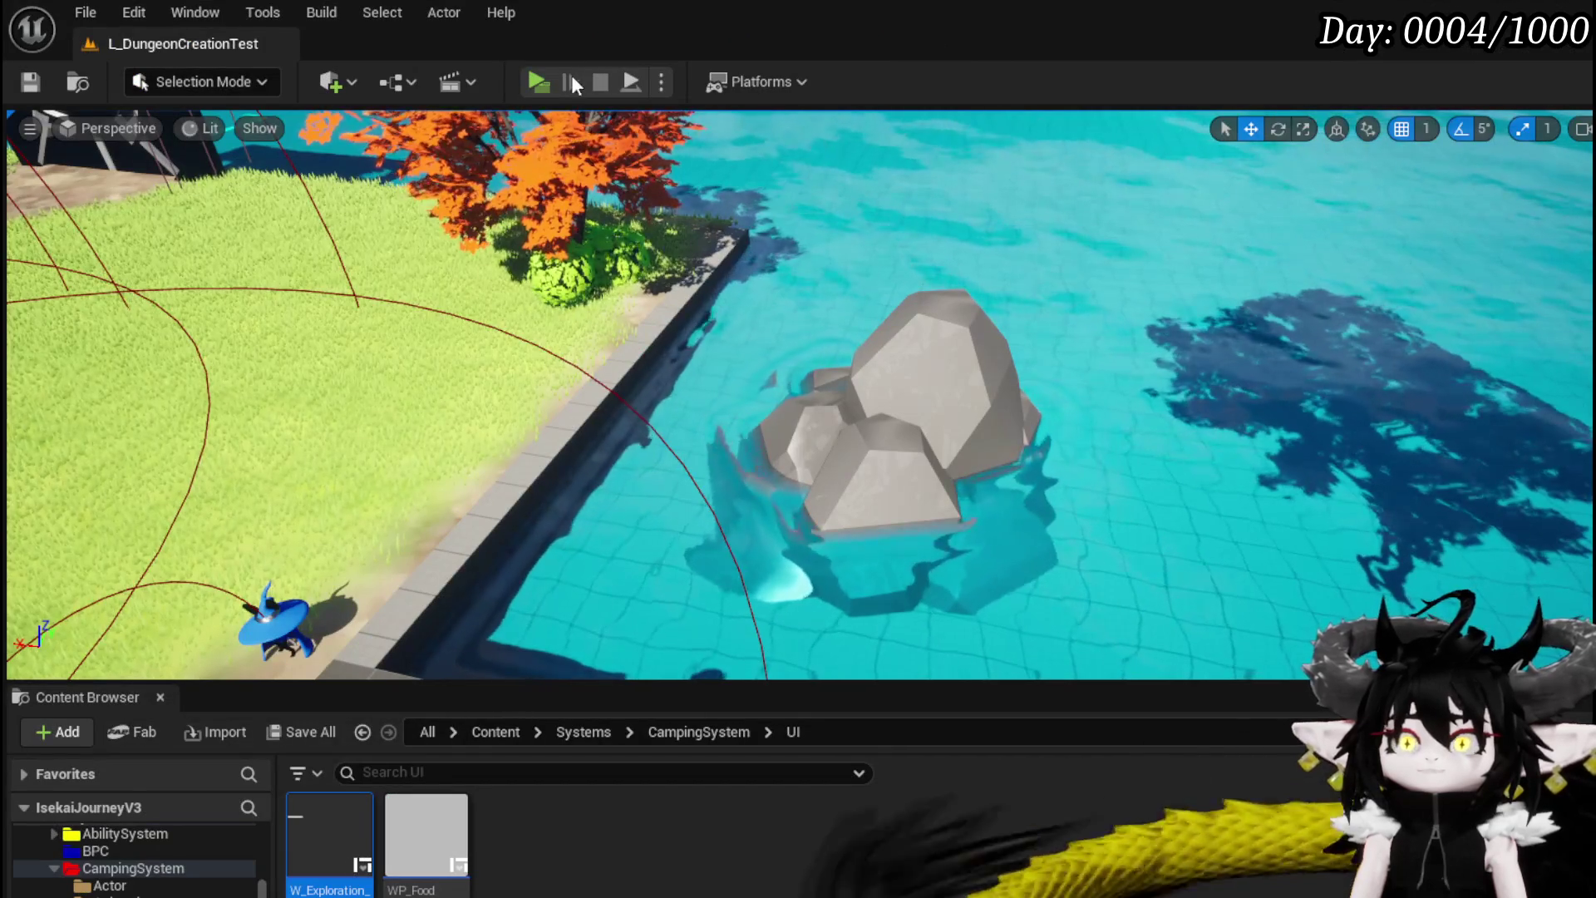
# Start a play-test and empty the Black Box of essence, copper ore and the iron ingot
pyautogui.click(537, 82)
pyautogui.press('Tab')
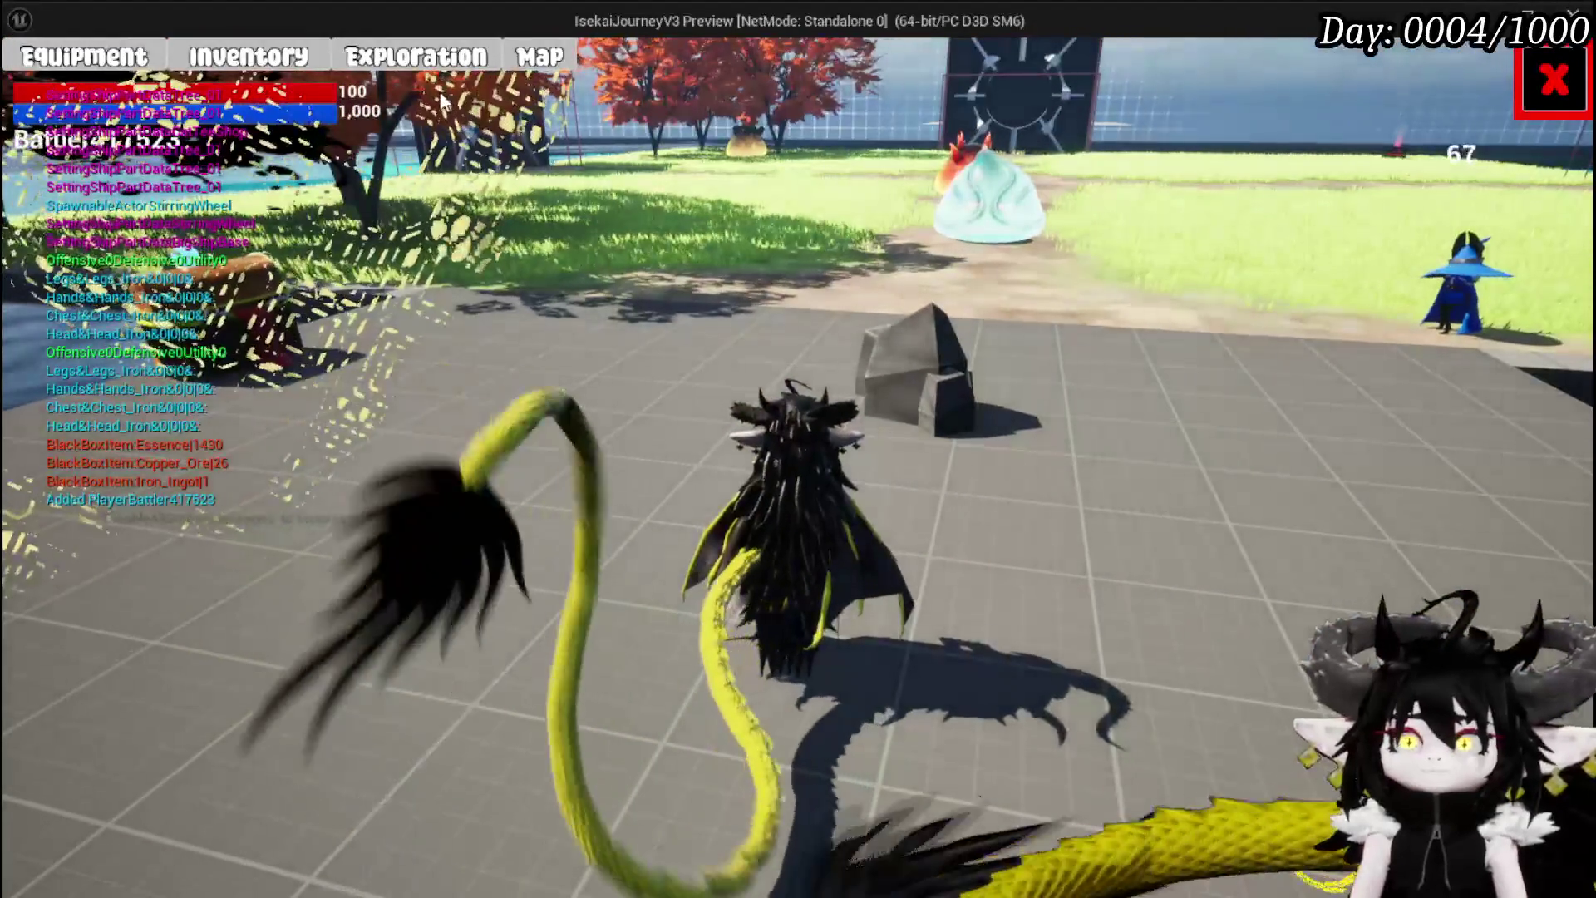
pyautogui.click(397, 66)
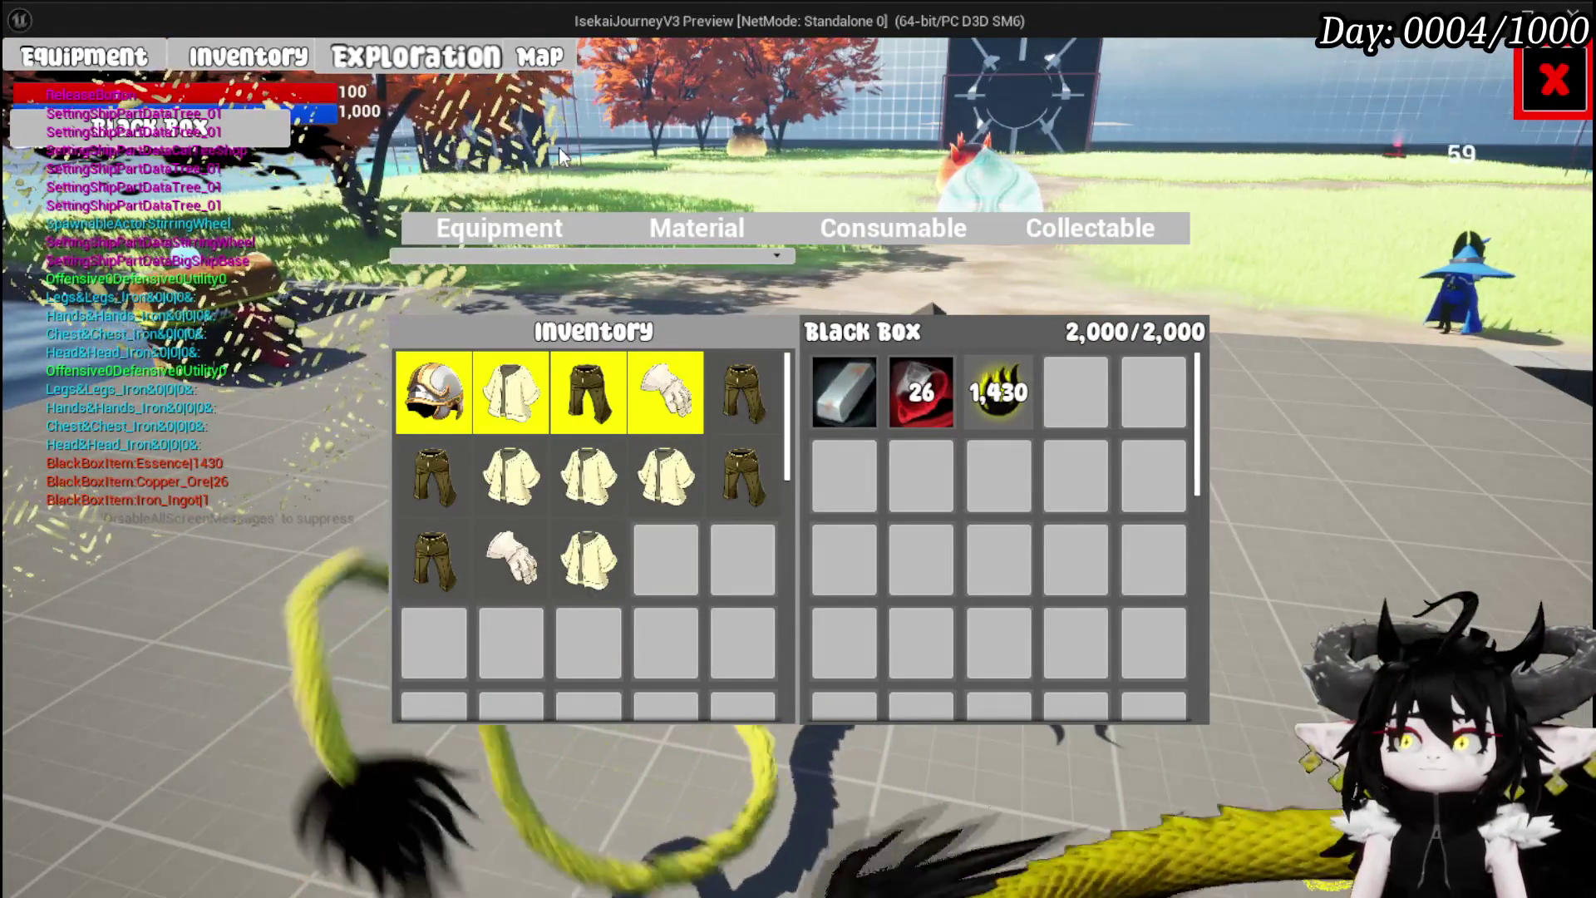
pyautogui.click(1018, 406)
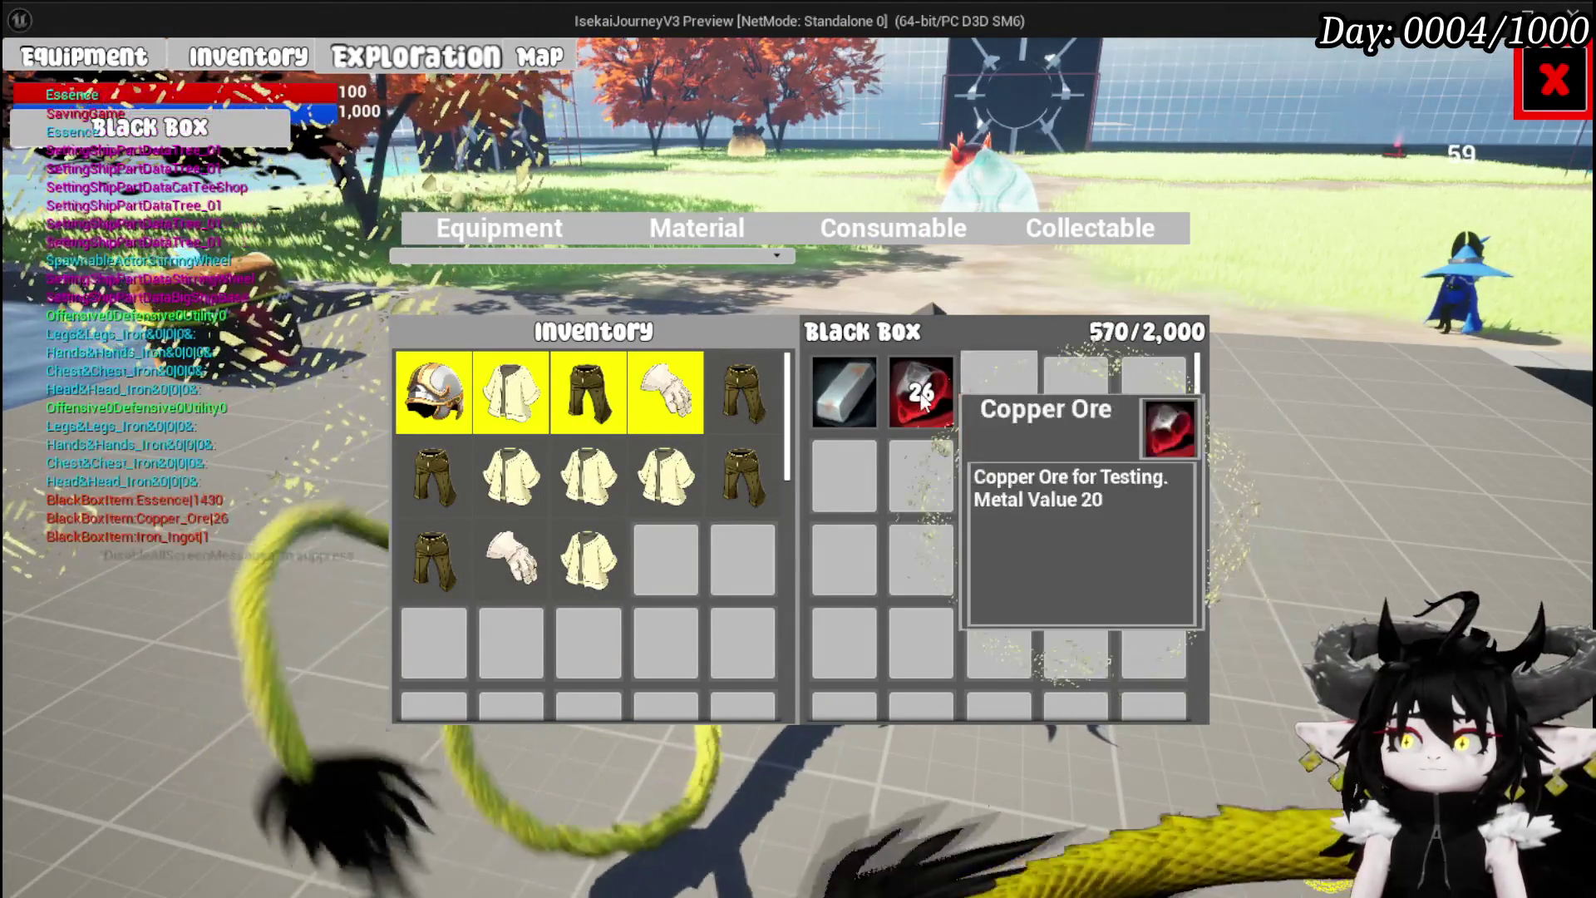
pyautogui.click(922, 399)
pyautogui.click(915, 408)
pyautogui.click(915, 407)
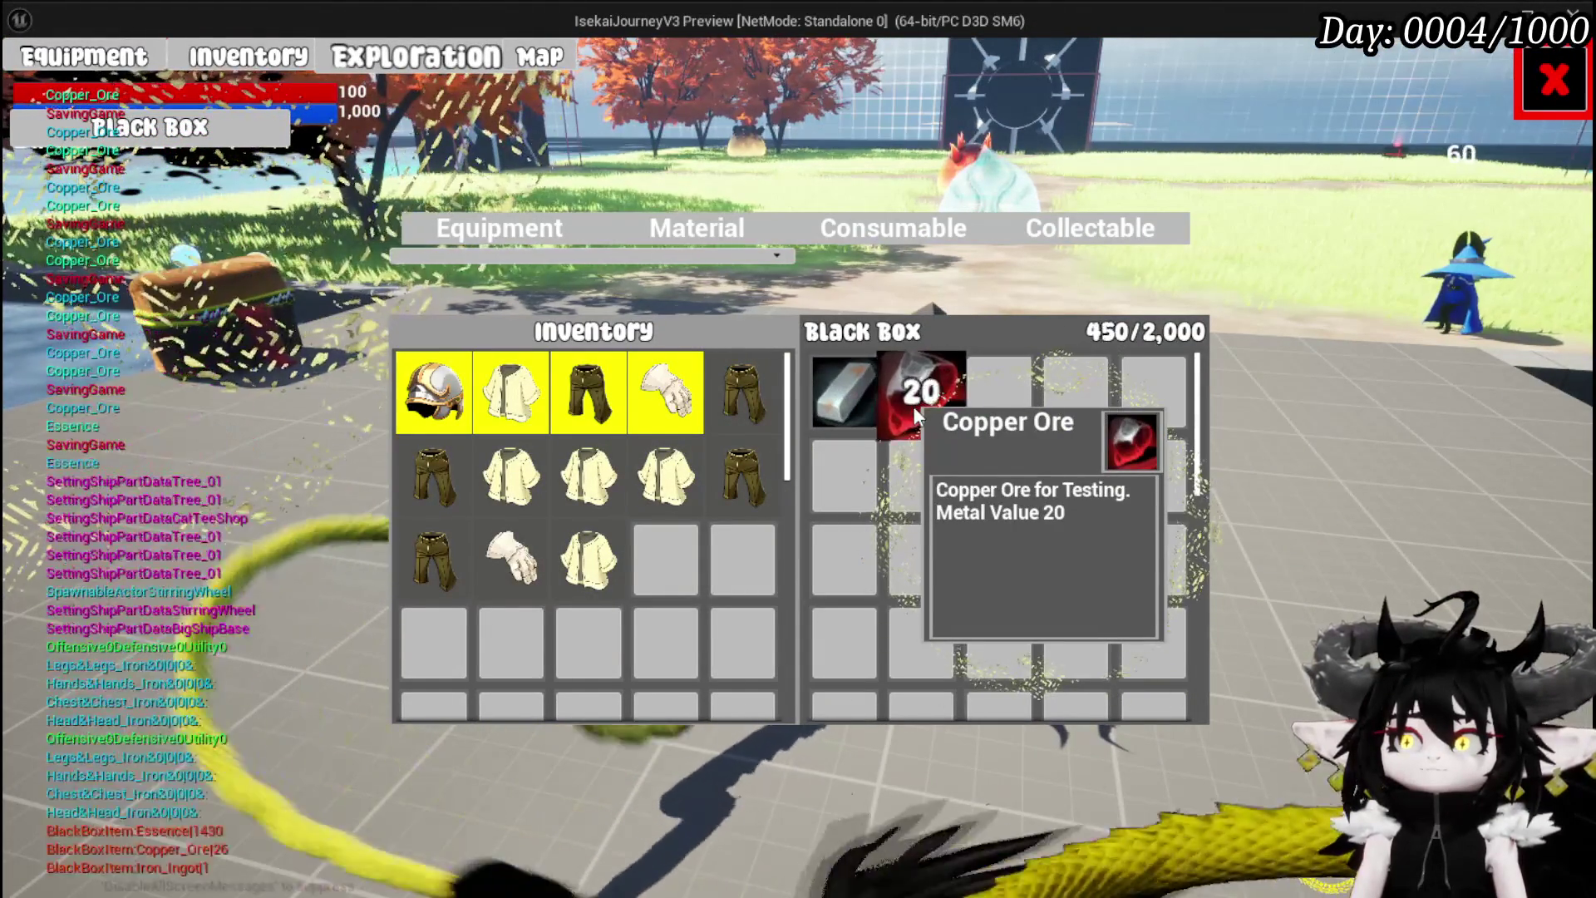
pyautogui.click(914, 408)
pyautogui.click(915, 407)
pyautogui.click(914, 409)
pyautogui.click(914, 409)
pyautogui.click(914, 409)
pyautogui.click(915, 409)
pyautogui.click(915, 409)
pyautogui.click(914, 409)
pyautogui.click(914, 409)
pyautogui.click(835, 397)
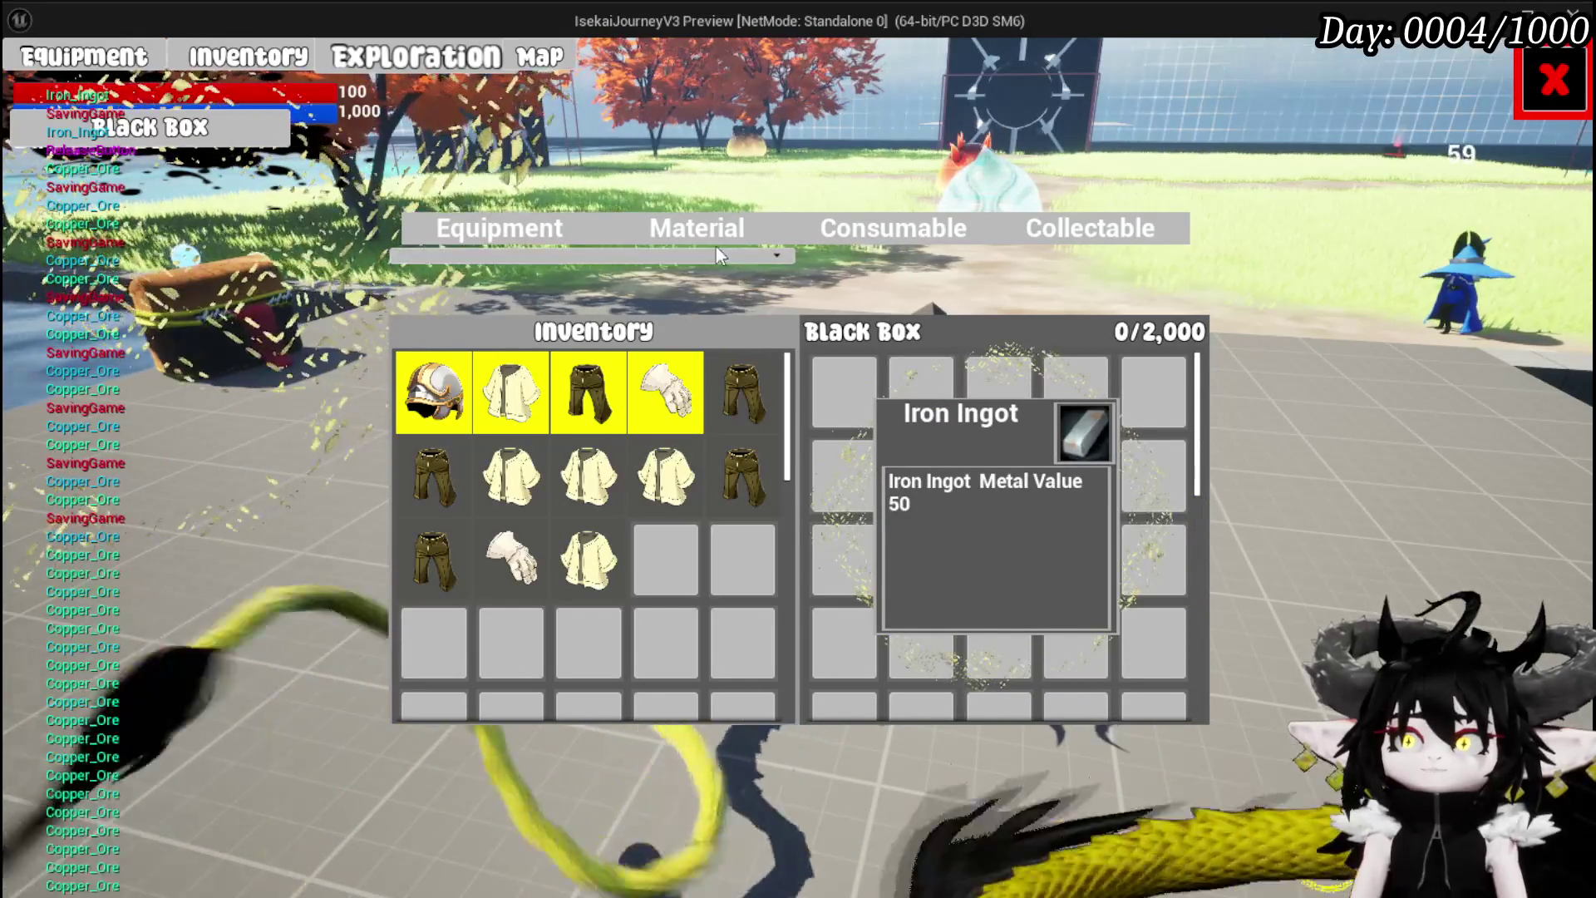
# Refill the Black Box with essence, iron ingot and copper ore to 1,494/2,000, then close the menu
pyautogui.click(713, 237)
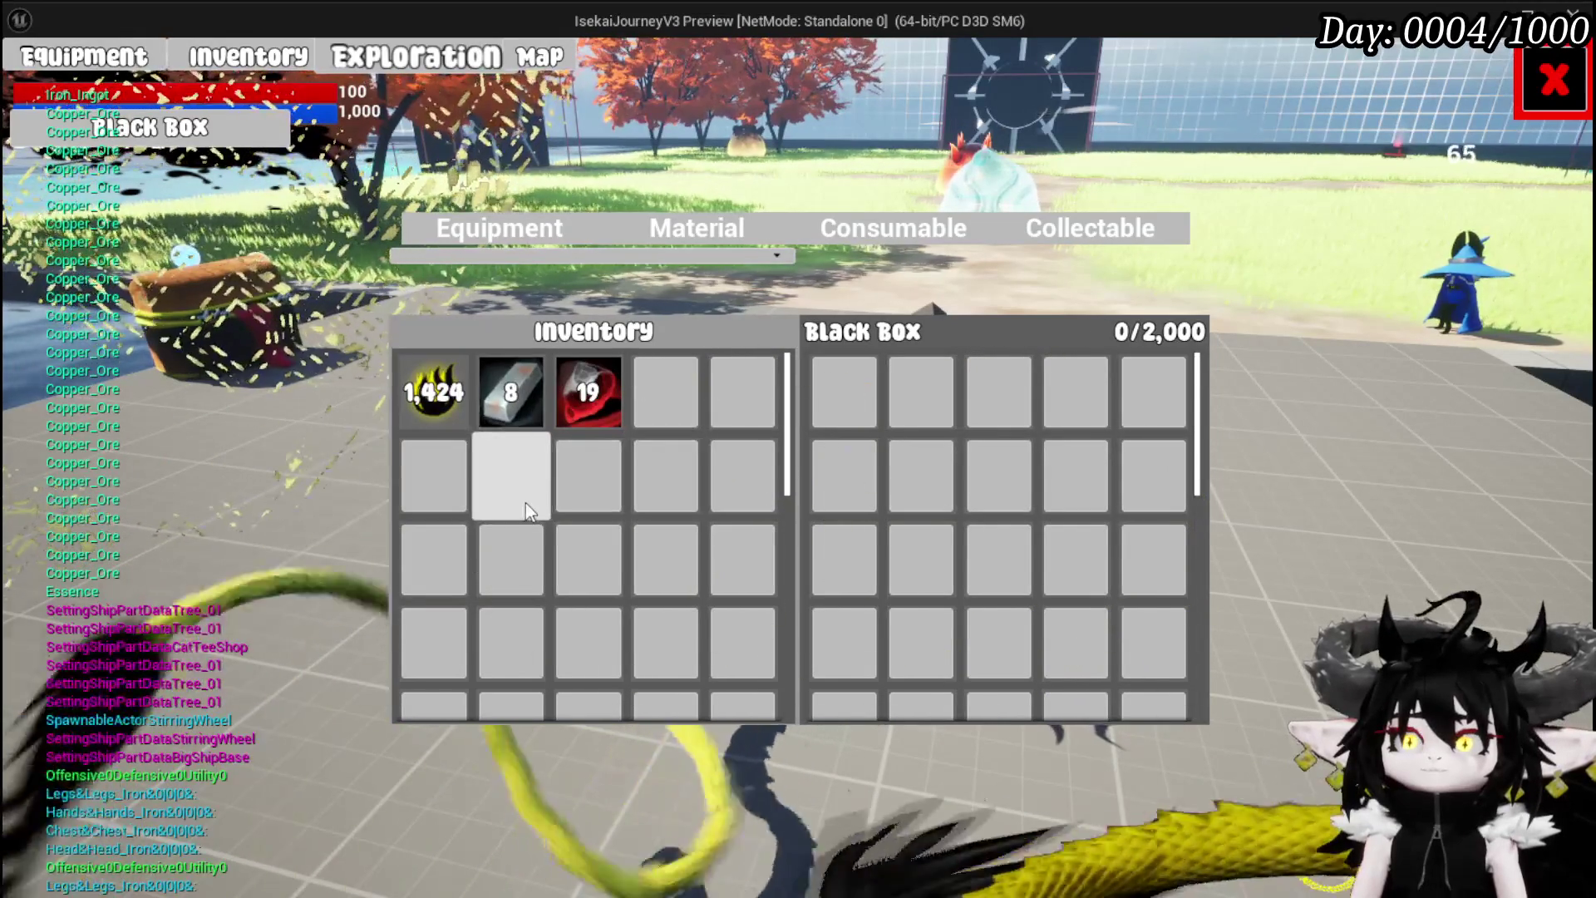
pyautogui.click(431, 395)
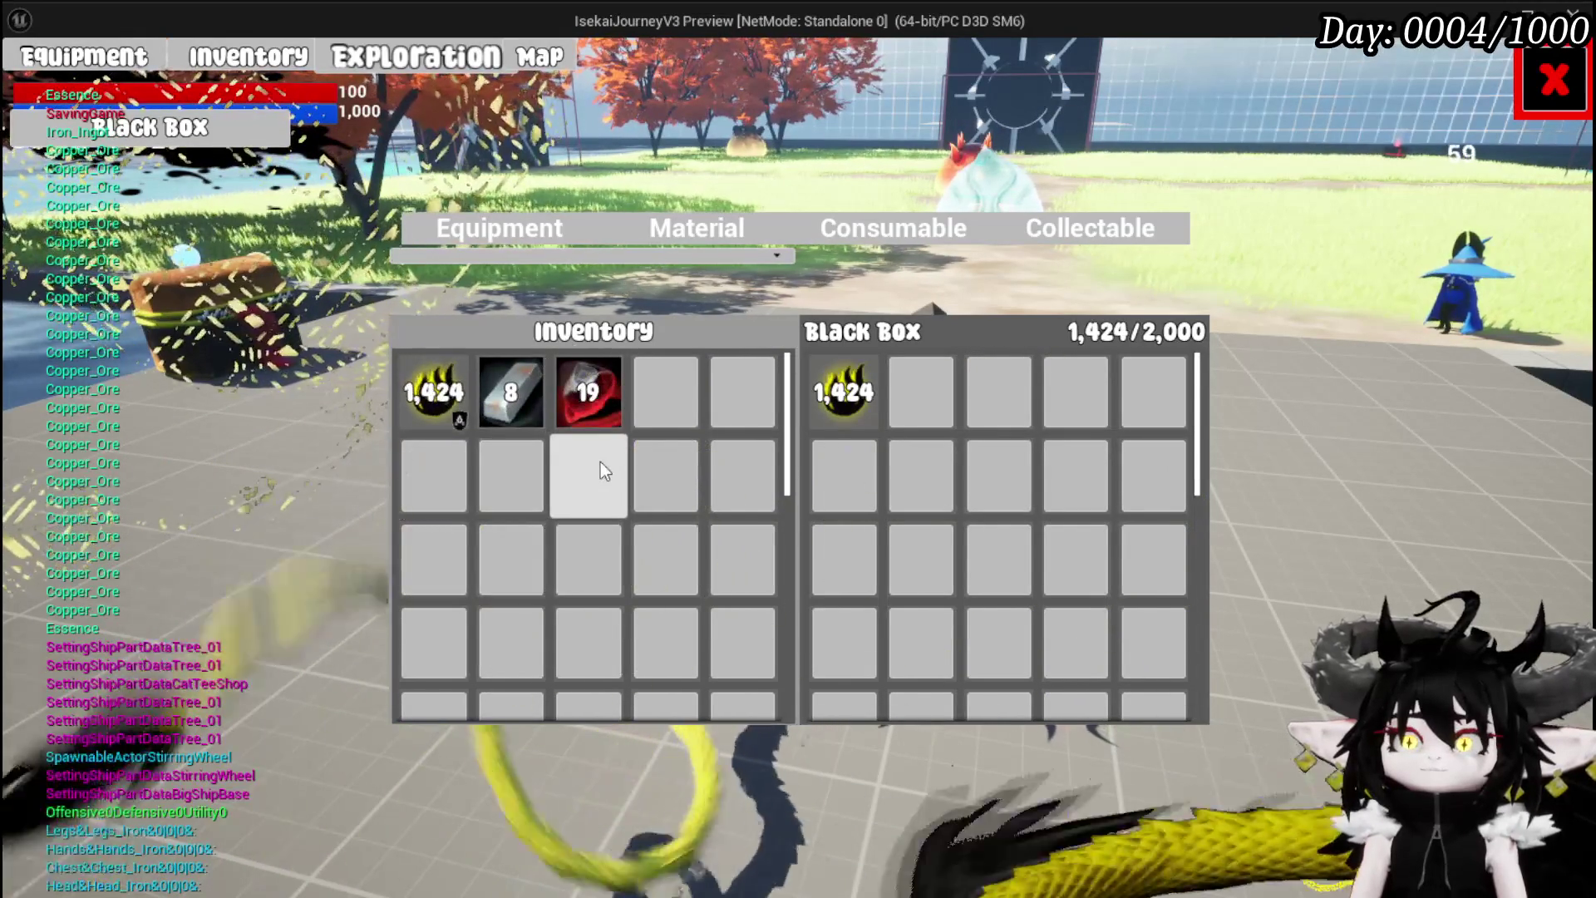
pyautogui.click(531, 412)
pyautogui.click(592, 407)
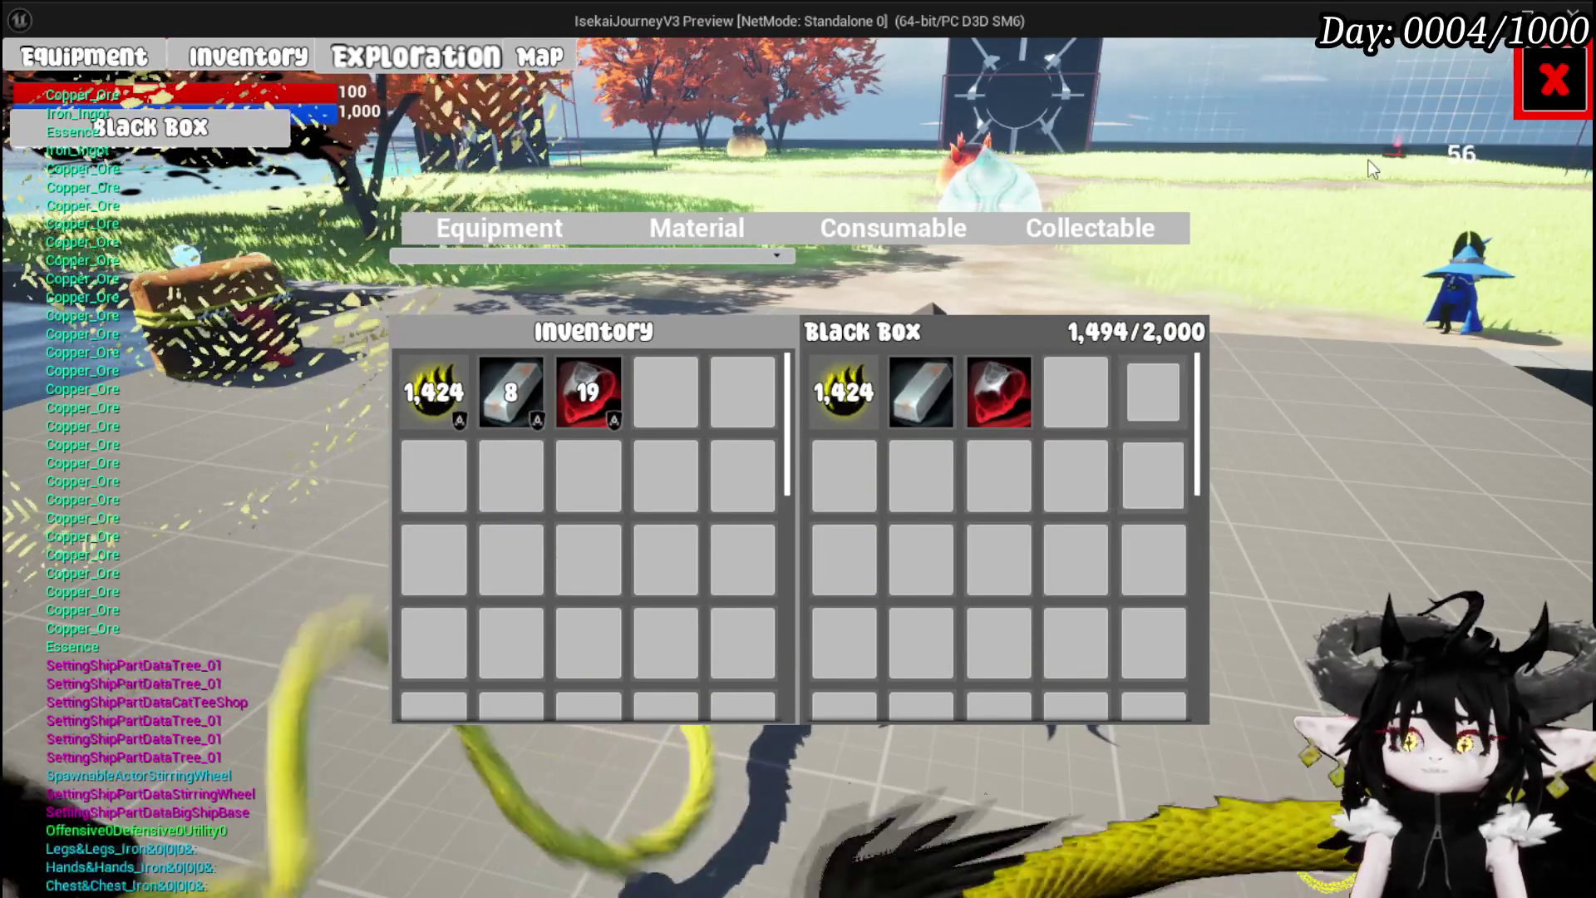
pyautogui.press('Escape')
# Take all loot from the chest and check the Black Box reads 2,014/2,000 with 27 ore
pyautogui.press('w')
pyautogui.press('e')
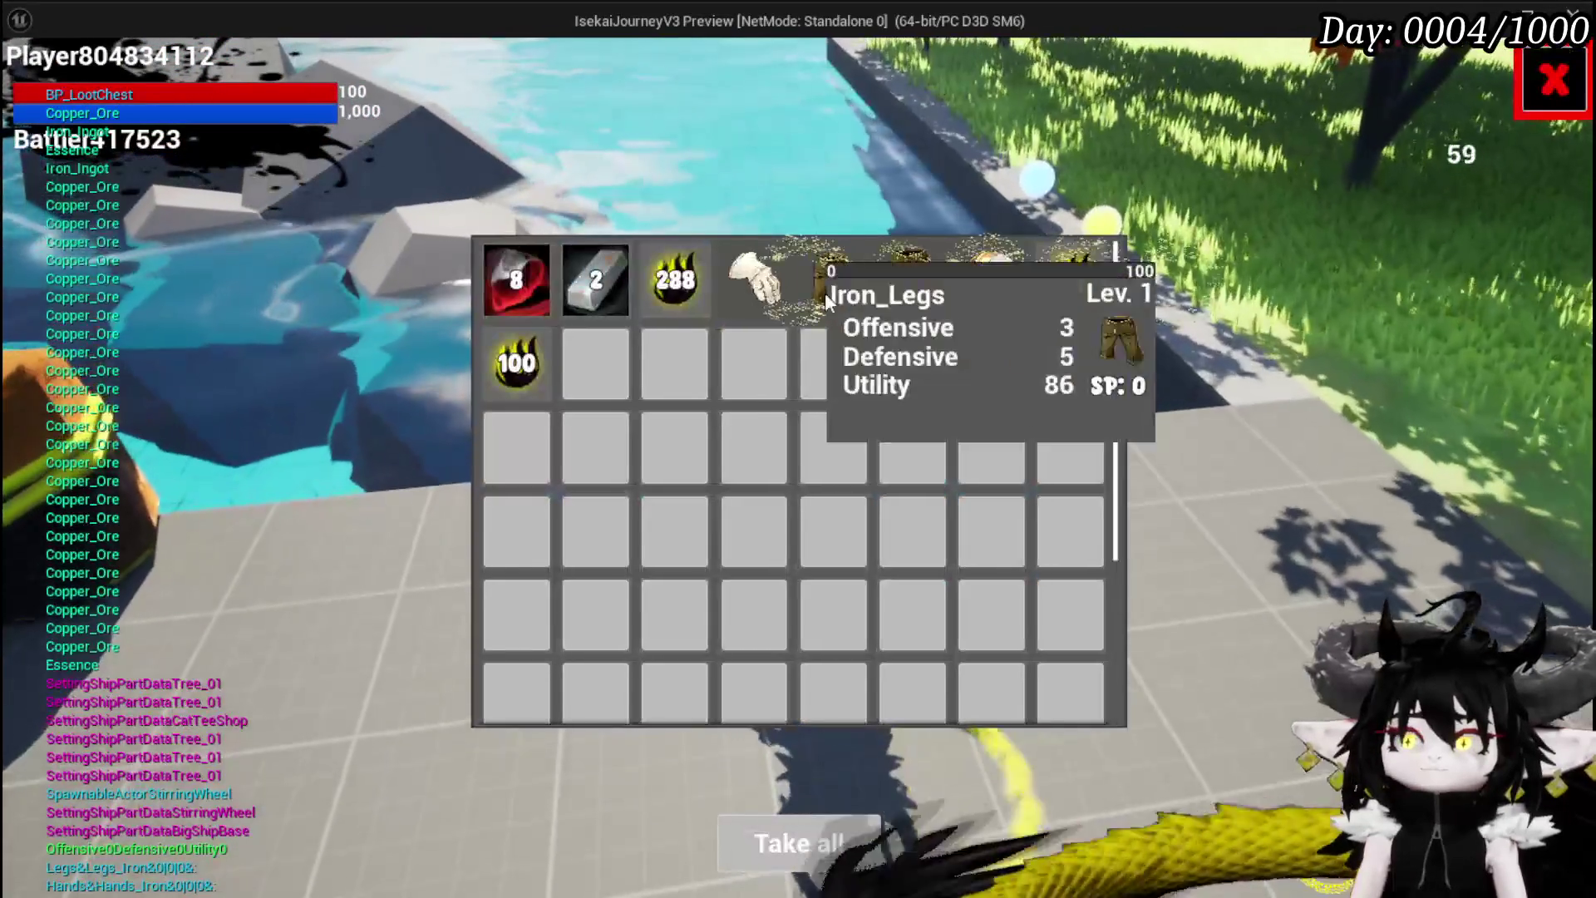
pyautogui.click(866, 836)
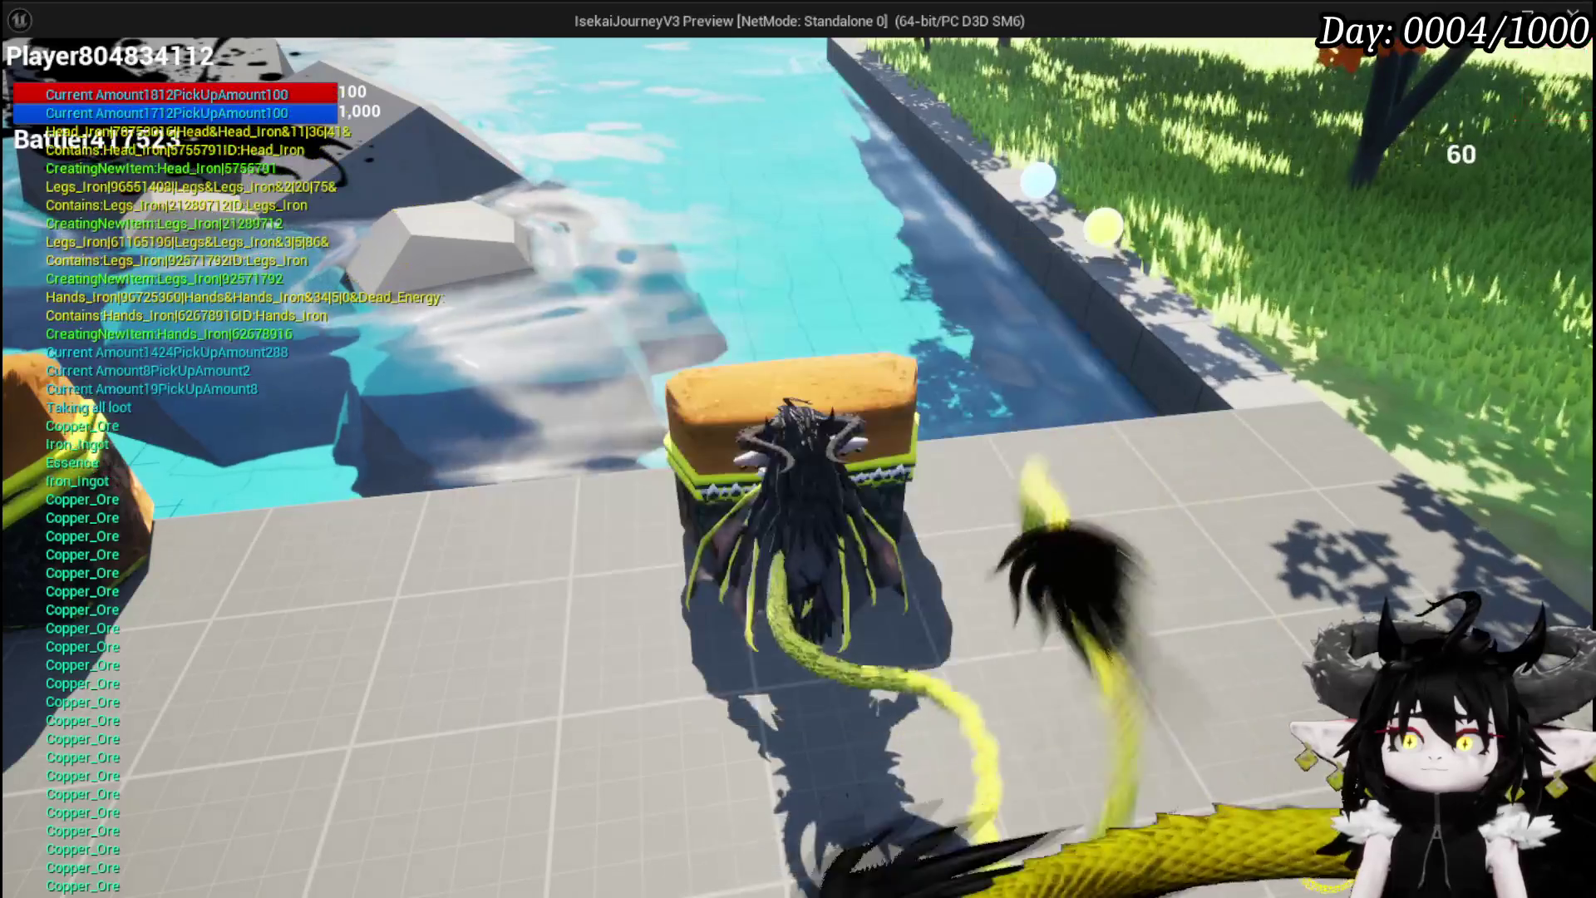
pyautogui.press('i')
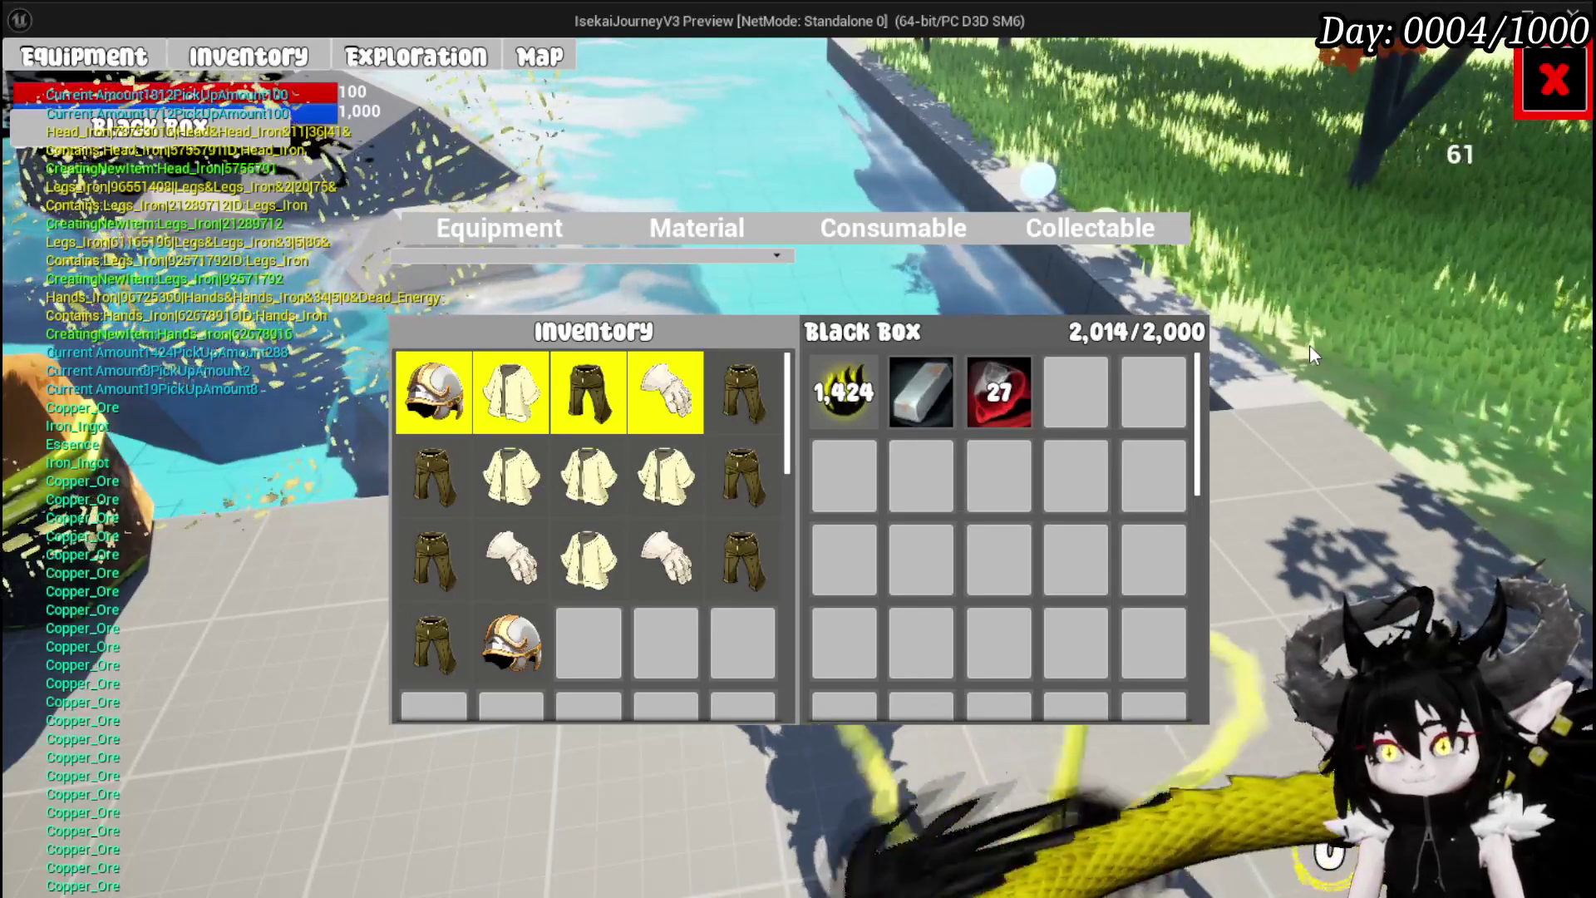
pyautogui.moveTo(1022, 427)
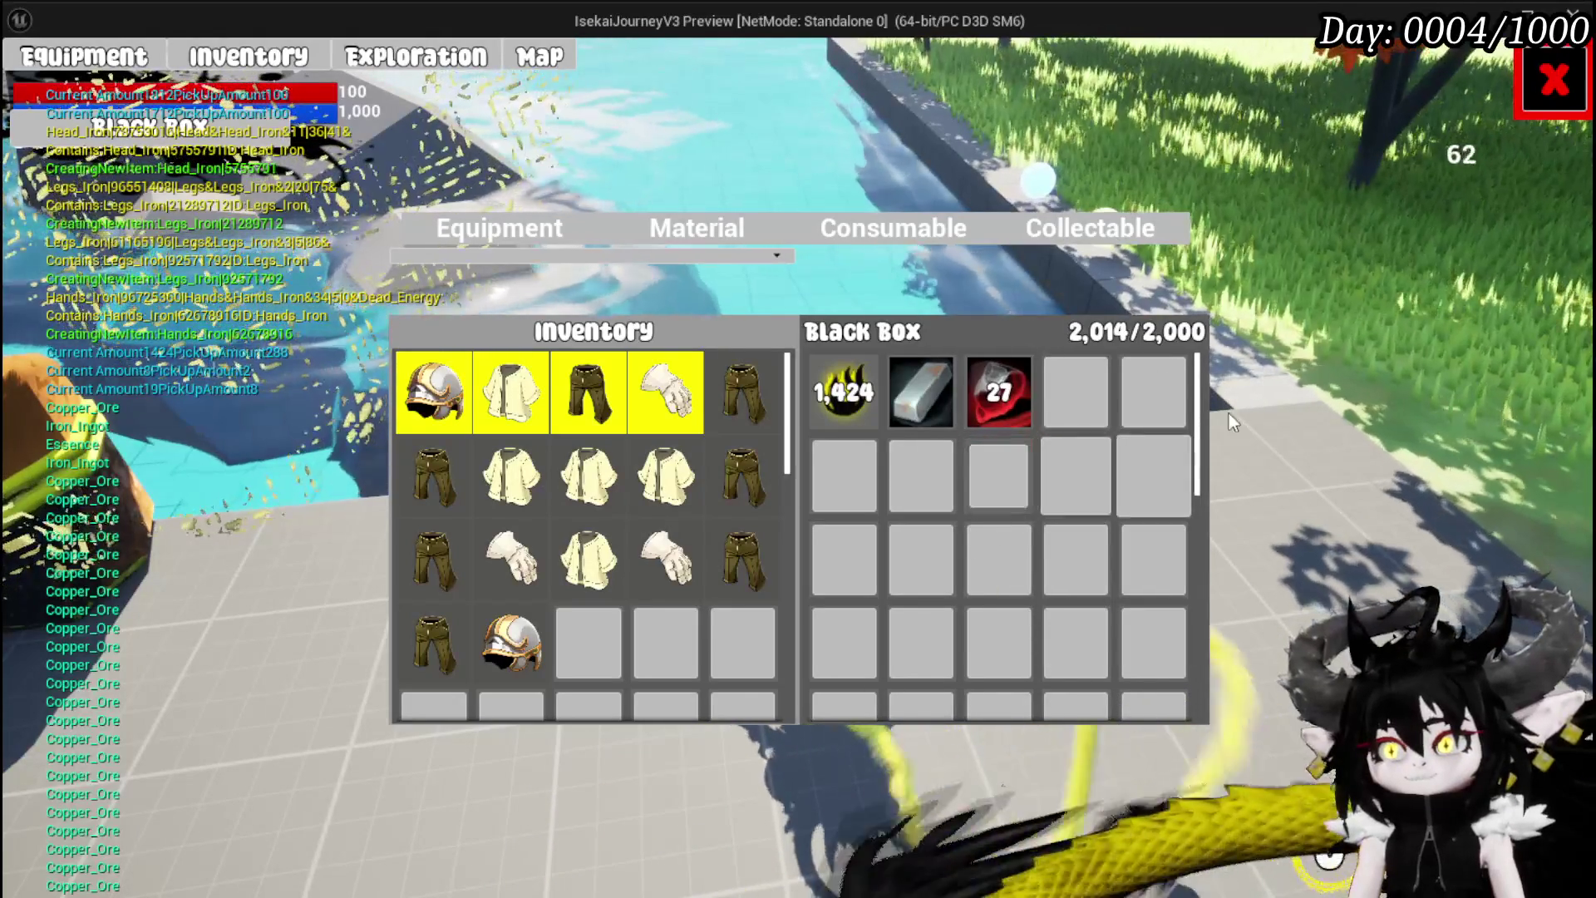
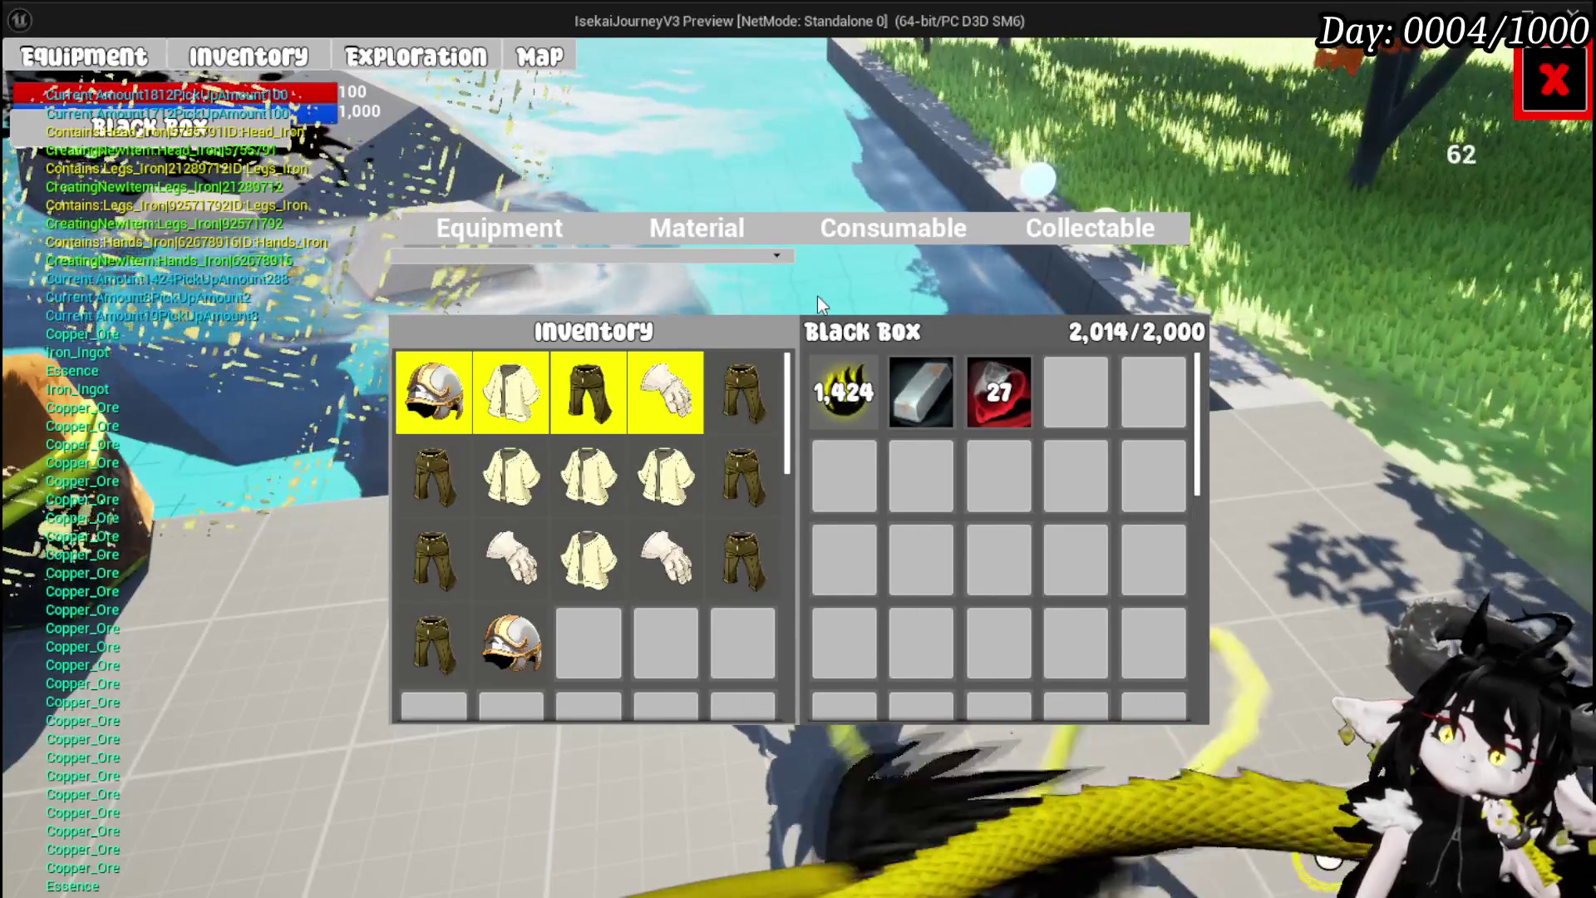
# Switch the inventory to the Material tab to show material items
pyautogui.moveTo(1002, 401)
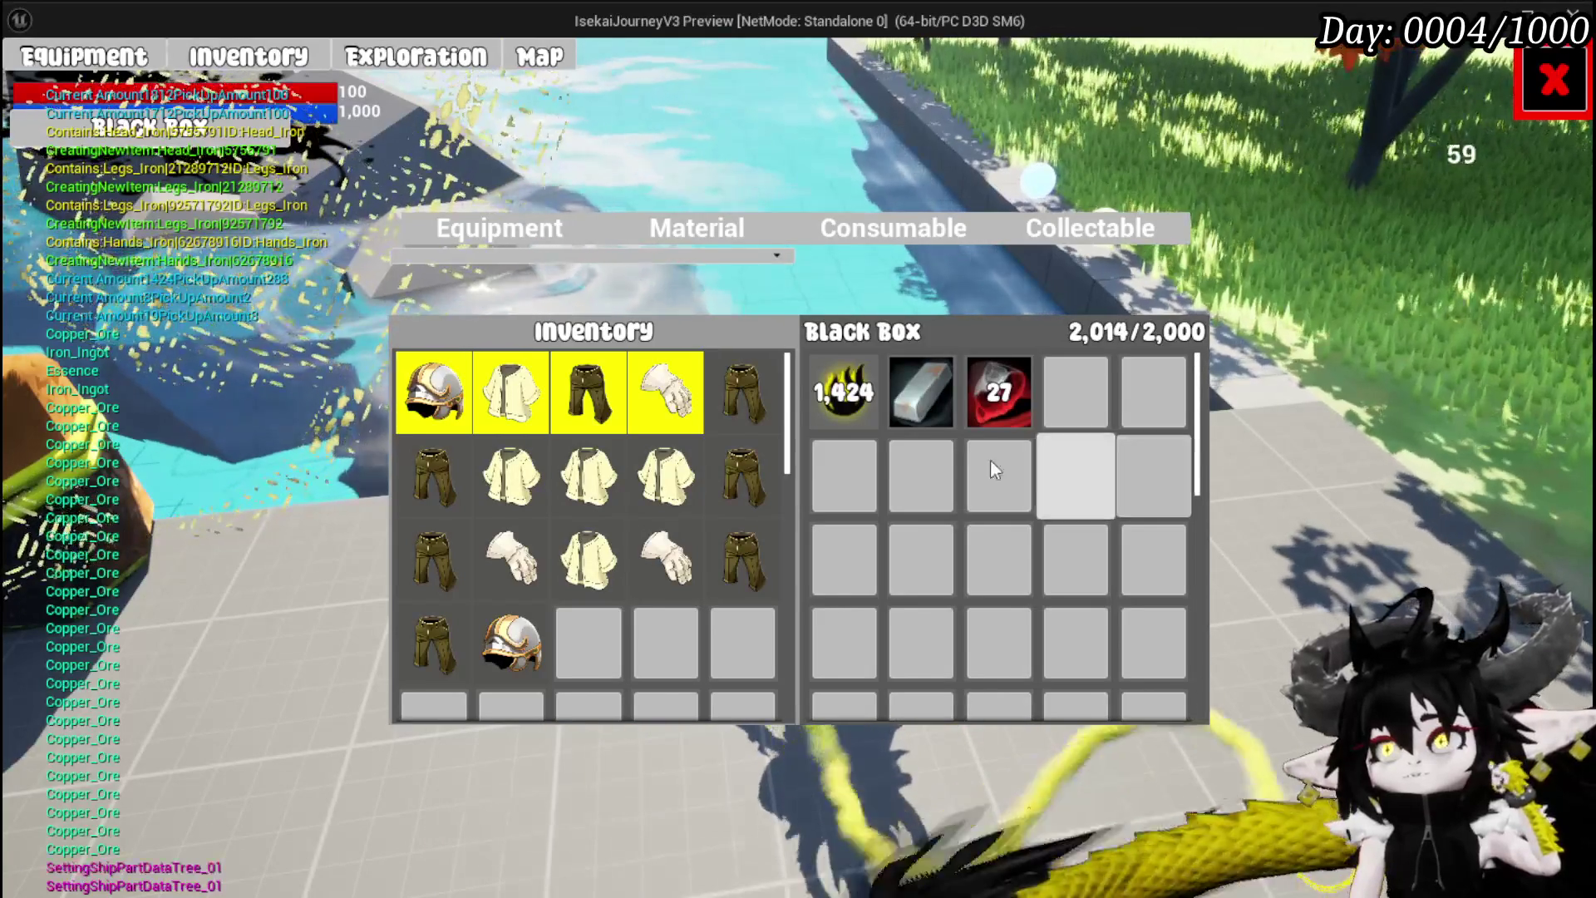
pyautogui.moveTo(852, 397)
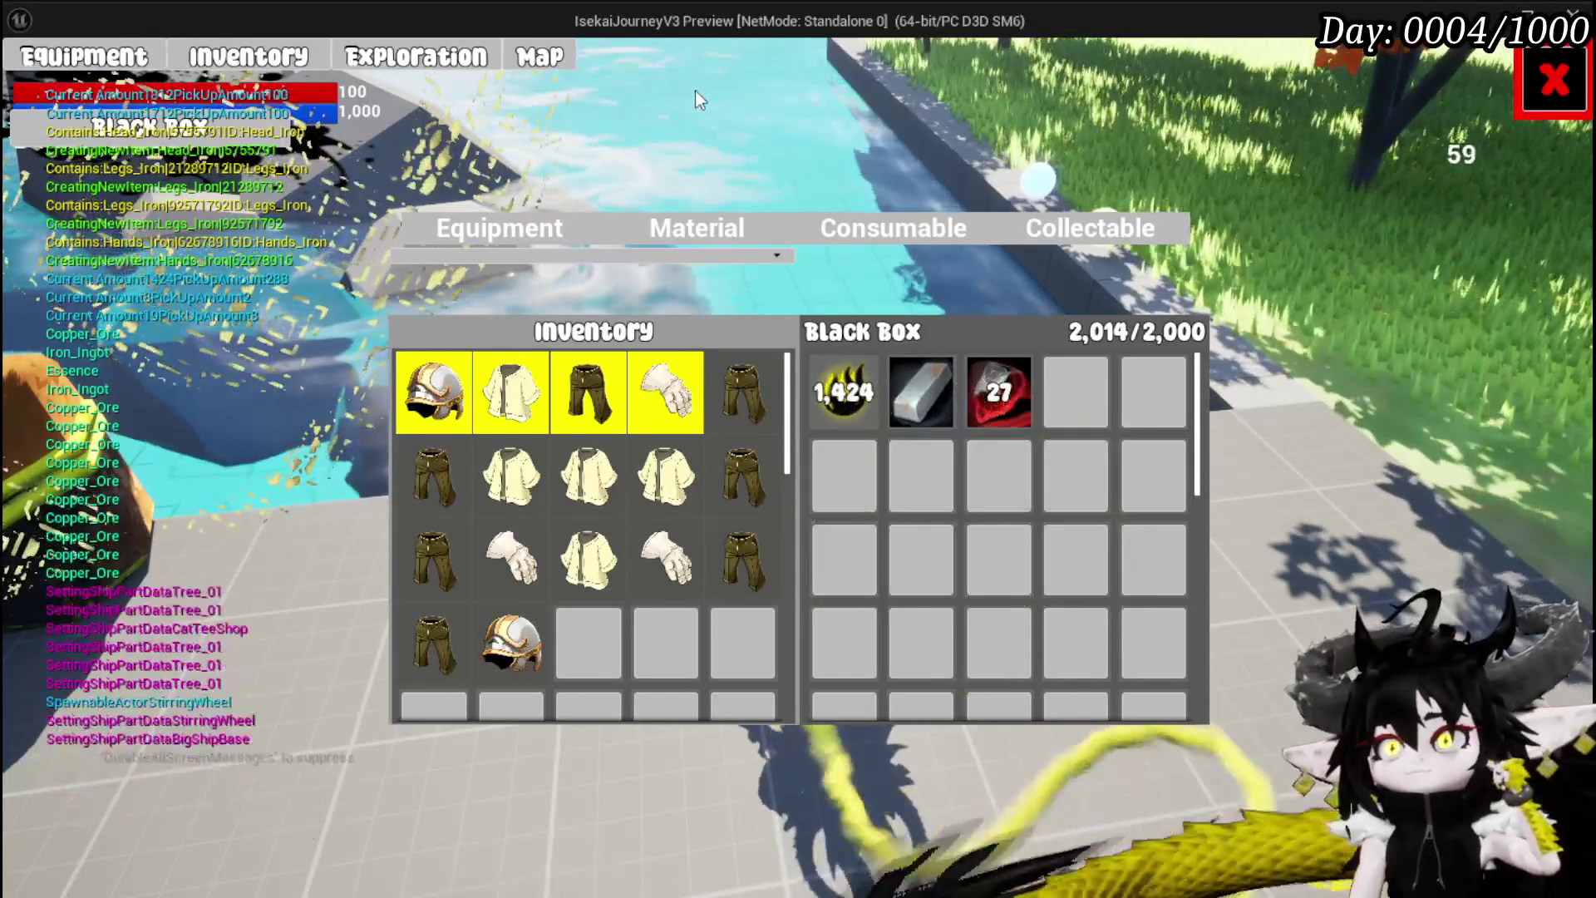
pyautogui.click(670, 226)
pyautogui.click(499, 226)
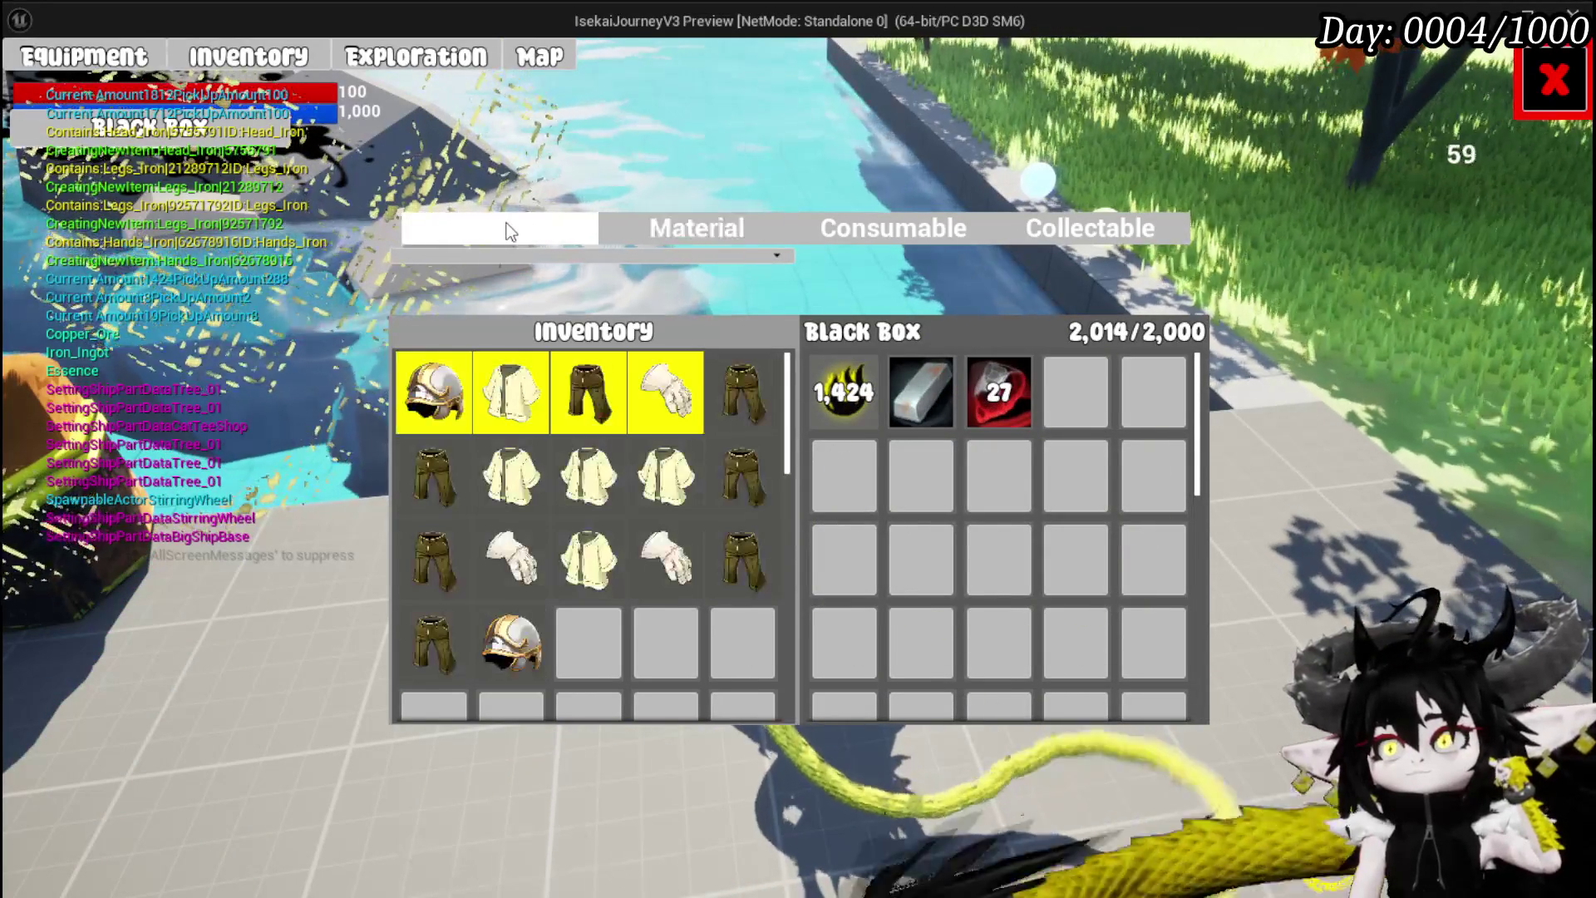
pyautogui.click(652, 221)
# Drag the surplus Essence stack from the Black Box to the inventory, leaving 2,000/2,000, then close storage
pyautogui.moveTo(878, 425)
pyautogui.moveTo(879, 425)
pyautogui.mouseDown()
pyautogui.moveTo(762, 466)
pyautogui.moveTo(384, 392)
pyautogui.moveTo(508, 452)
pyautogui.mouseUp()
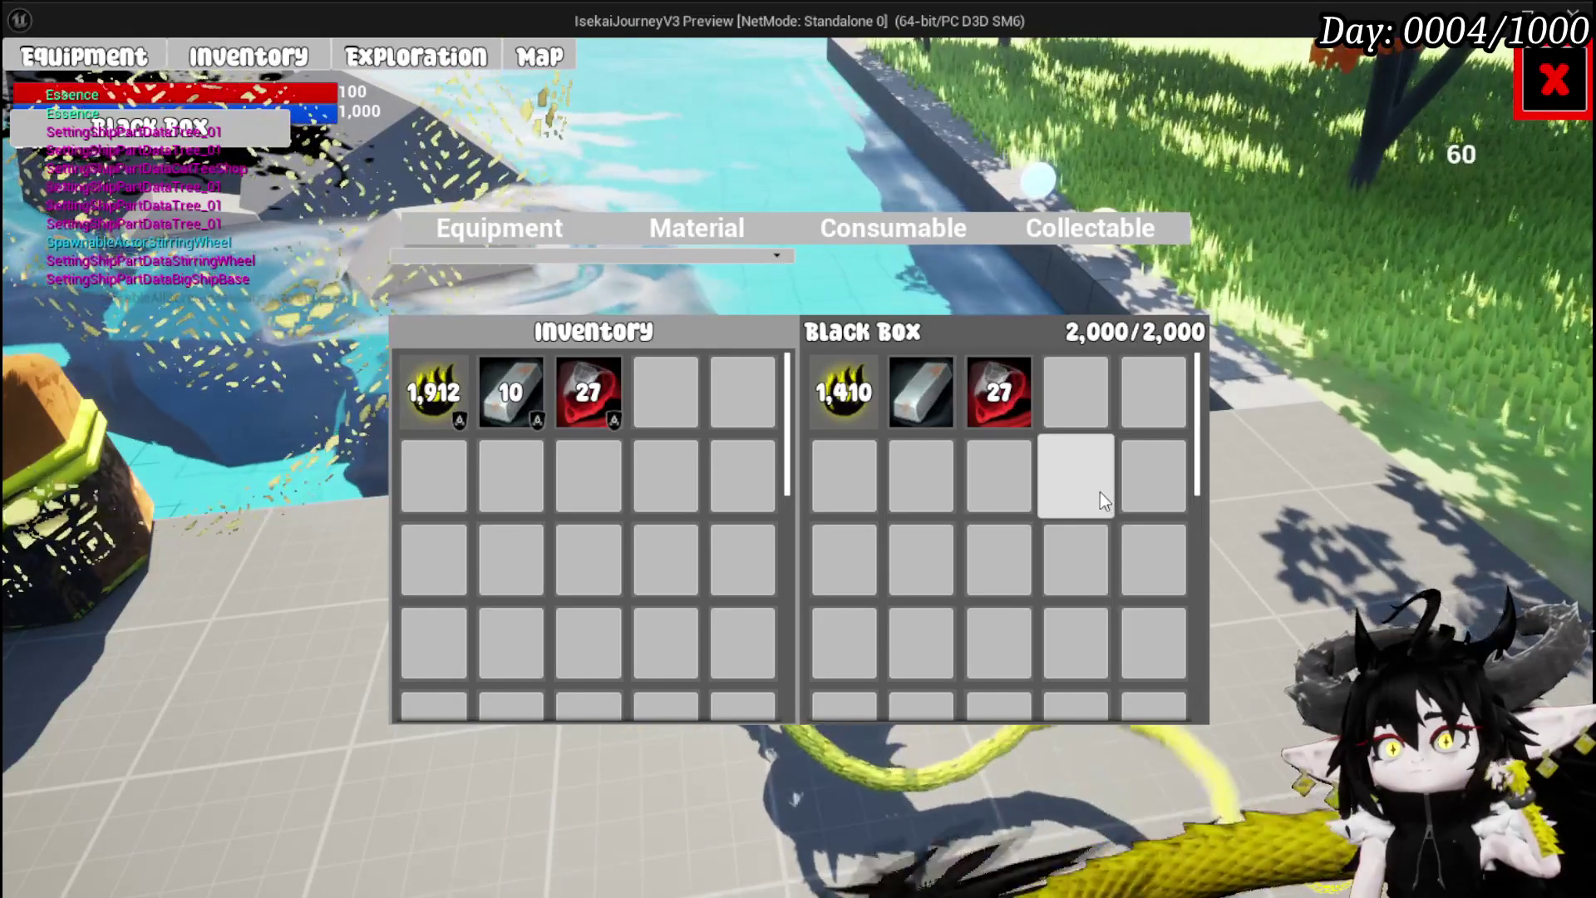
pyautogui.click(1553, 81)
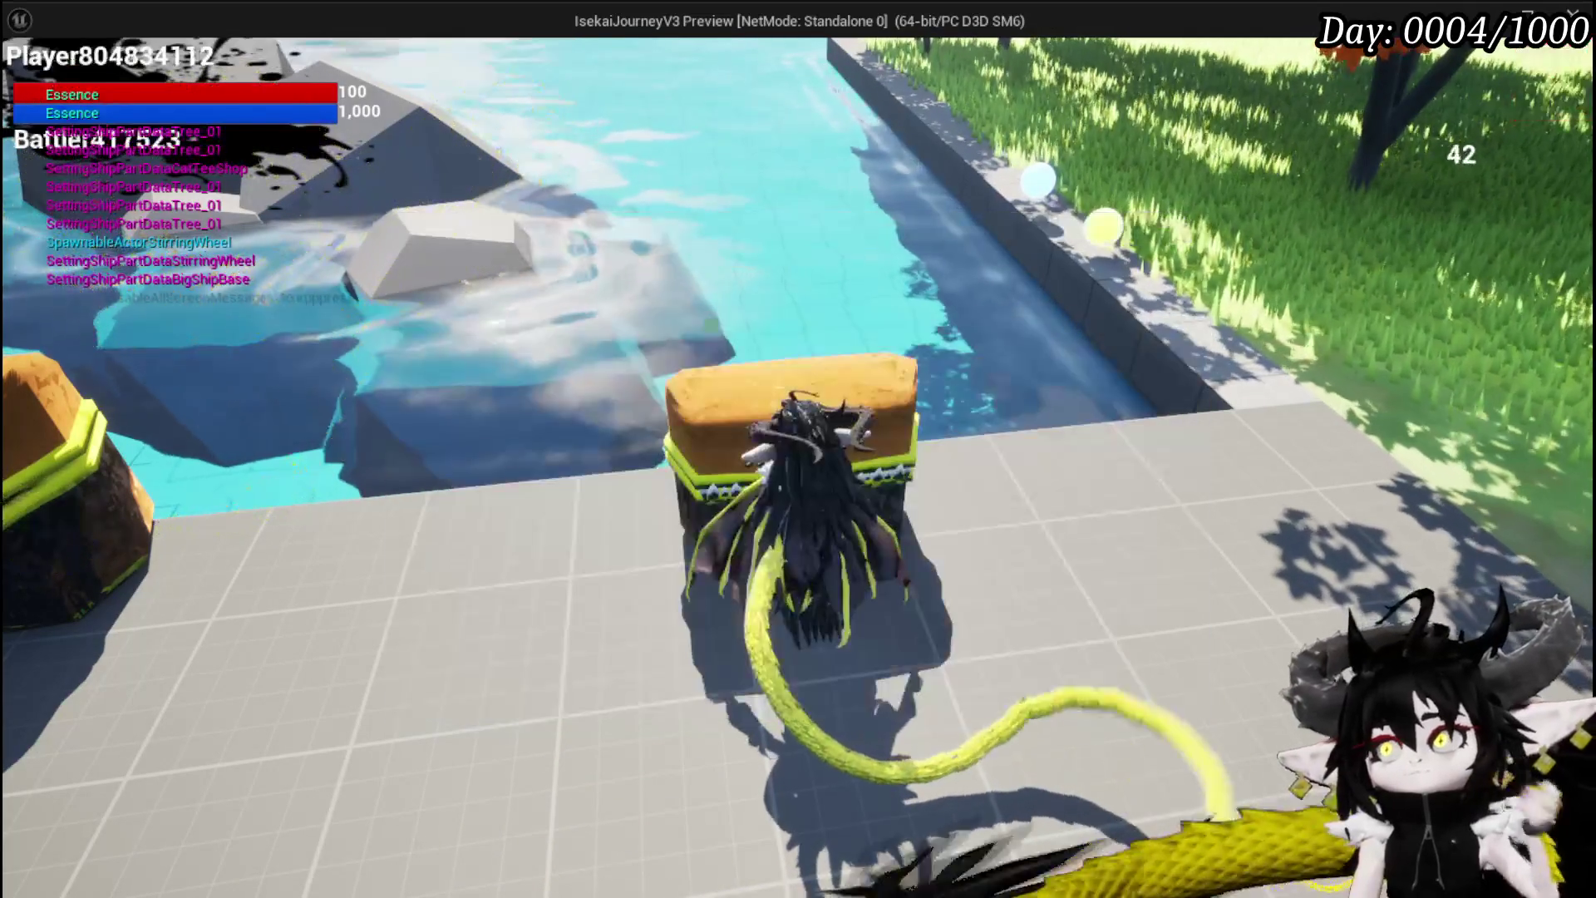
# Run and double-jump across the grass toward the slimes, trees and river
pyautogui.press('space')
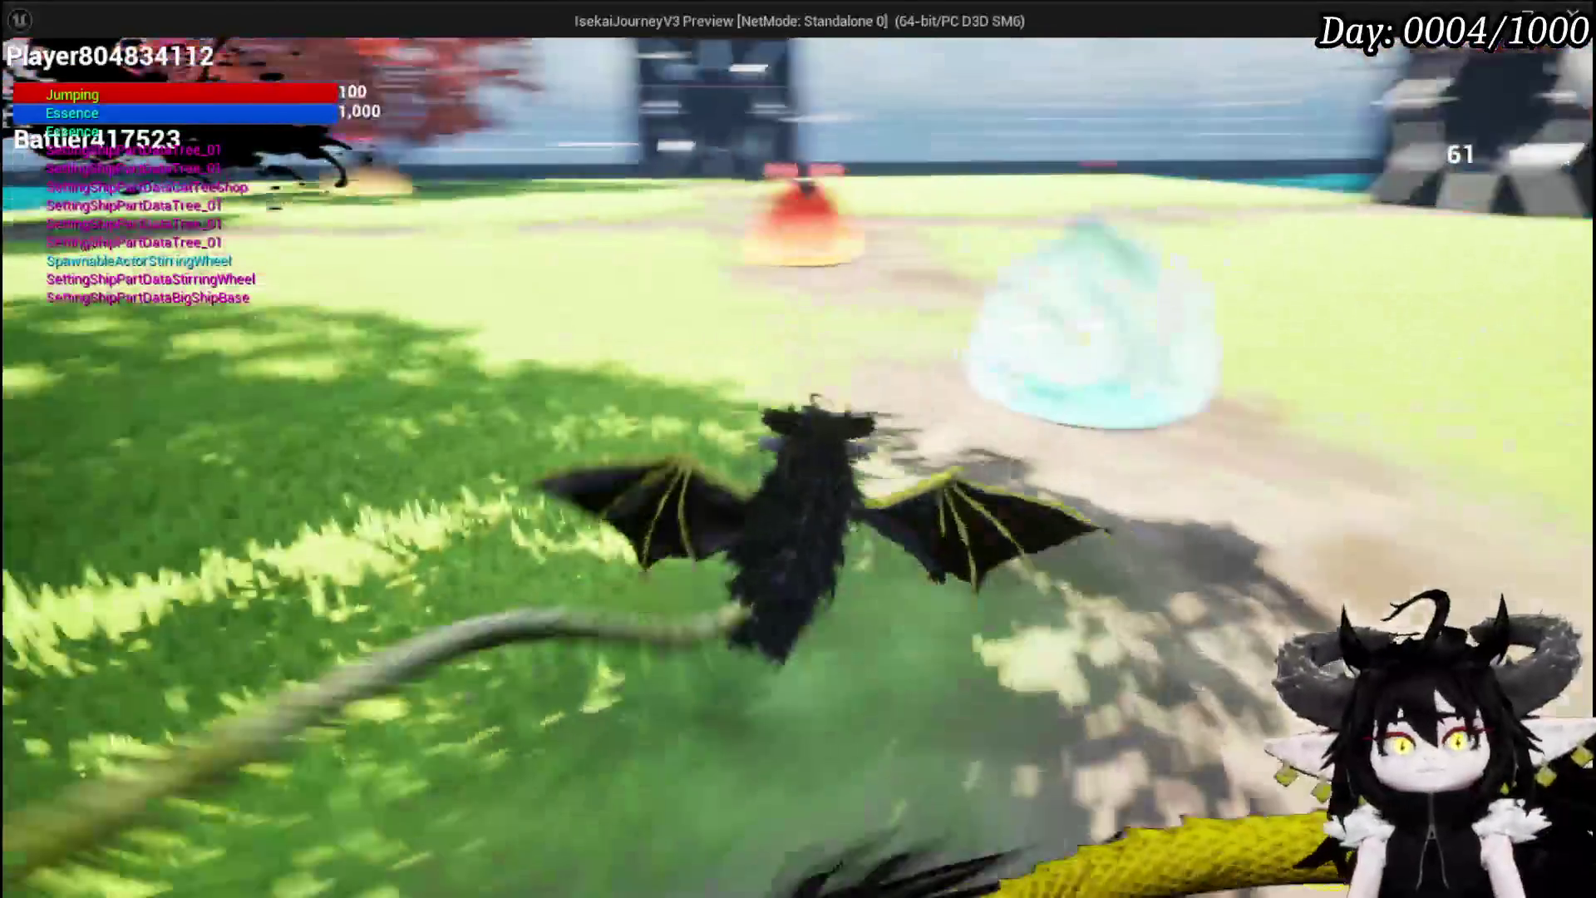
pyautogui.press('space')
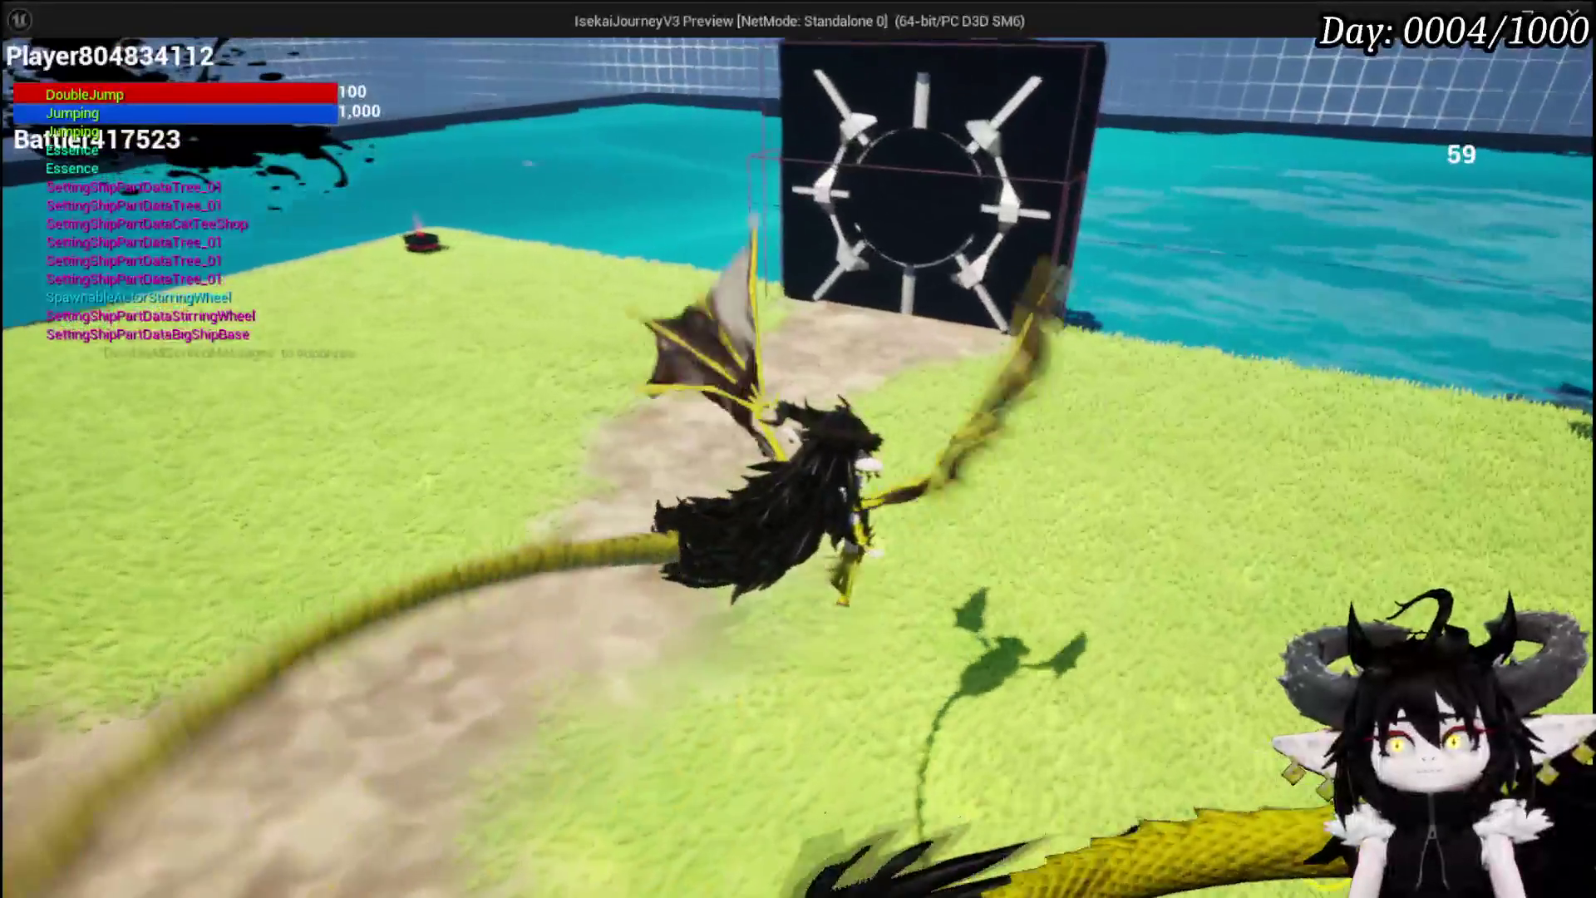
pyautogui.press('space')
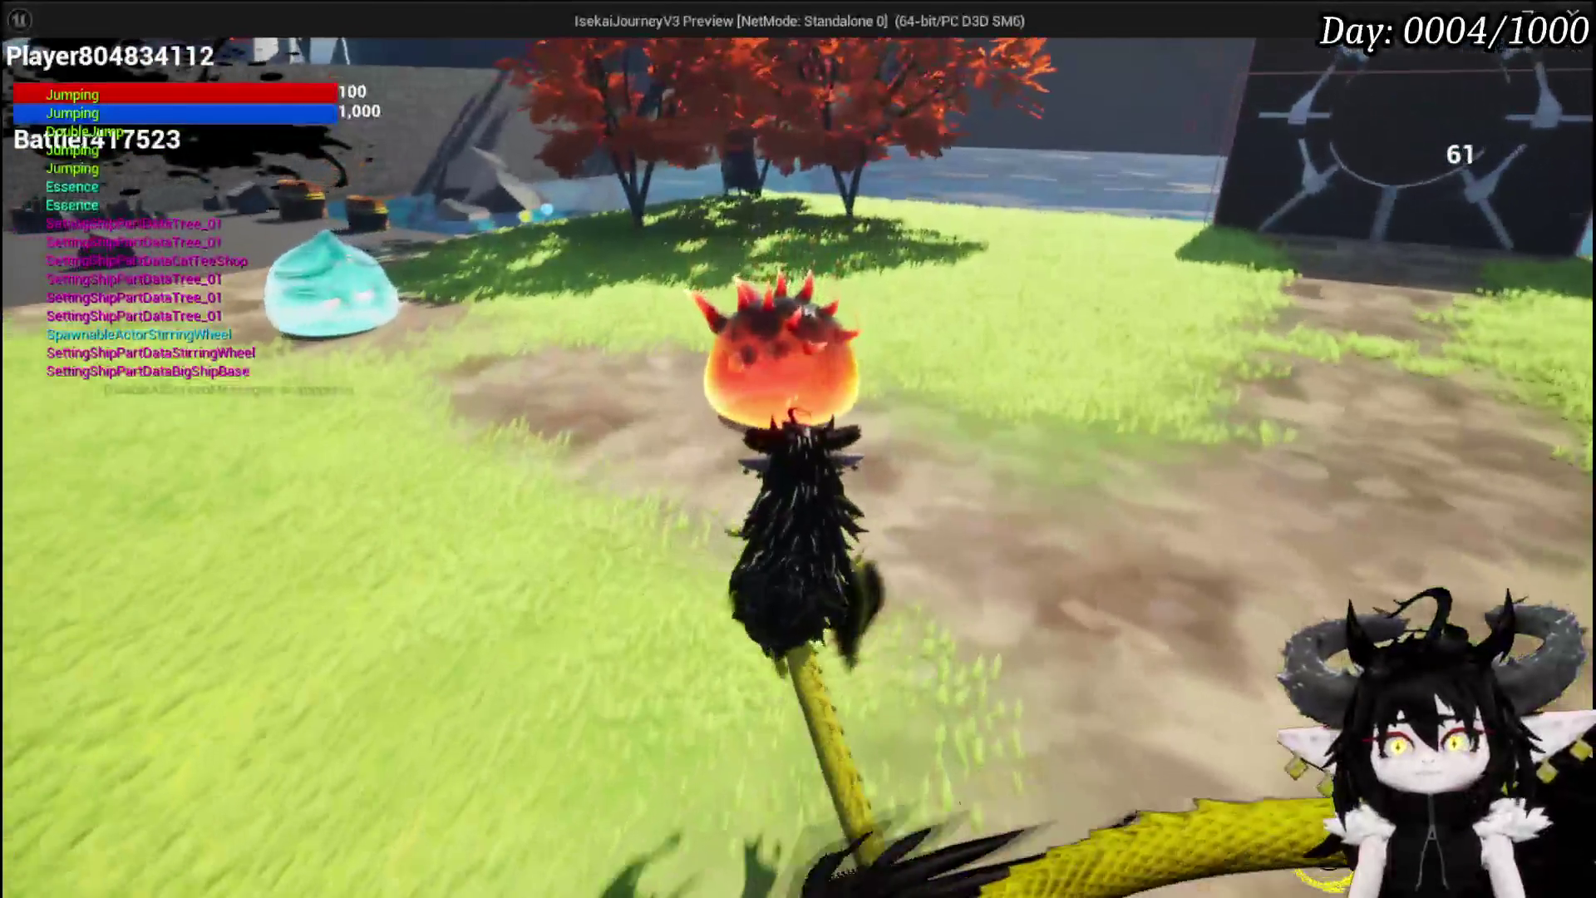
pyautogui.press('space')
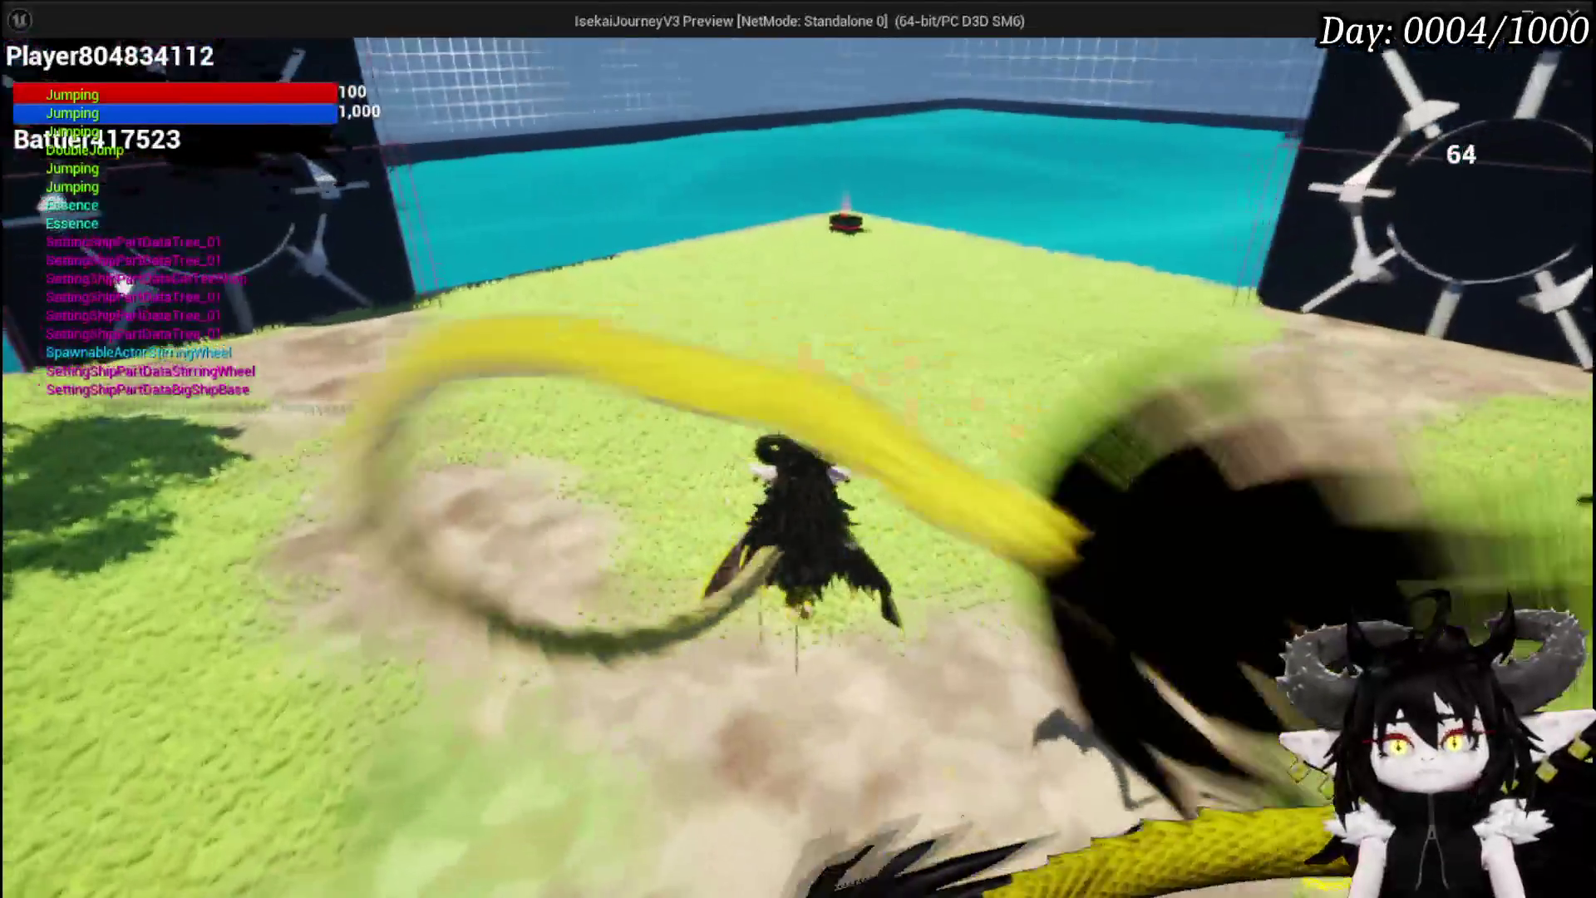
pyautogui.press('space')
pyautogui.press('space')
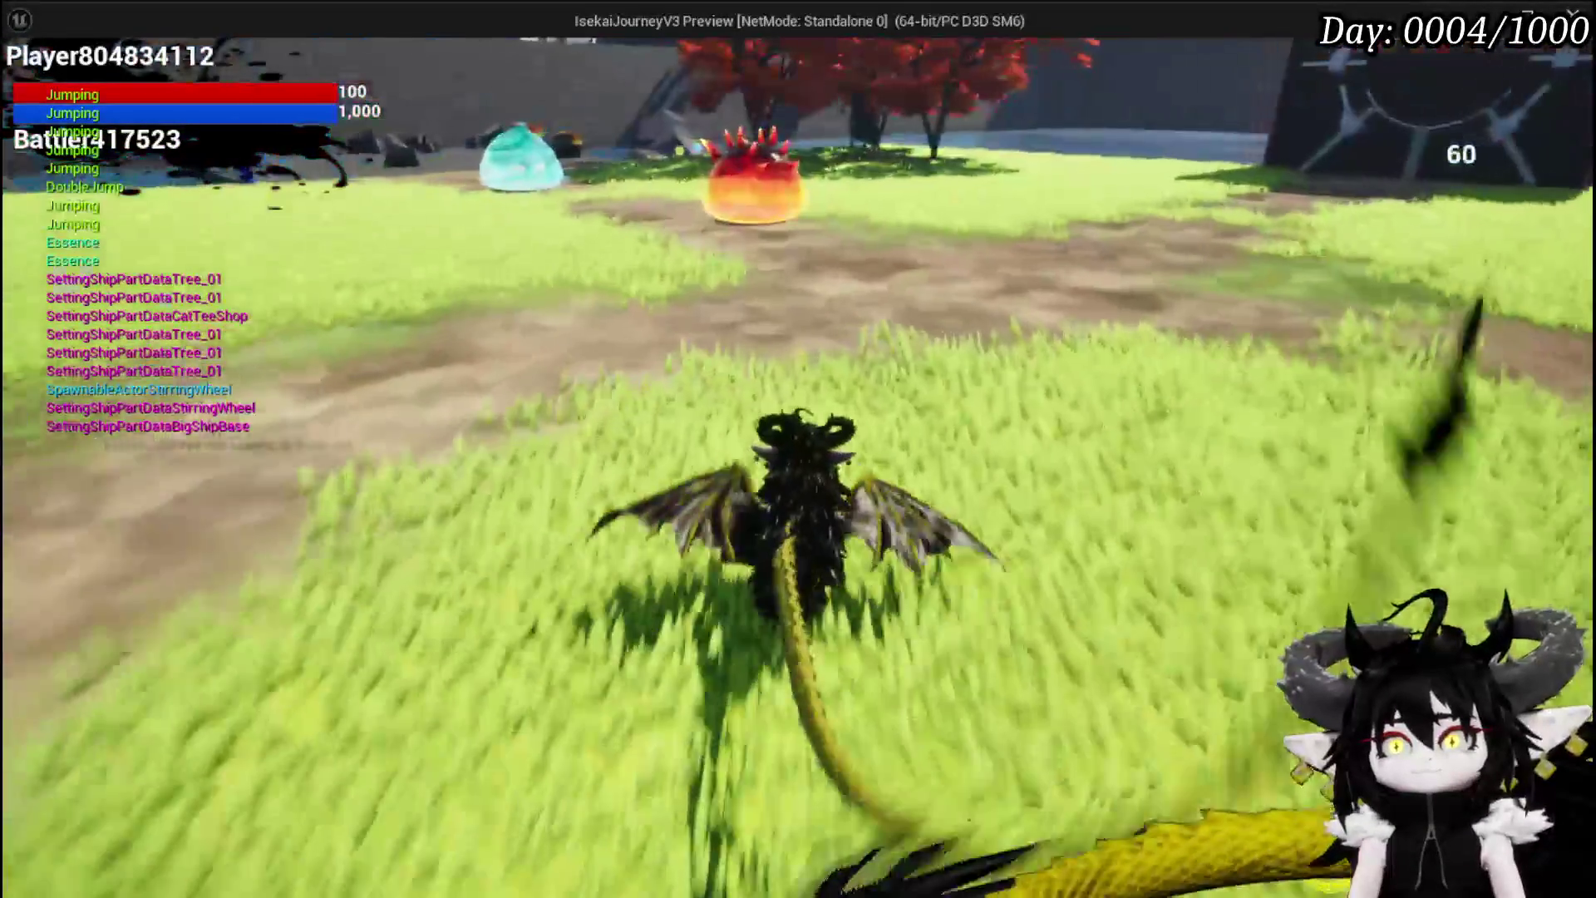
pyautogui.press('space')
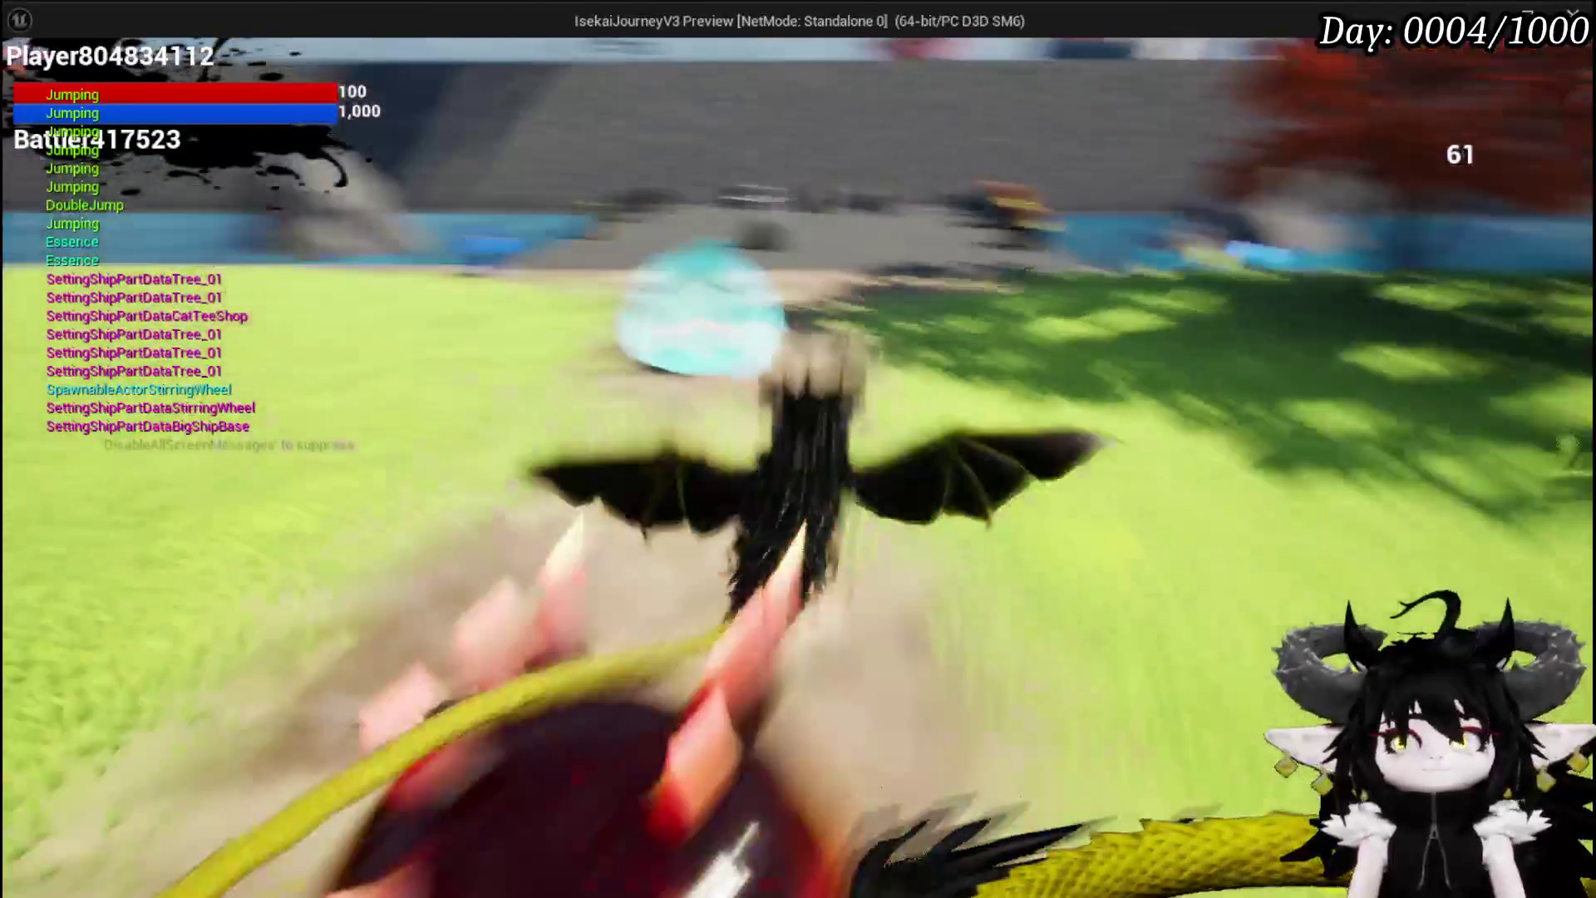
pyautogui.press('w')
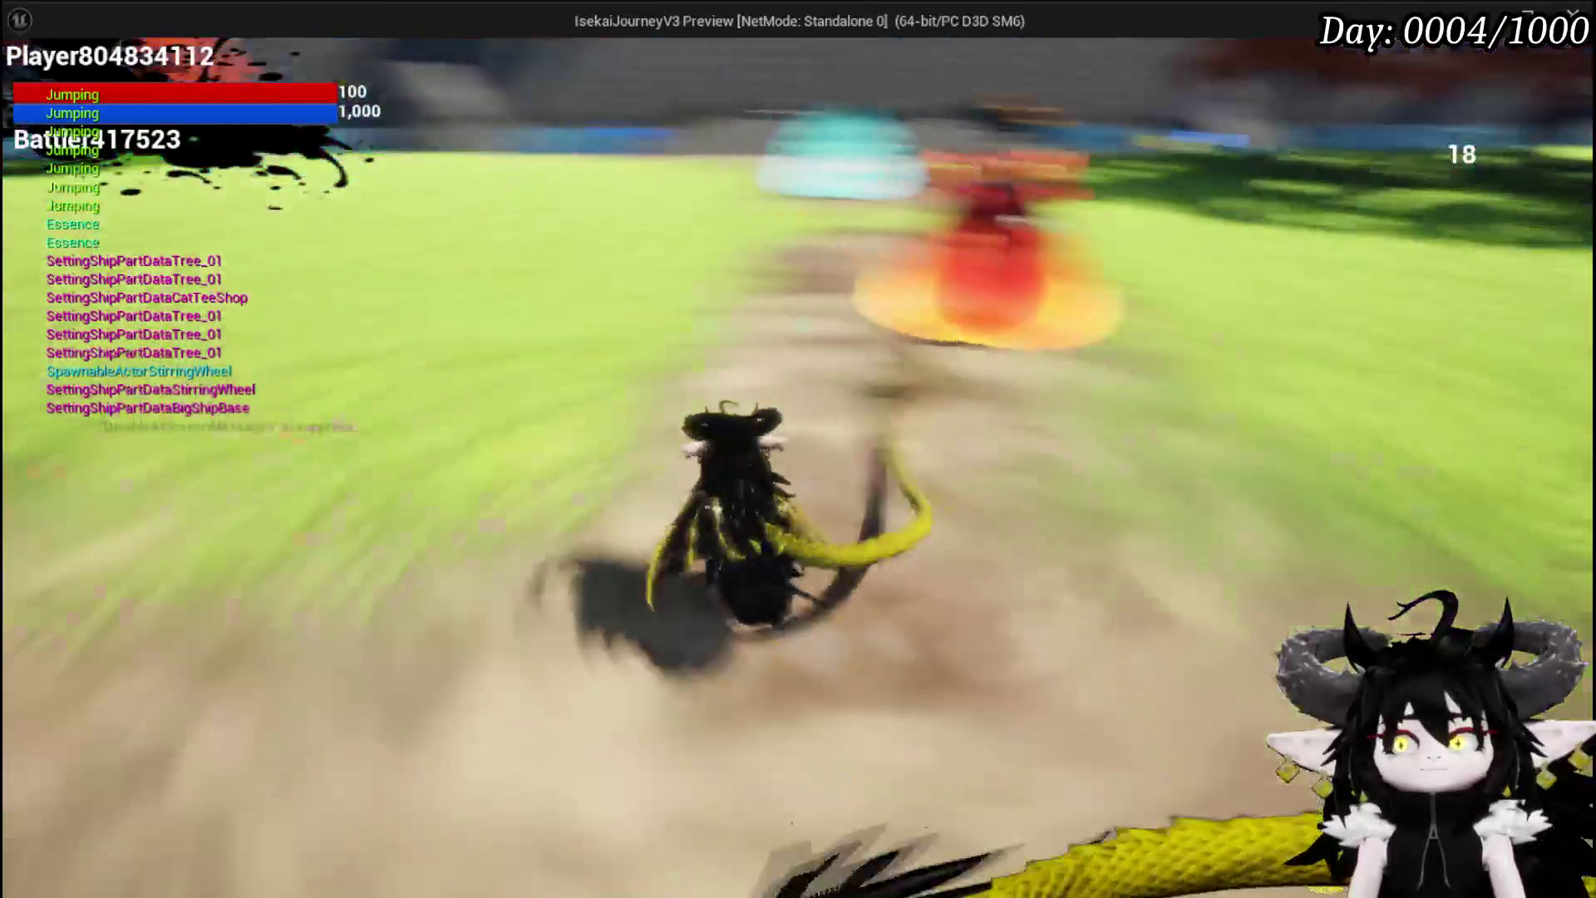
pyautogui.press('w')
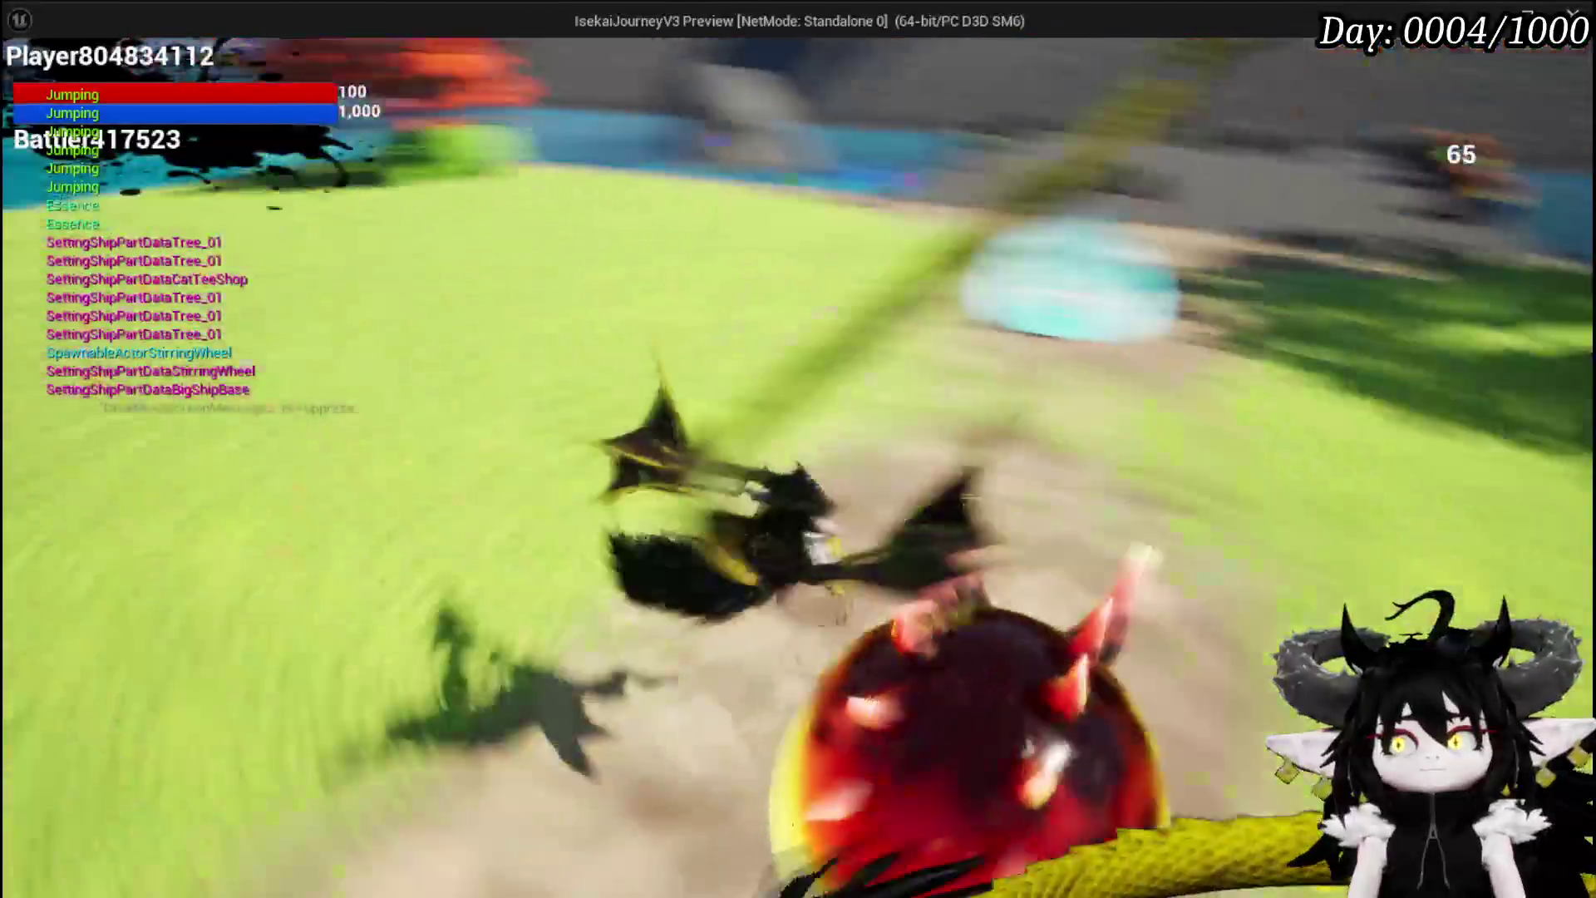
pyautogui.press('space')
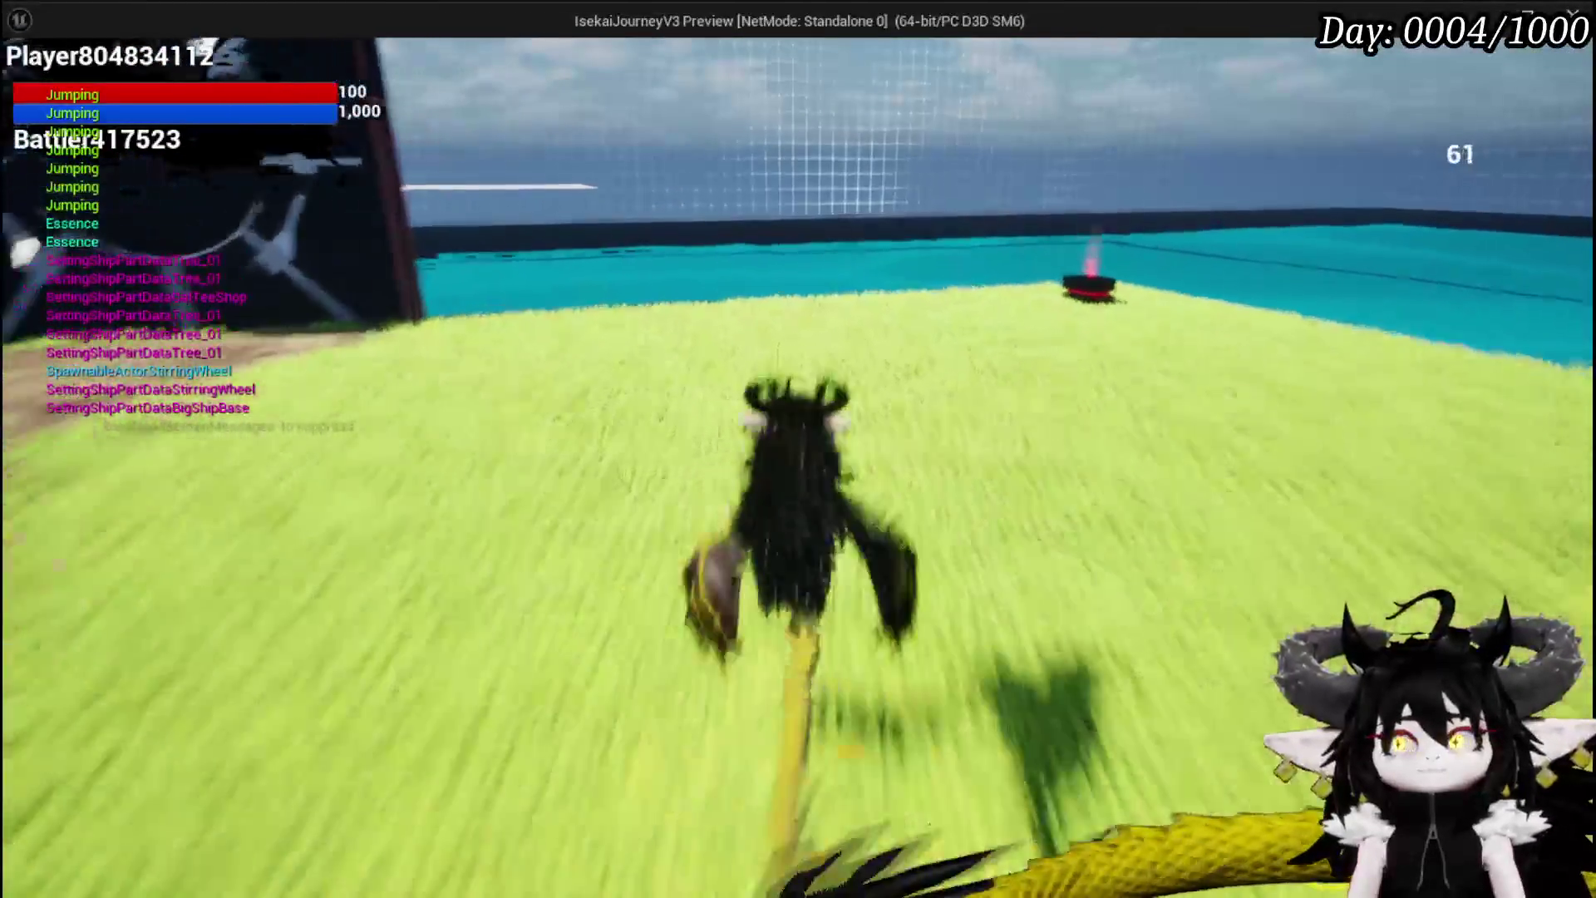
pyautogui.press('space')
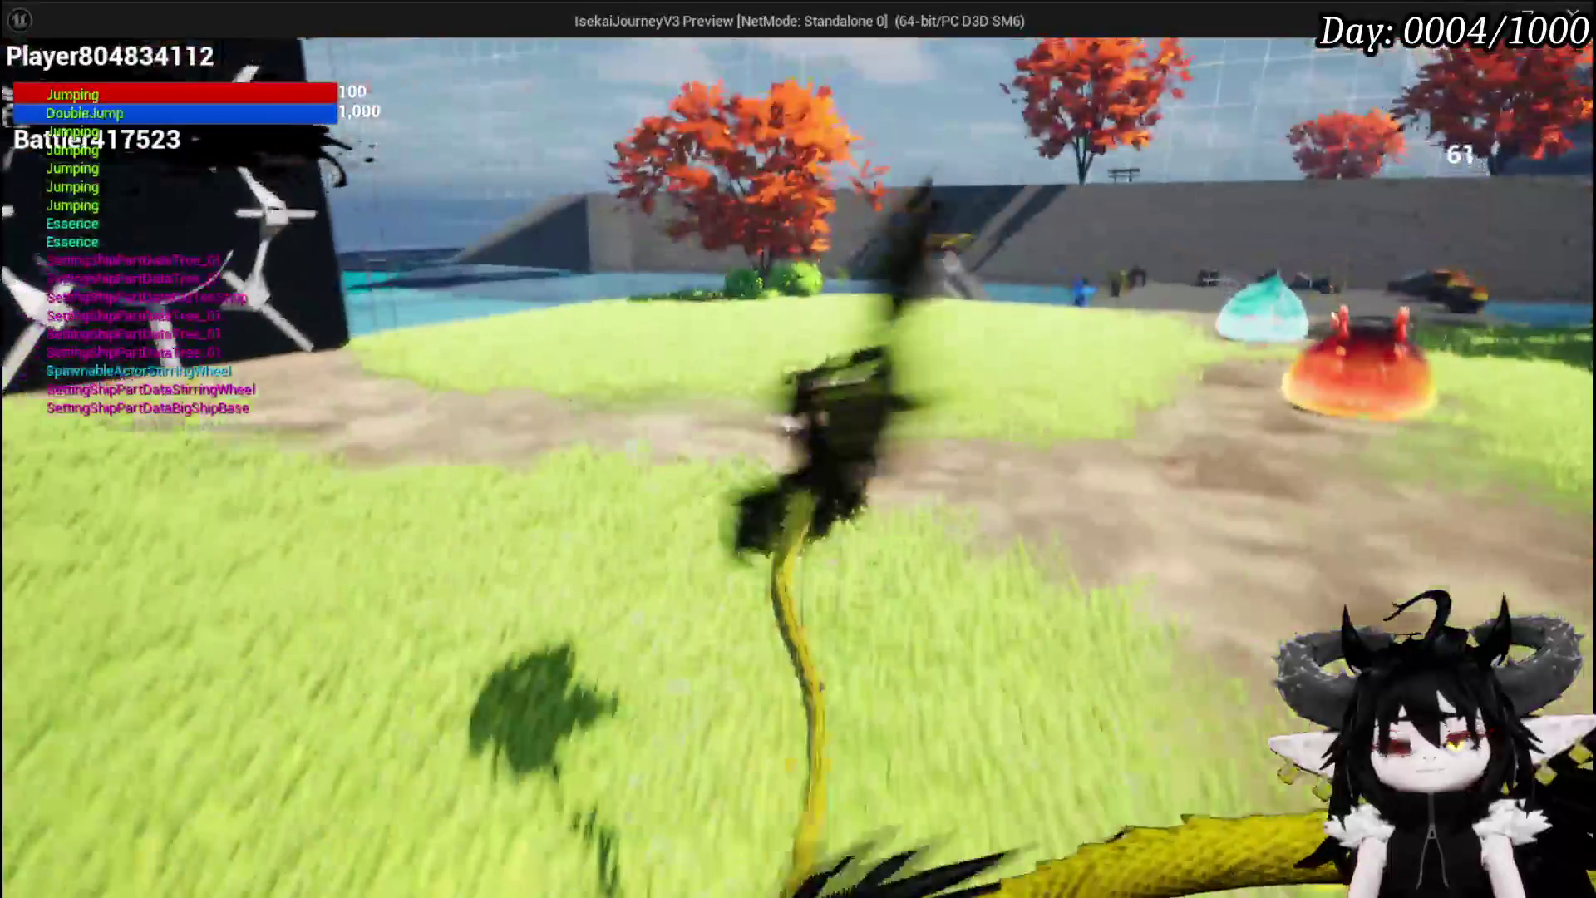
pyautogui.press('space')
pyautogui.press('space')
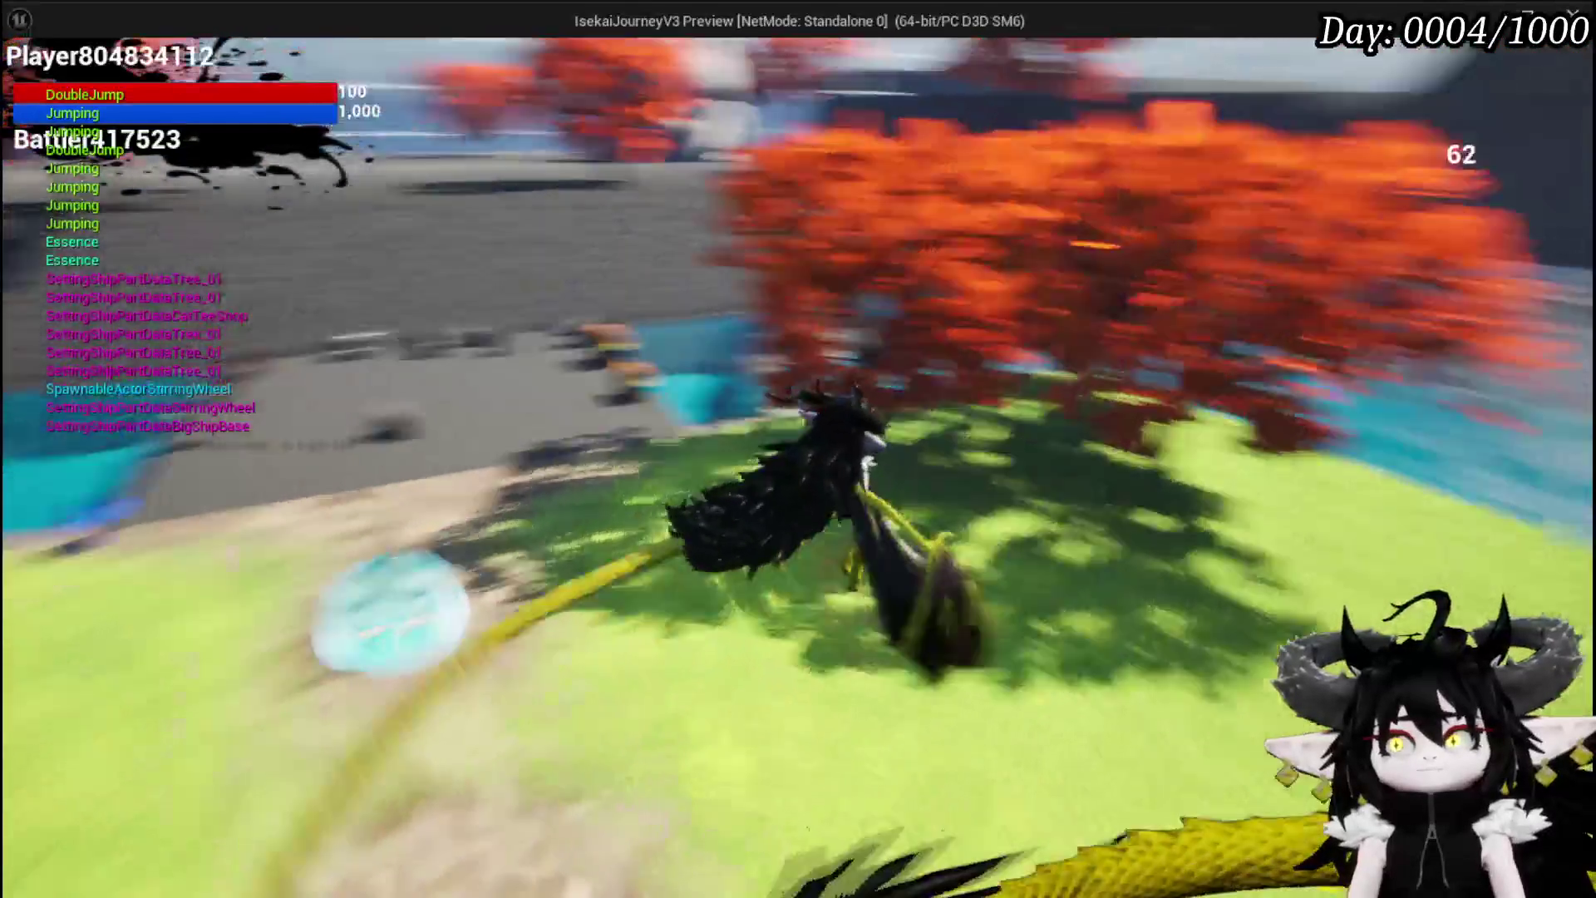
pyautogui.press('space')
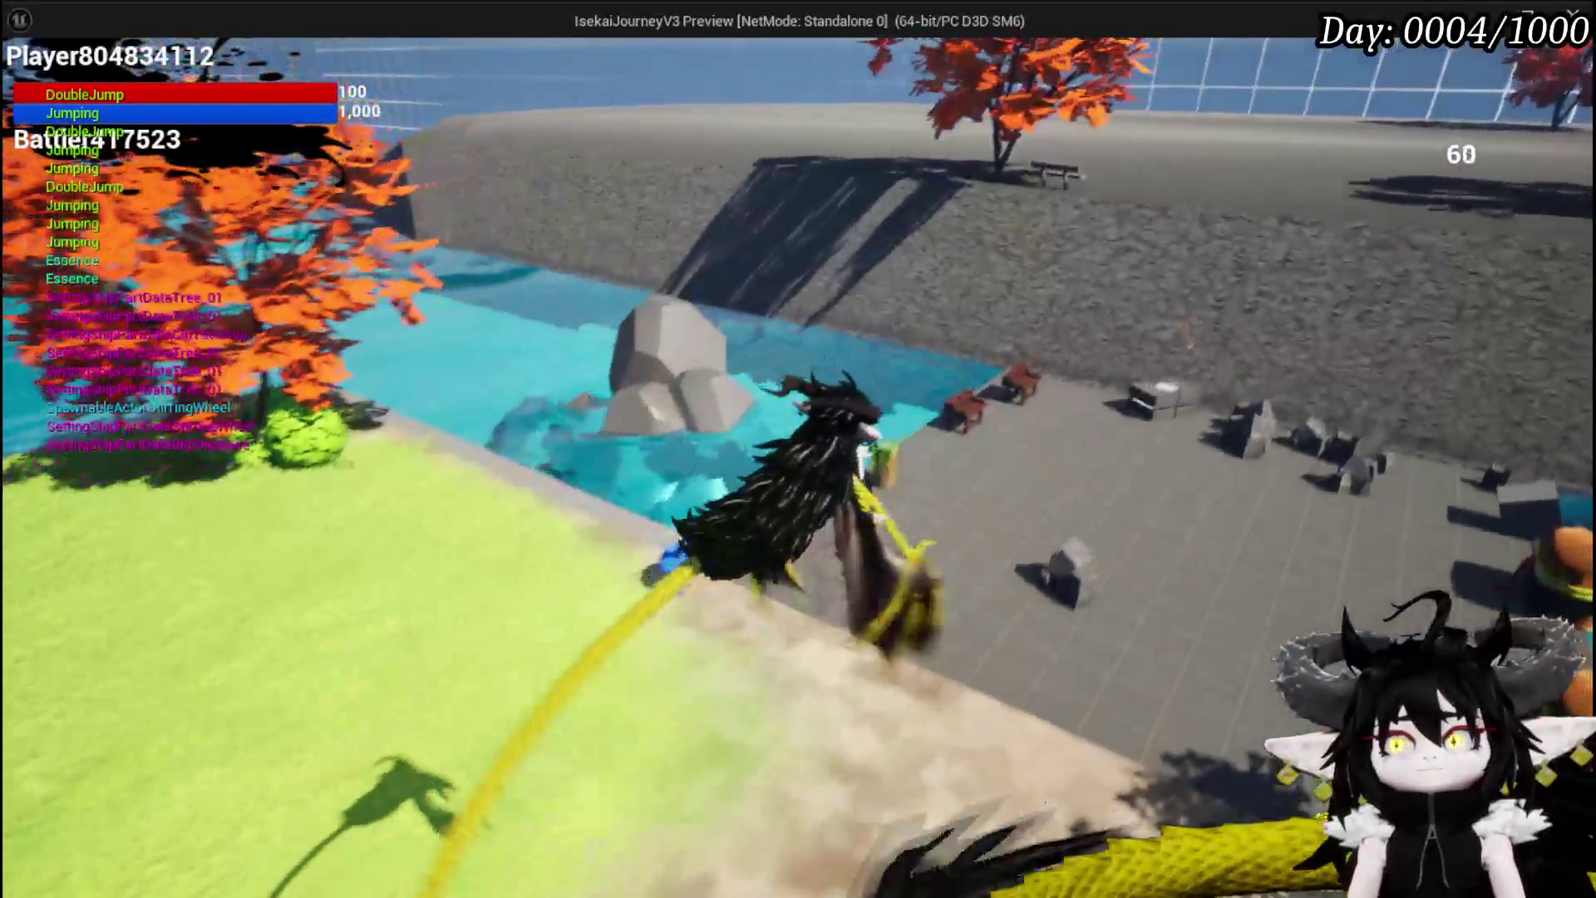
# Reopen the Black Box from the in-game menu to confirm 1,410 Essence at 2,000/2,000, then close it
pyautogui.press('Tab')
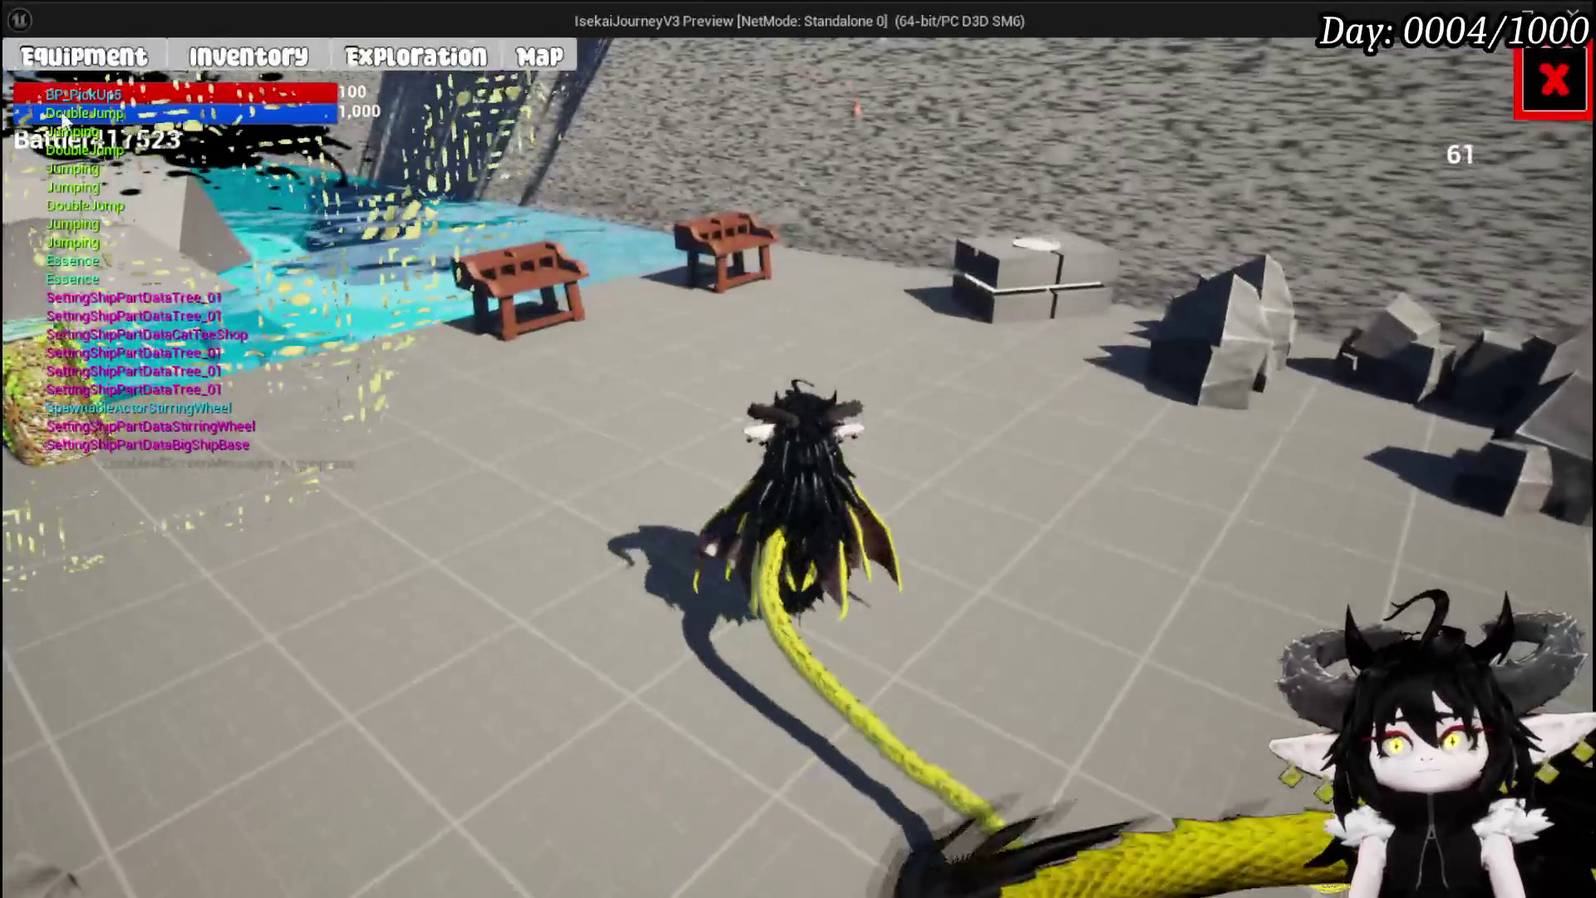
pyautogui.click(422, 60)
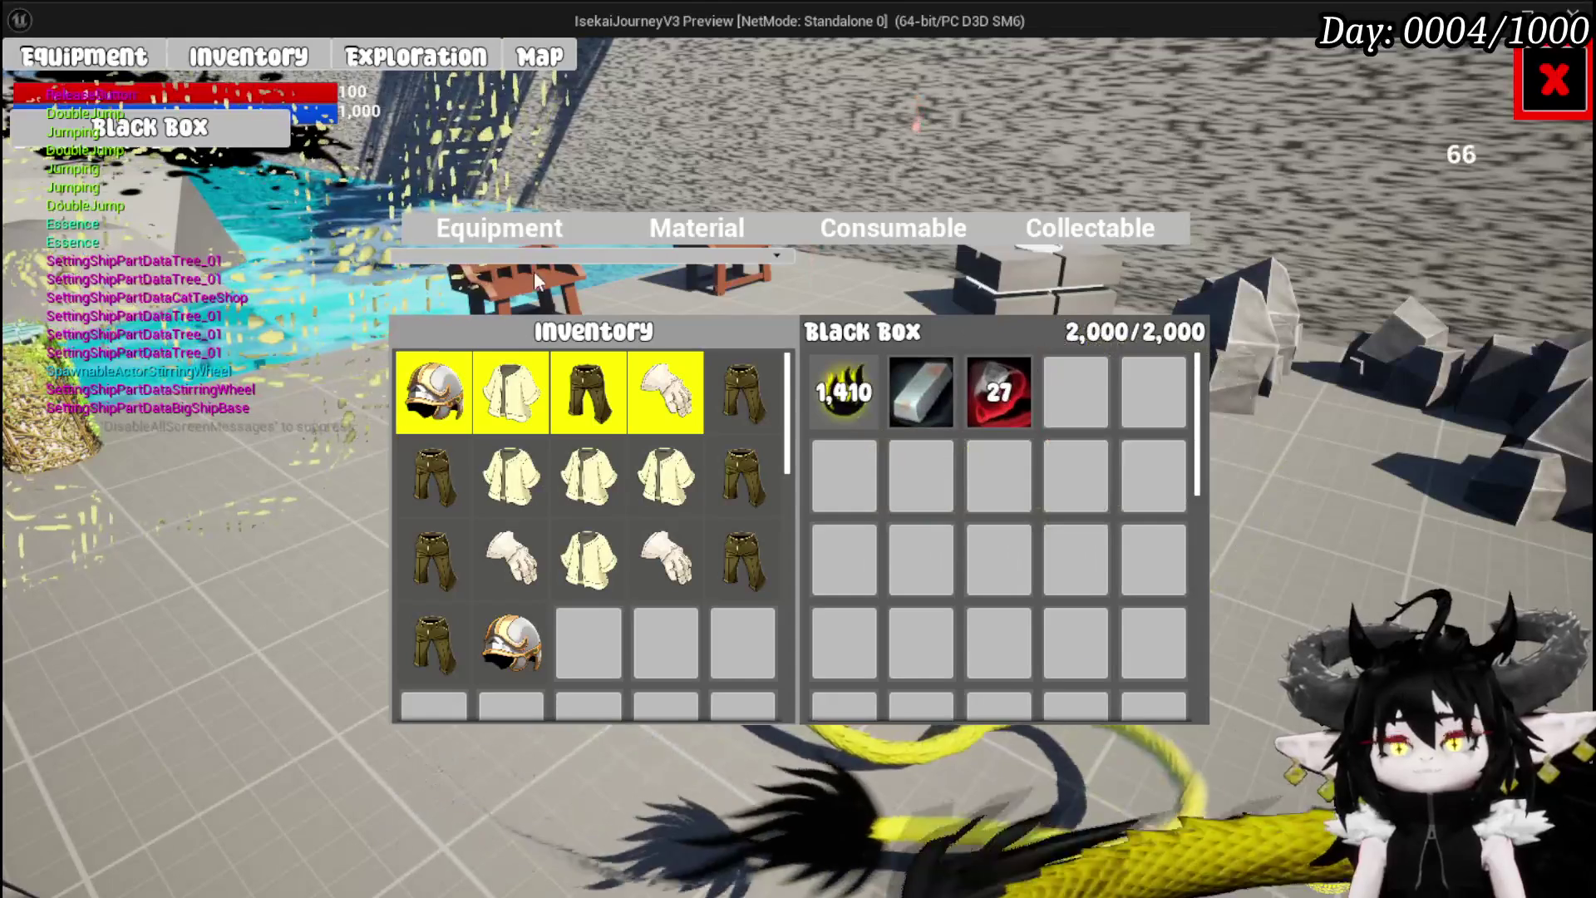
pyautogui.click(1553, 81)
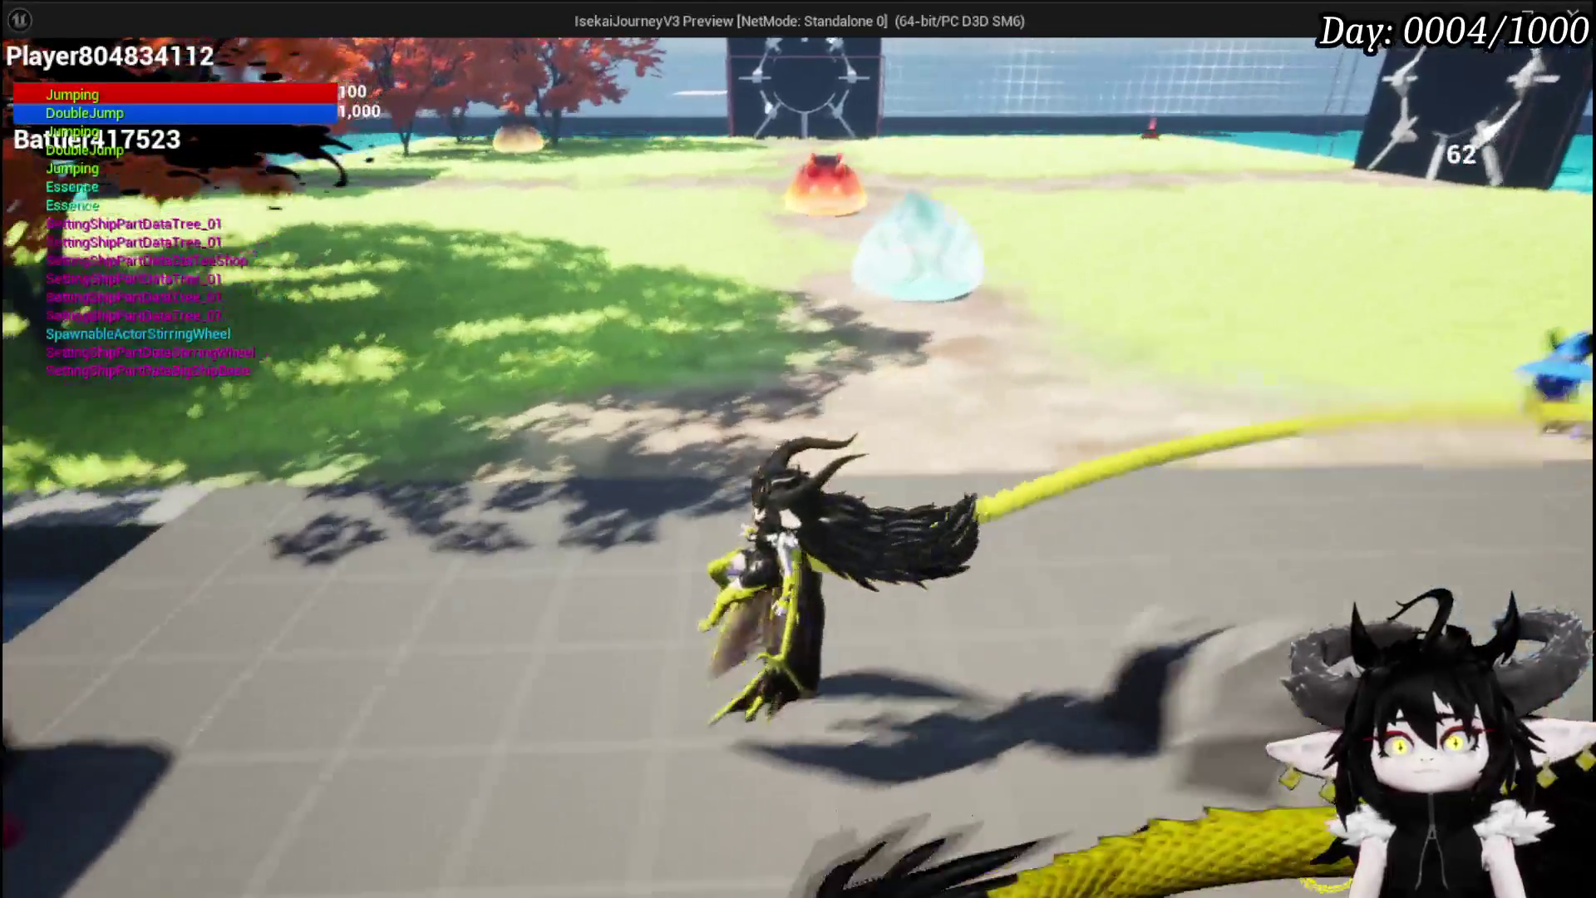
# Glide and jump over the grass onto the tiled area, then end Play In Editor with Esc
pyautogui.press('space')
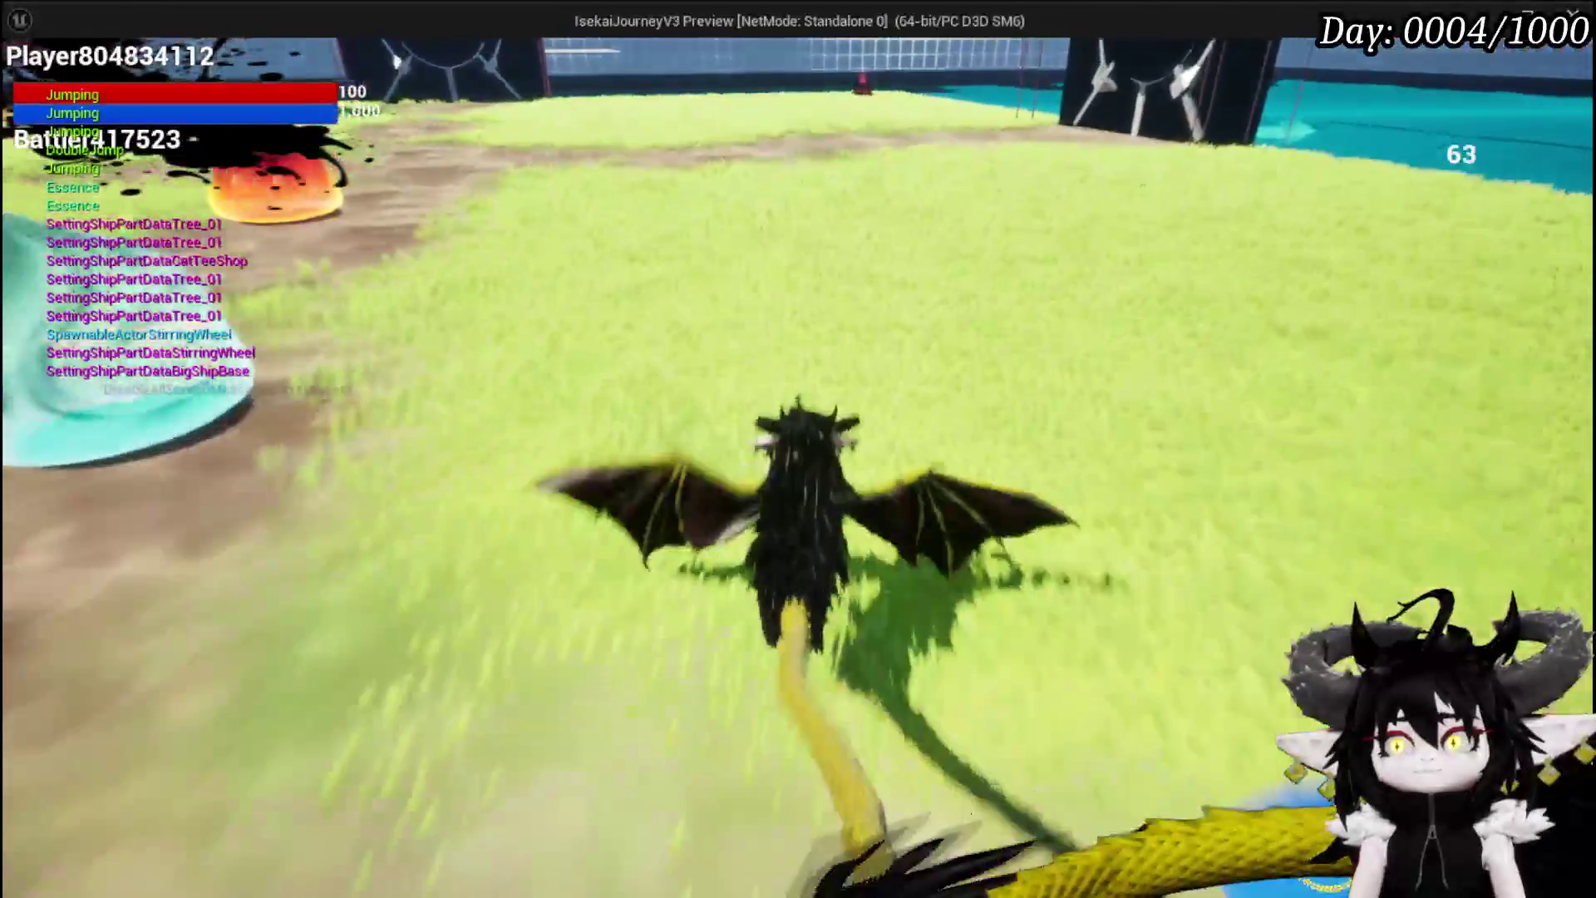
pyautogui.press('space')
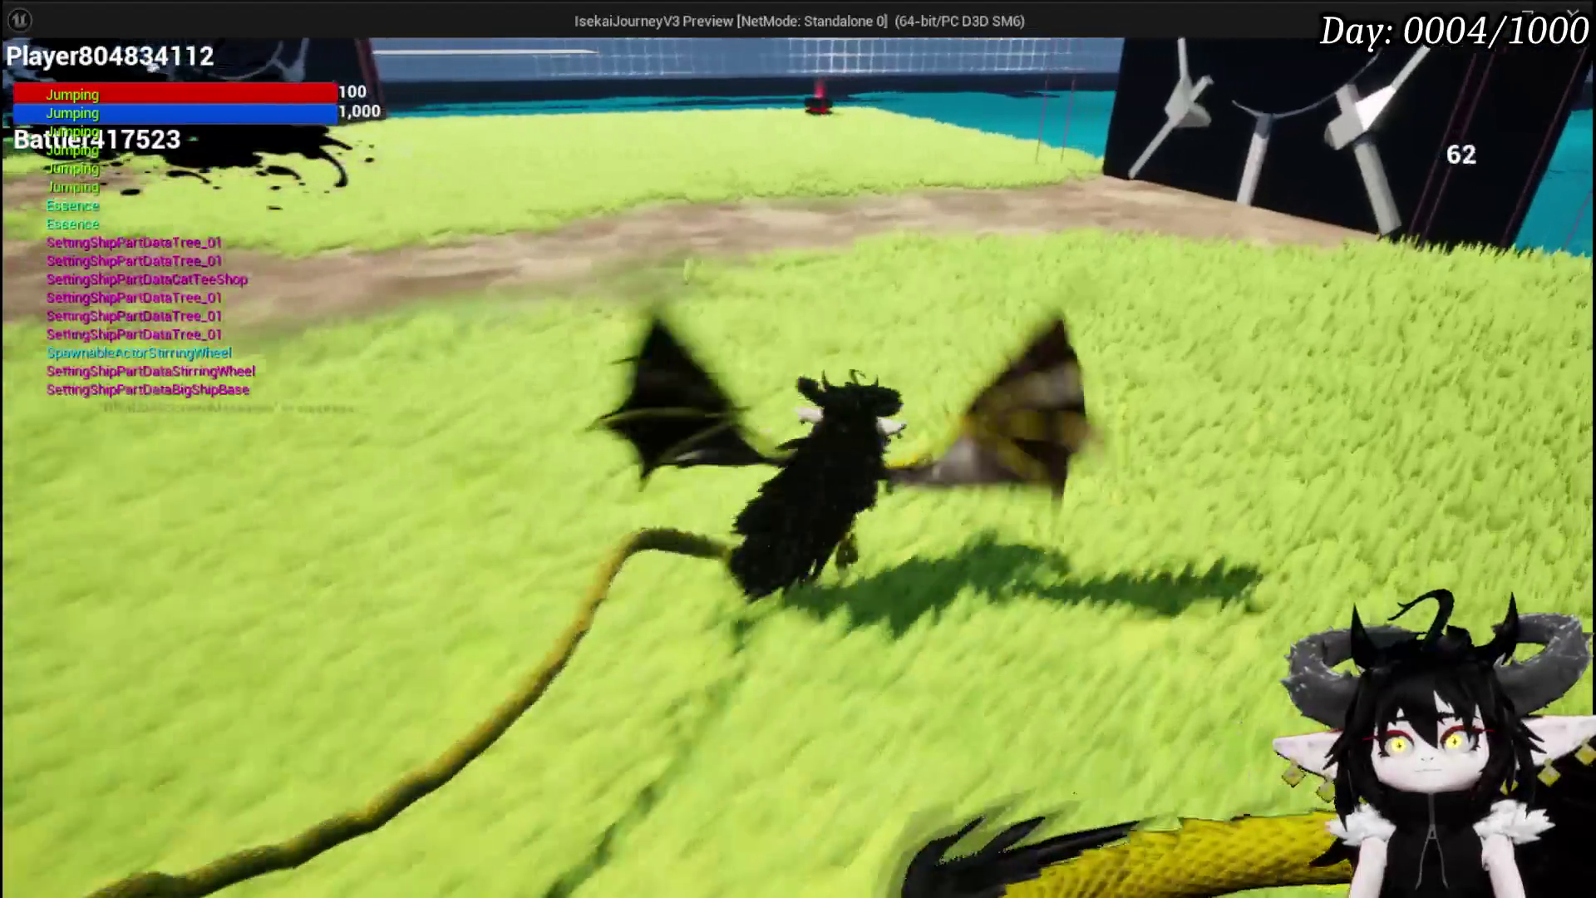
pyautogui.press('space')
pyautogui.press('space')
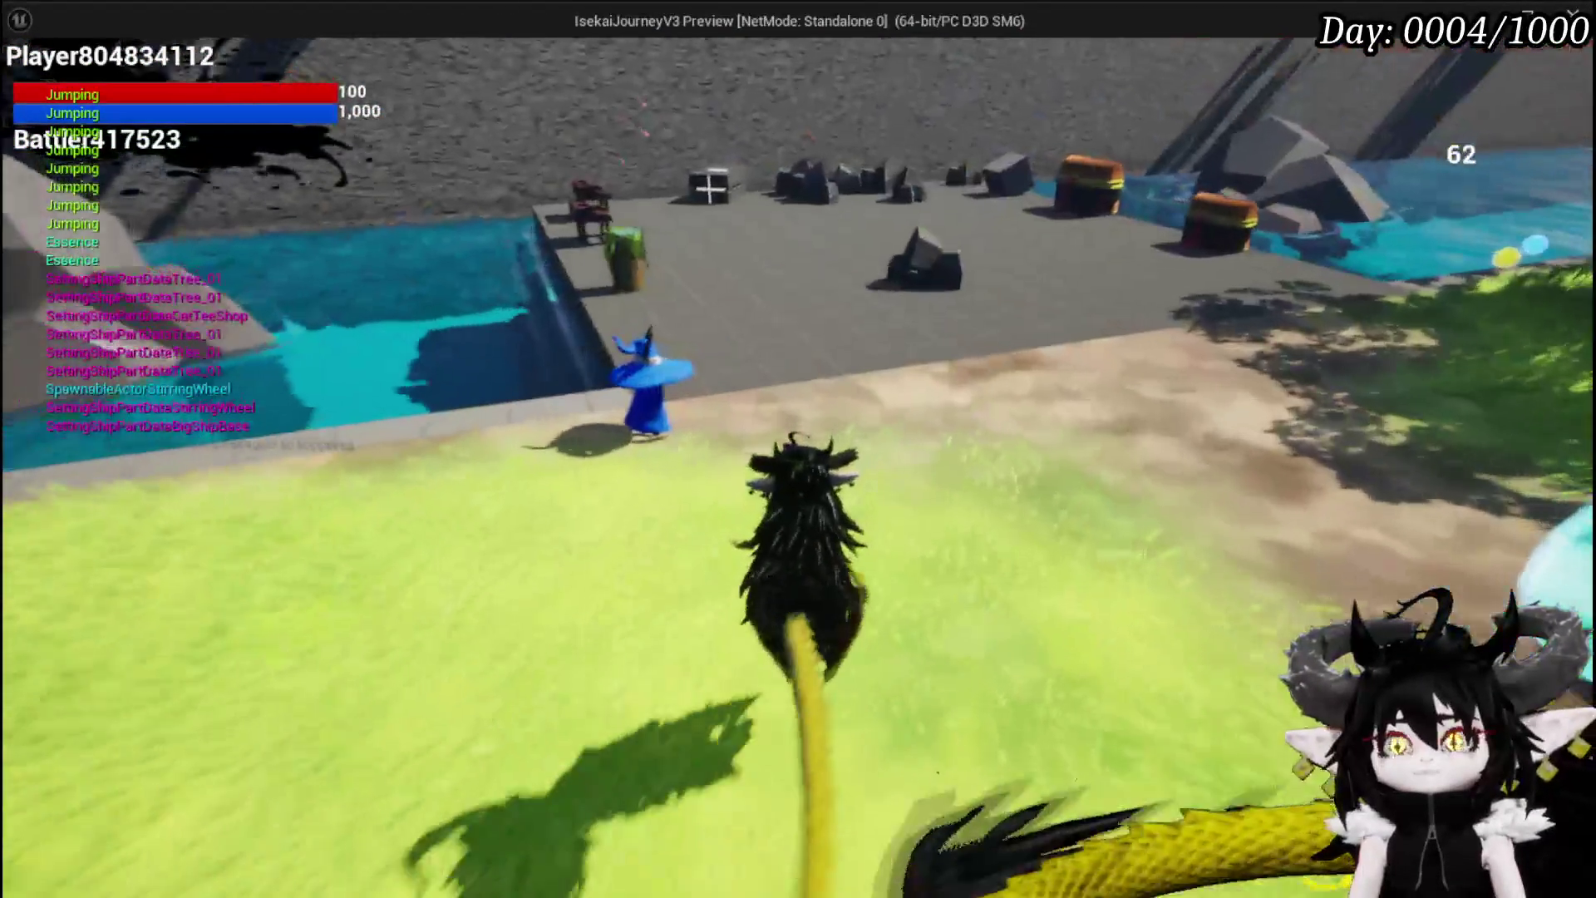
pyautogui.press('space')
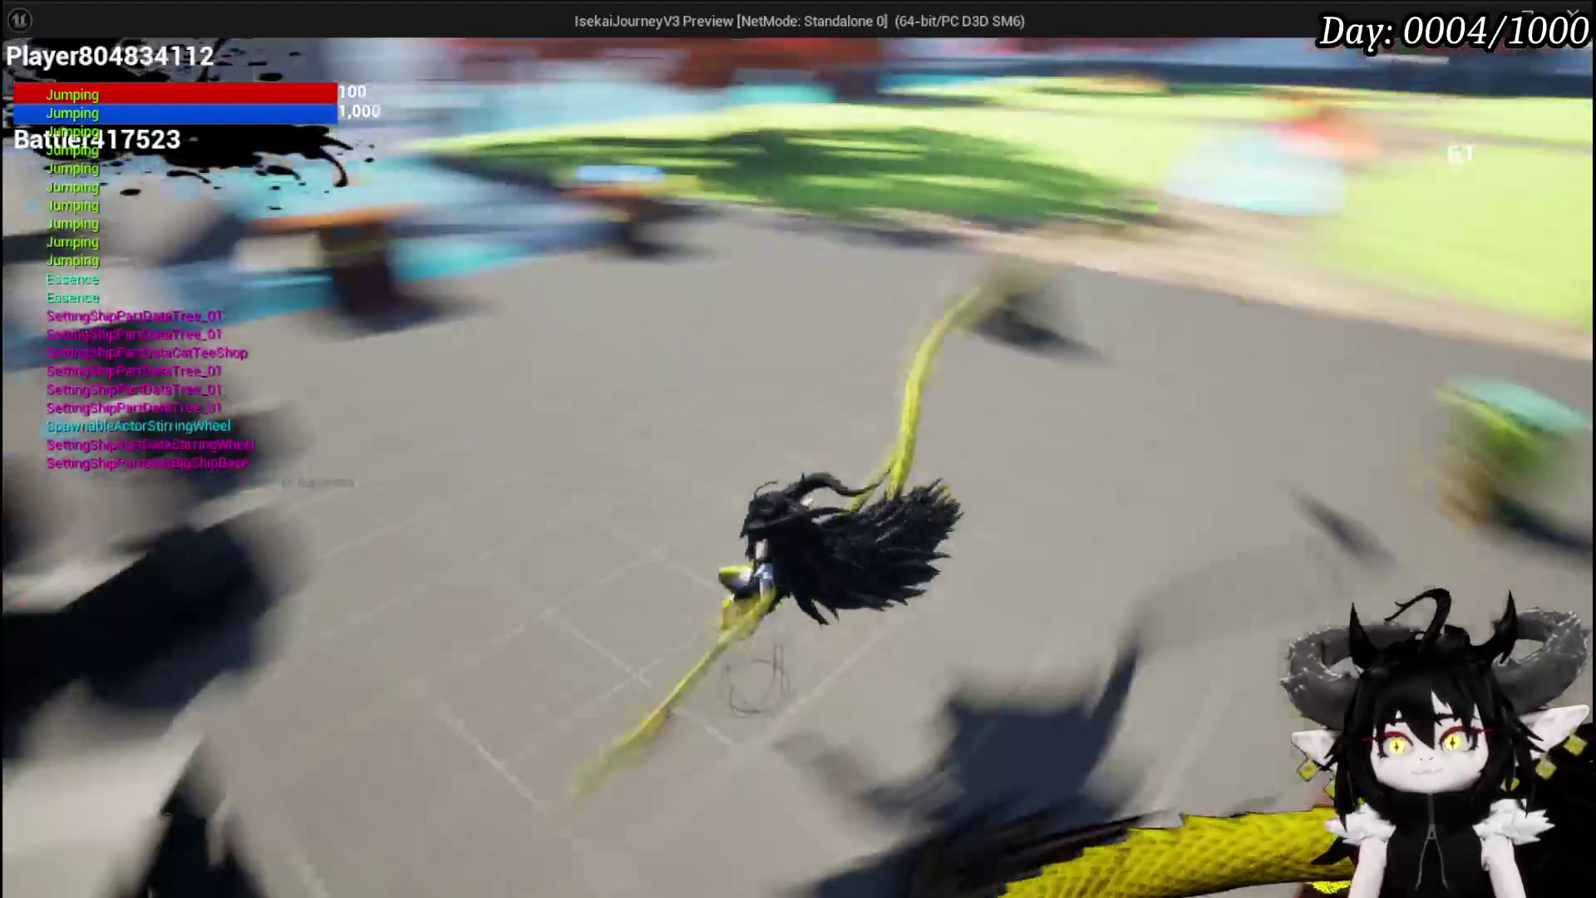
pyautogui.press('Escape')
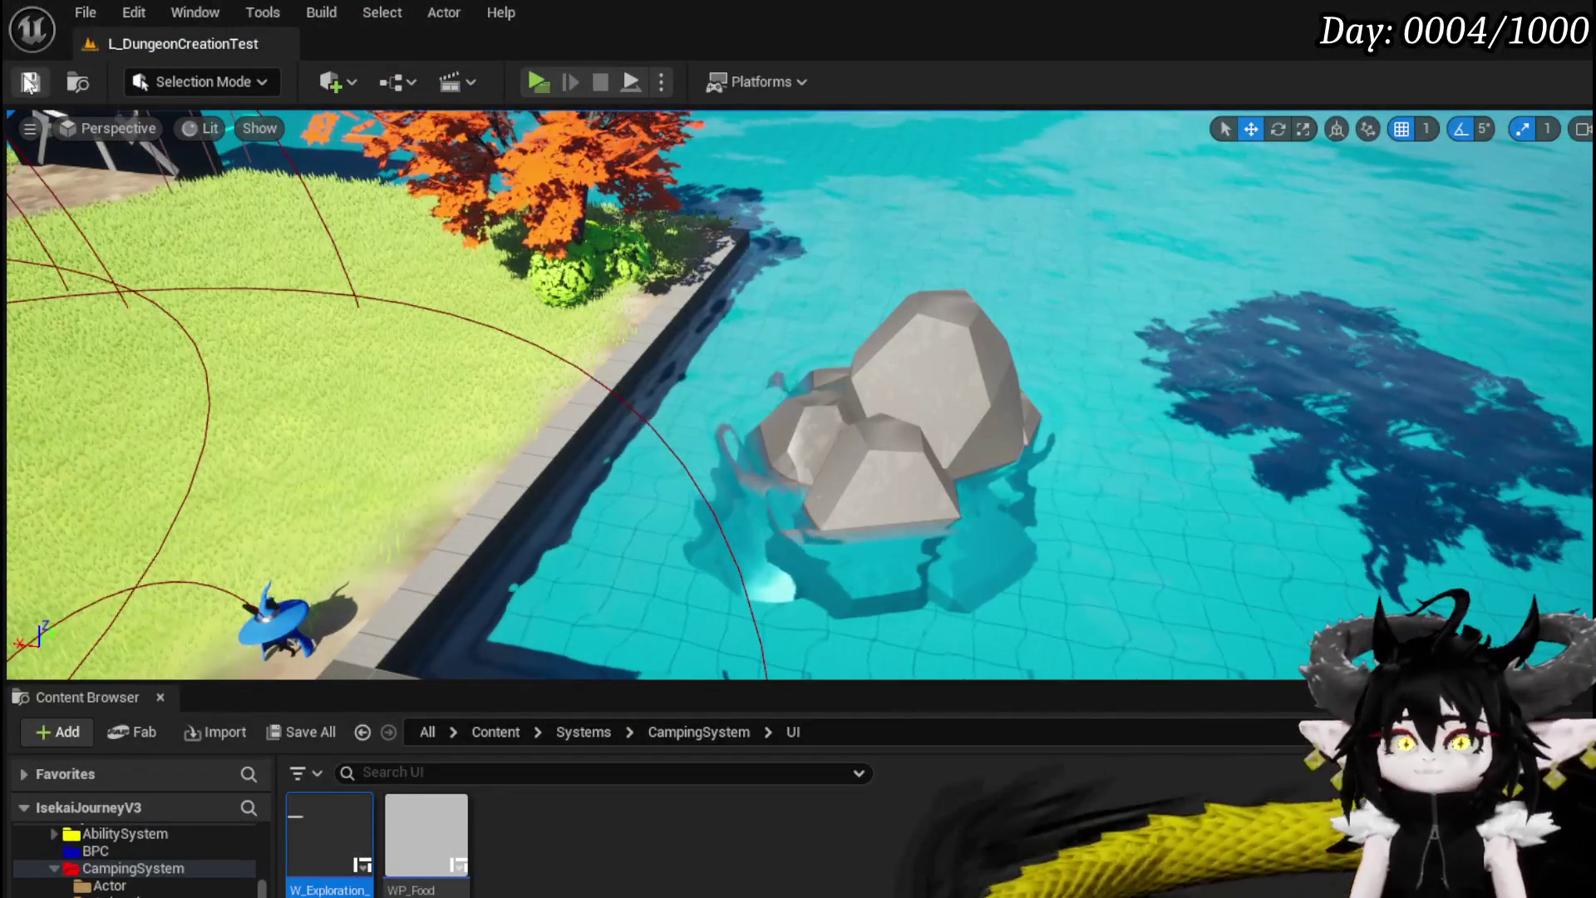